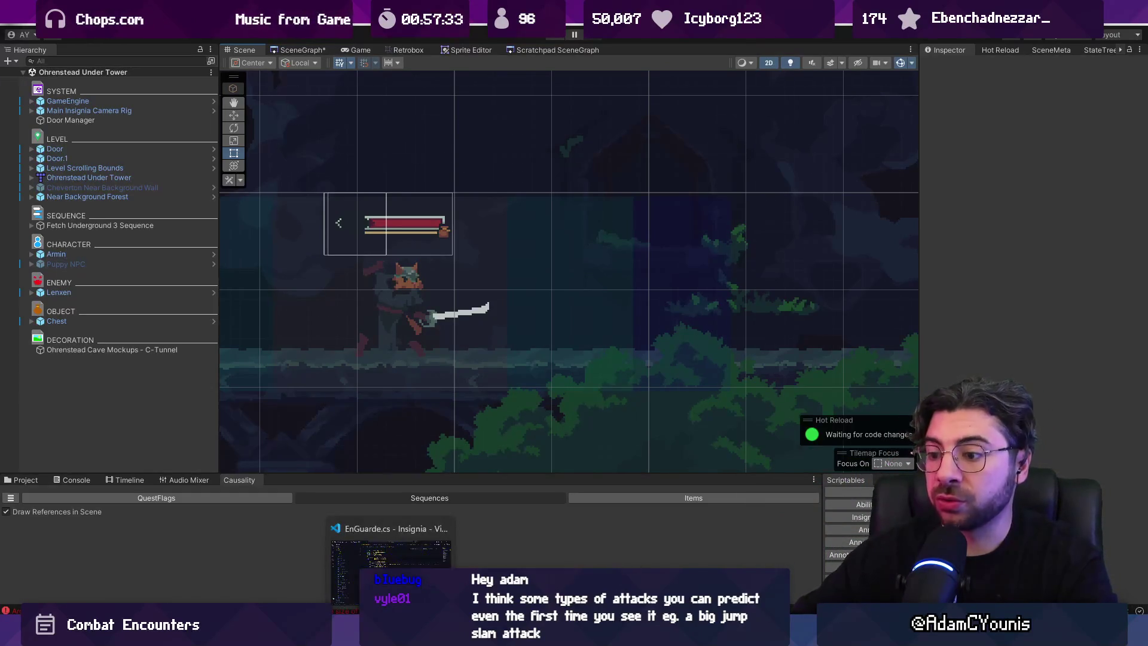
Switch from Unity to the Figma Insignia design document, showing the 'Flow of combat' diagram
{"action": "left_click", "coordinate": [364, 632]}
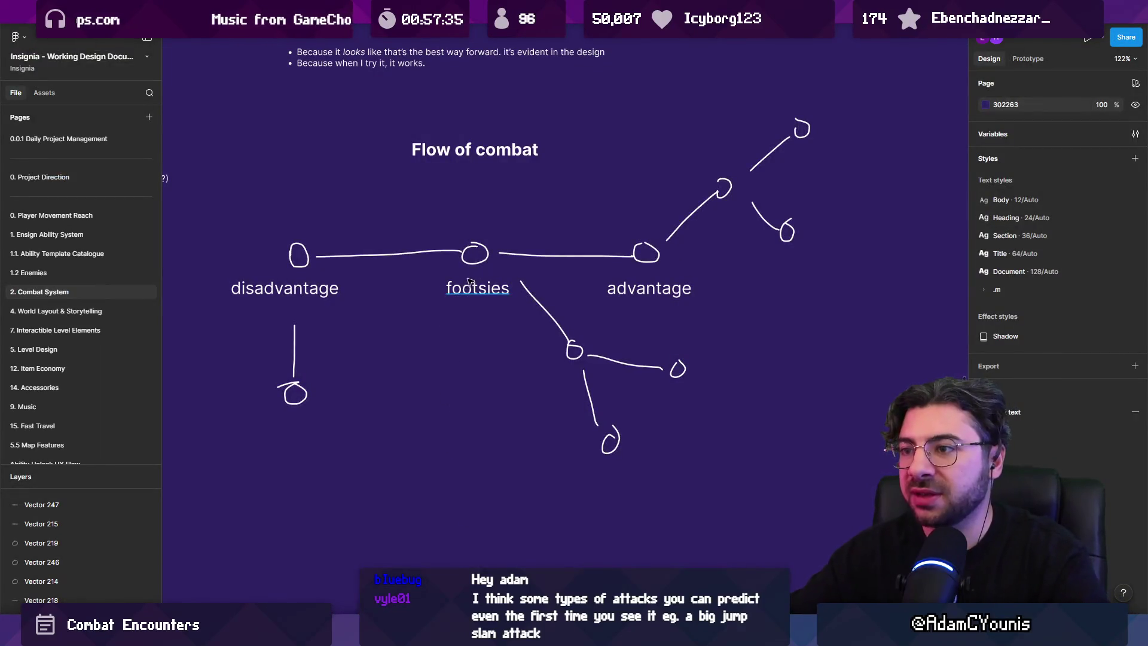
Duplicate the Lenxen Encounter title below the notes and rename the copy 'Rules'
{"action": "scroll", "coordinate": [434, 270], "scroll_direction": "down", "scroll_amount": 5}
{"action": "scroll", "coordinate": [429, 197], "scroll_direction": "up", "scroll_amount": 3, "text": "ctrl"}
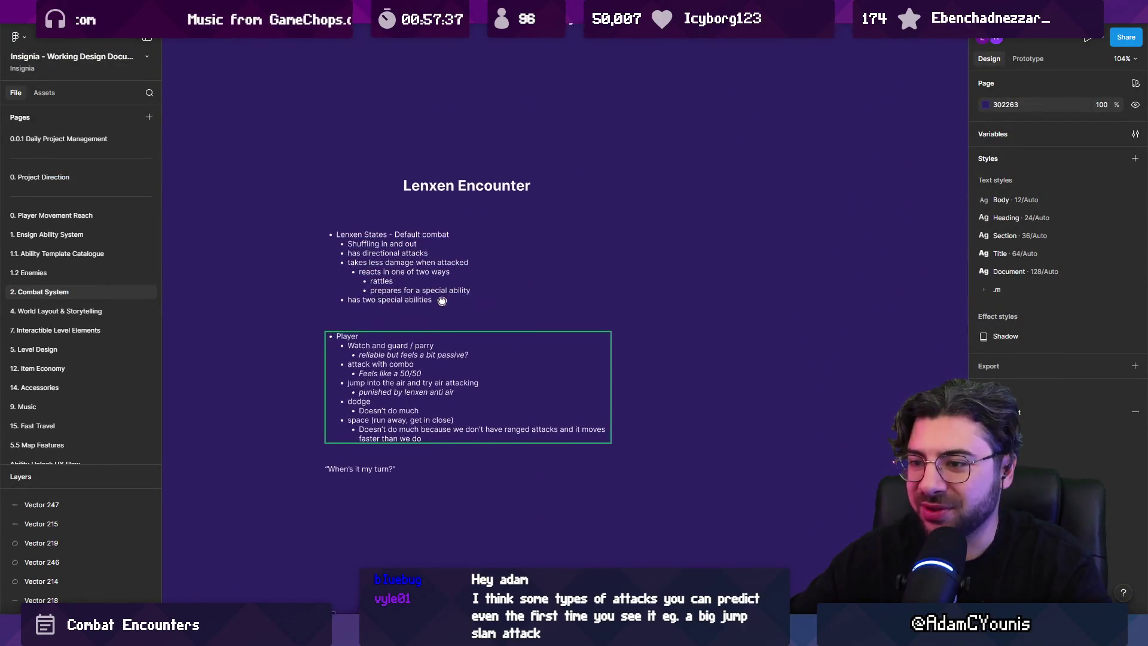
{"action": "left_click", "coordinate": [429, 173]}
{"action": "left_click_drag", "start_coordinate": [429, 174], "coordinate": [440, 505]}
{"action": "double_click", "coordinate": [440, 505]}
{"action": "type", "text": "WRules"}
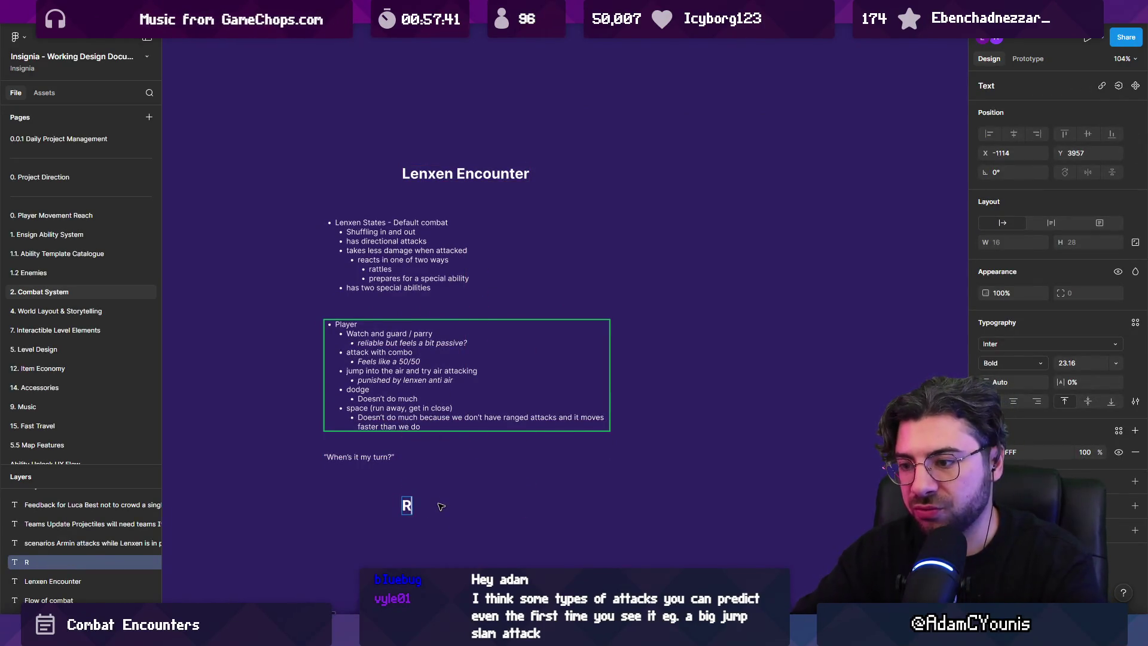
{"action": "key", "text": "Escape"}
Copy the 'When's it my turn?' line to sit under the Rules heading
{"action": "scroll", "coordinate": [404, 446], "scroll_direction": "down", "scroll_amount": 2}
{"action": "scroll", "coordinate": [405, 445], "scroll_direction": "down", "scroll_amount": 3}
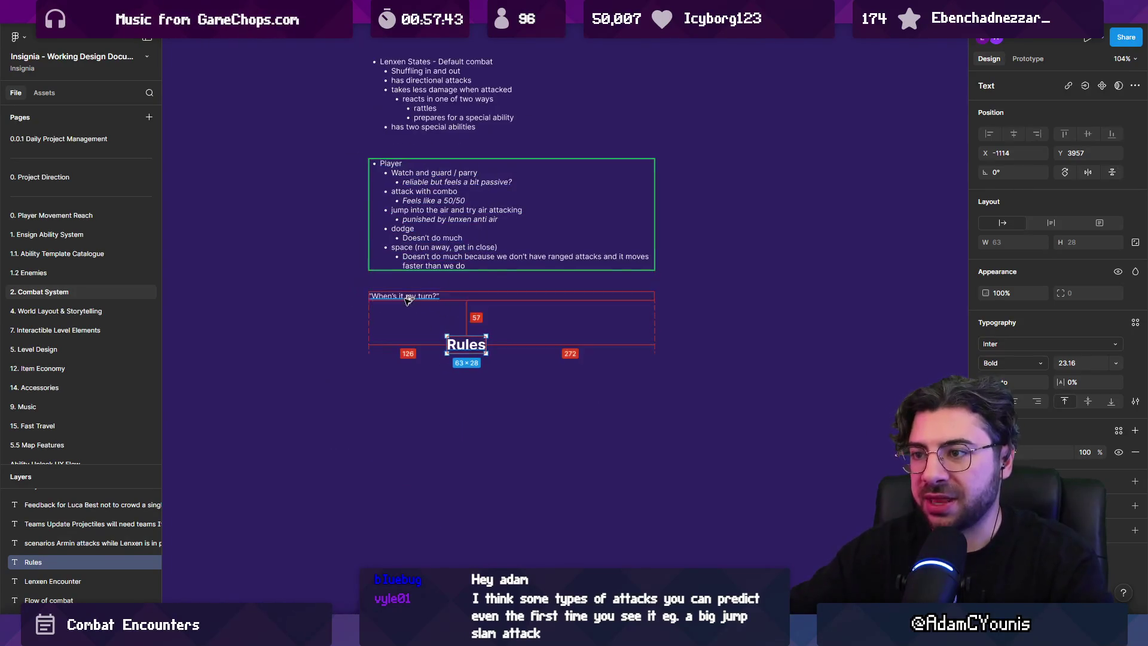
{"action": "left_click", "coordinate": [409, 300]}
{"action": "left_click_drag", "start_coordinate": [409, 300], "coordinate": [401, 369]}
Clear the copied line's text and start a draft reading 'If there'
{"action": "scroll", "coordinate": [401, 368], "scroll_direction": "up", "scroll_amount": 5}
{"action": "key", "text": "Return"}
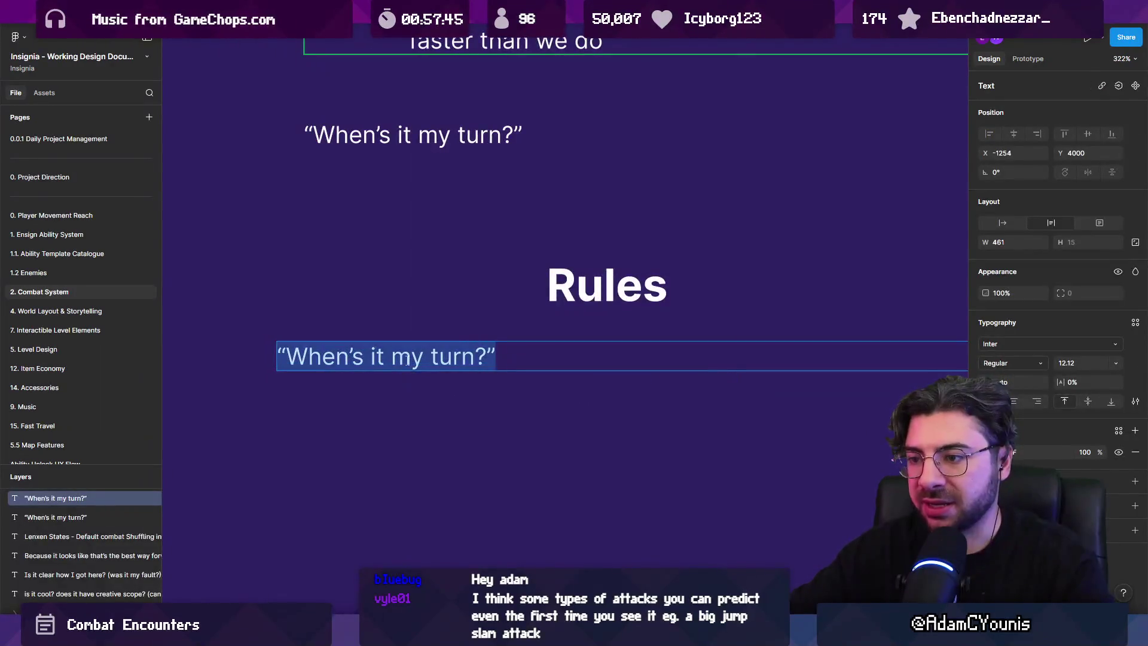
{"action": "key", "text": "BackSpace"}
{"action": "type", "text": "If there"}
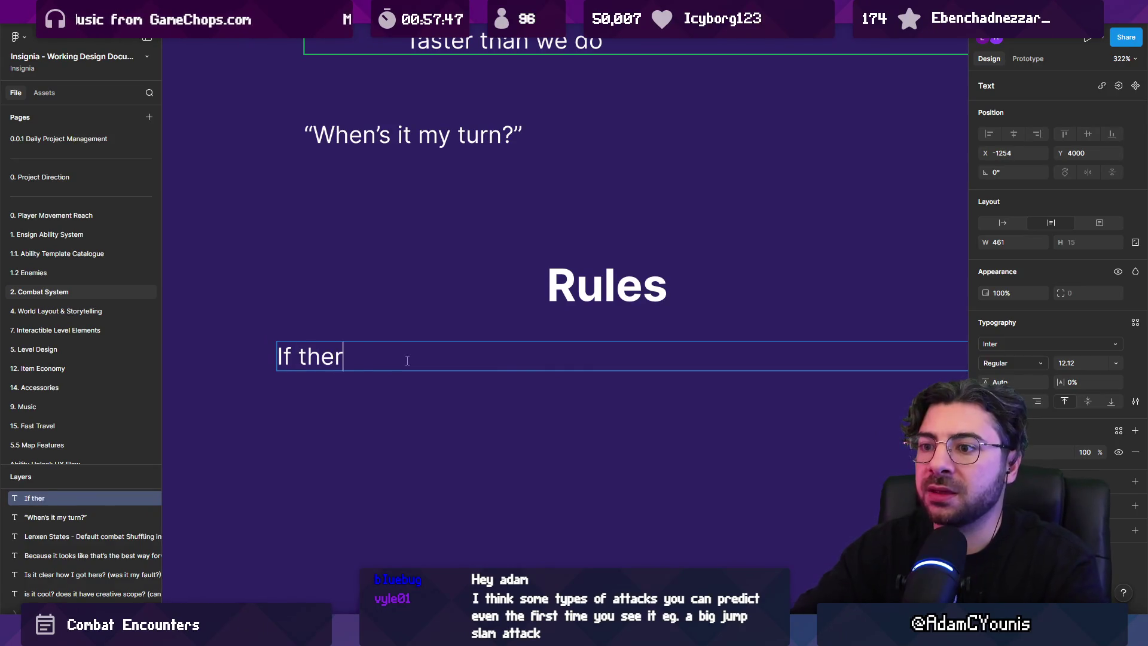
Replace it with 'Avoid true random between many options as a', then delete it all
{"action": "key", "text": "ctrl+a"}
{"action": "type", "text": "Avo"}
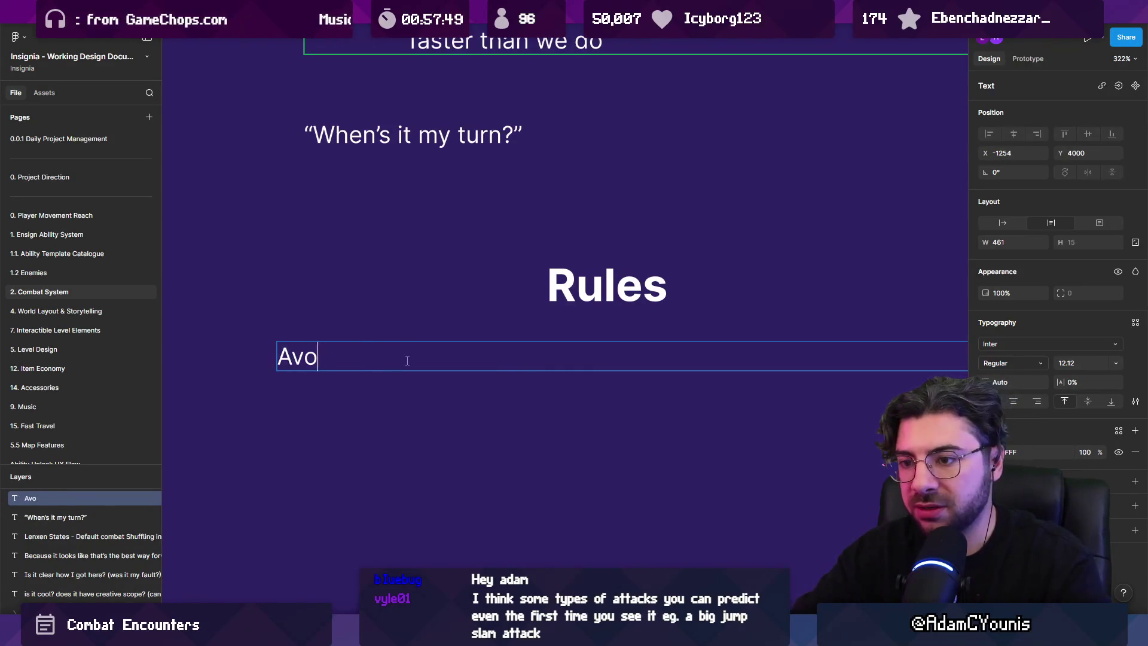
{"action": "type", "text": "id true "}
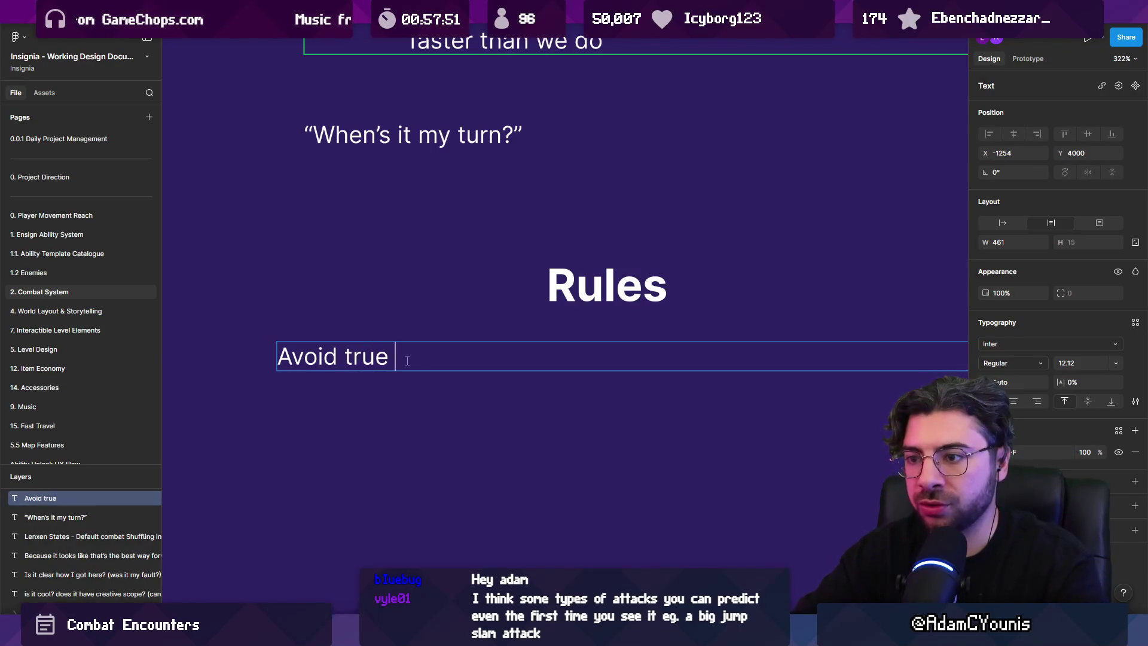
{"action": "type", "text": "random between"}
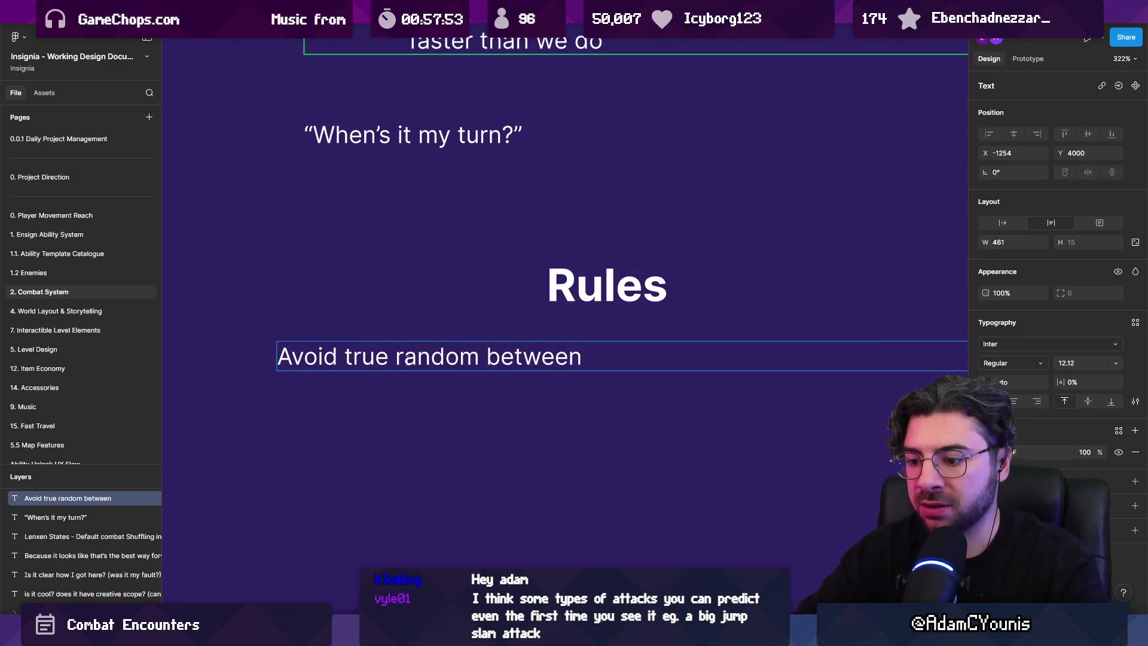
{"action": "type", "text": " many optrions"}
{"action": "key", "text": "BackSpace"}
{"action": "key", "text": "BackSpace"}
{"action": "key", "text": "BackSpace"}
{"action": "type", "text": "ions as a"}
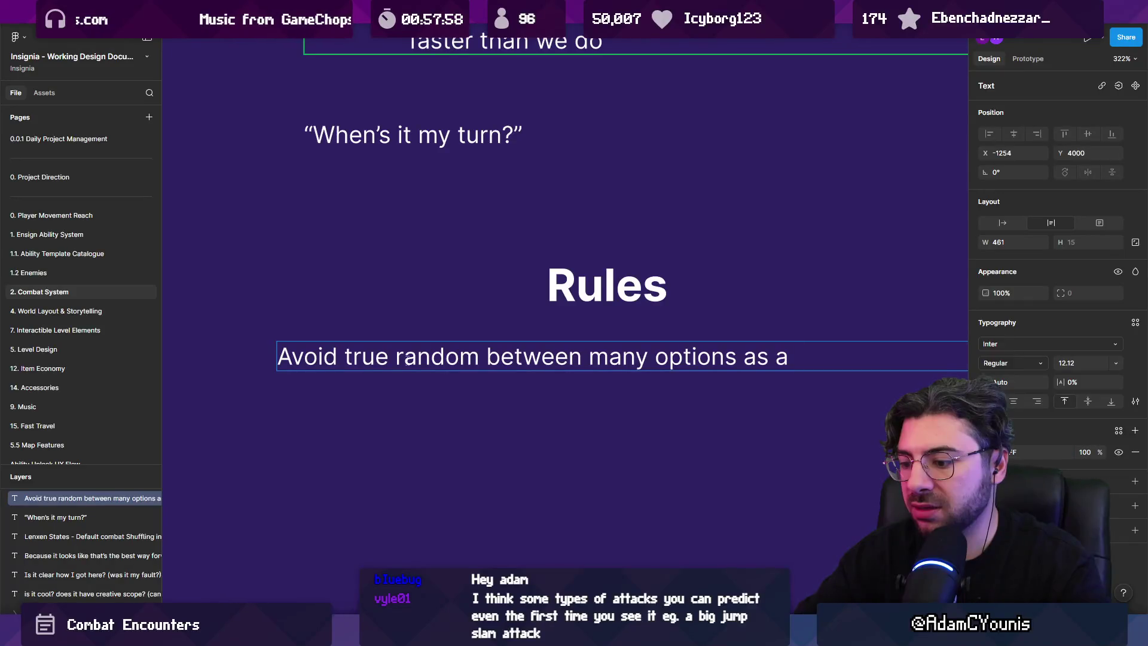
{"action": "key", "text": "ctrl+shift+Left"}
{"action": "key", "text": "ctrl+shift+Left"}
{"action": "key", "text": "ctrl+a"}
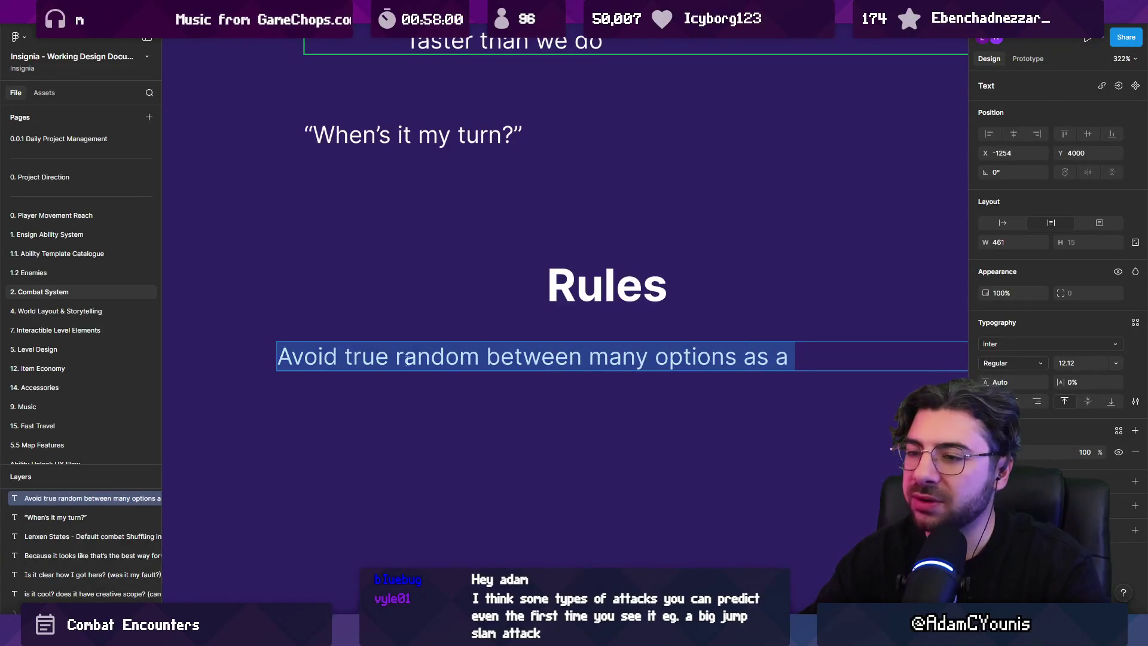
{"action": "key", "text": "BackSpace"}
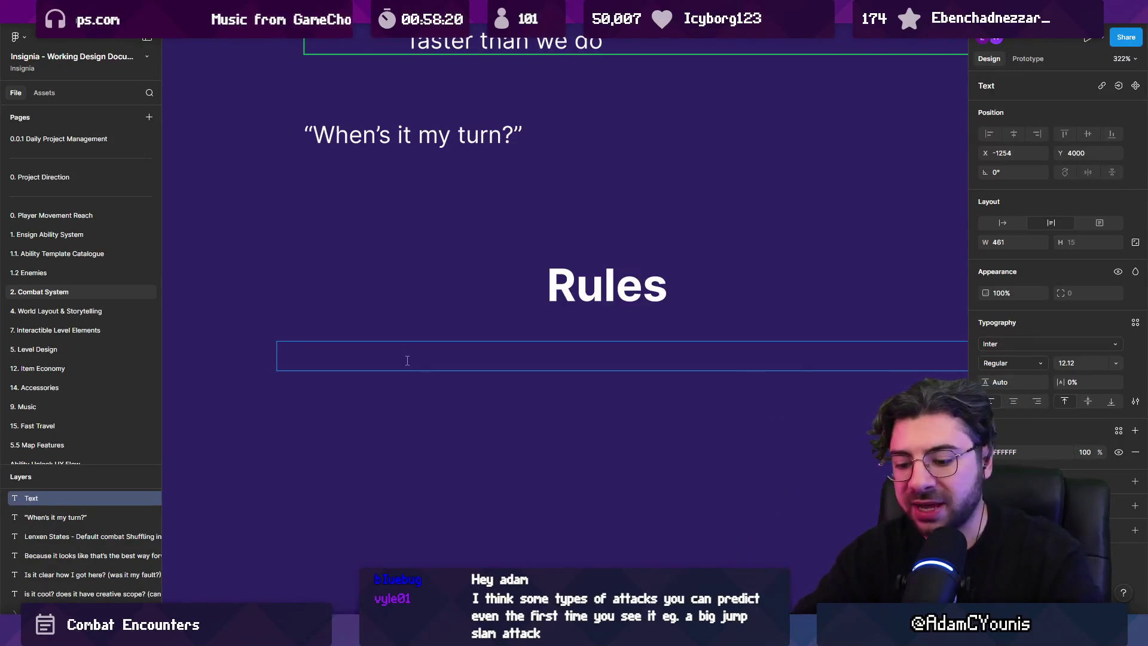
Type 'A A B', 'A B C' and 'B A C' on three lines, fixing the typos
{"action": "type", "text": "A A B"}
{"action": "key", "text": "Return"}
{"action": "type", "text": "A B D"}
{"action": "key", "text": "BackSpace"}
{"action": "type", "text": "C"}
{"action": "key", "text": "Return"}
{"action": "type", "text": "BAX"}
{"action": "key", "text": "BackSpace"}
{"action": "type", "text": "C"}
Highlight the three sequence lines, then deselect them and finish editing
{"action": "key", "text": "Left"}
{"action": "key", "text": "Left"}
{"action": "key", "text": "Left"}
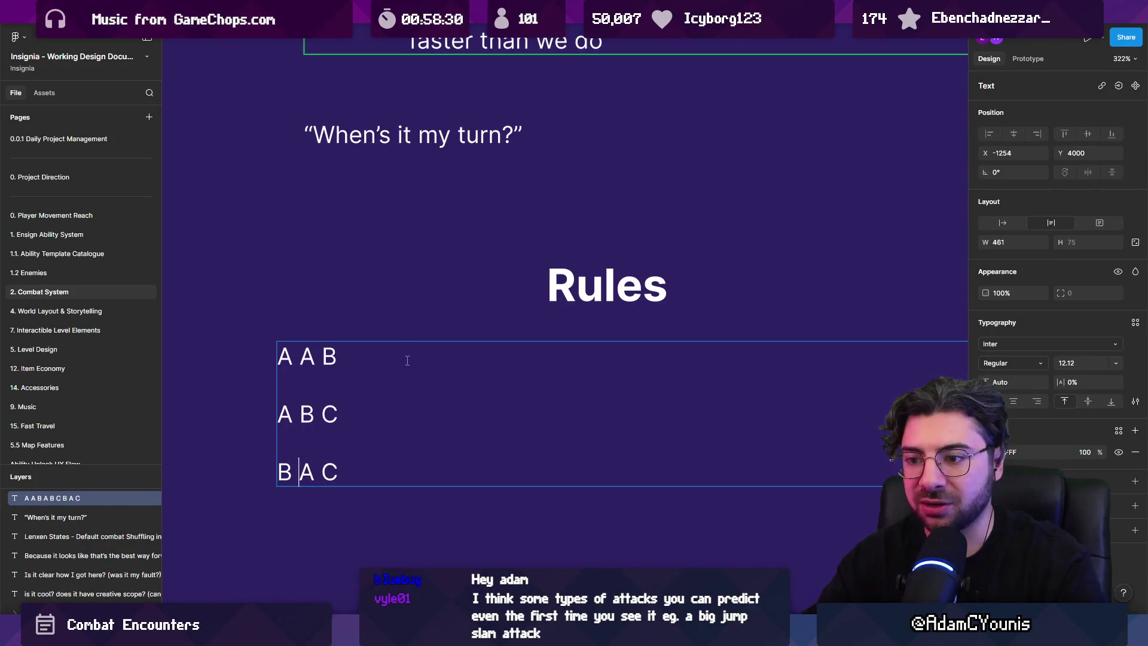
{"action": "key", "text": "End"}
{"action": "key", "text": "shift+Up"}
{"action": "key", "text": "shift+Up"}
{"action": "key", "text": "shift+Up"}
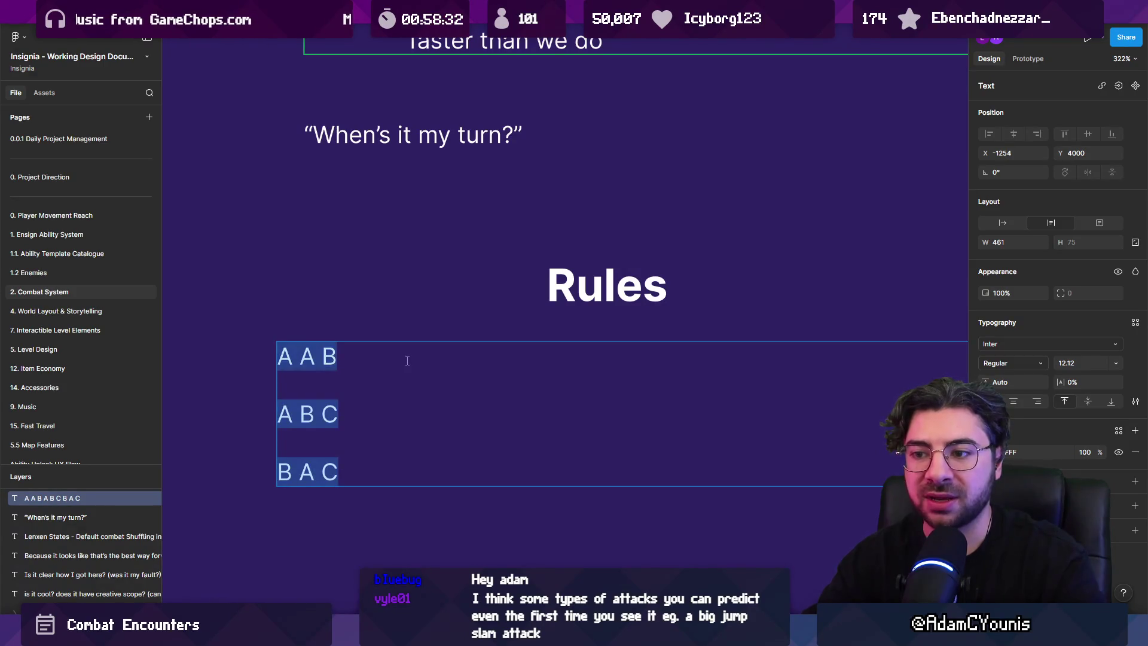
{"action": "key", "text": "Right"}
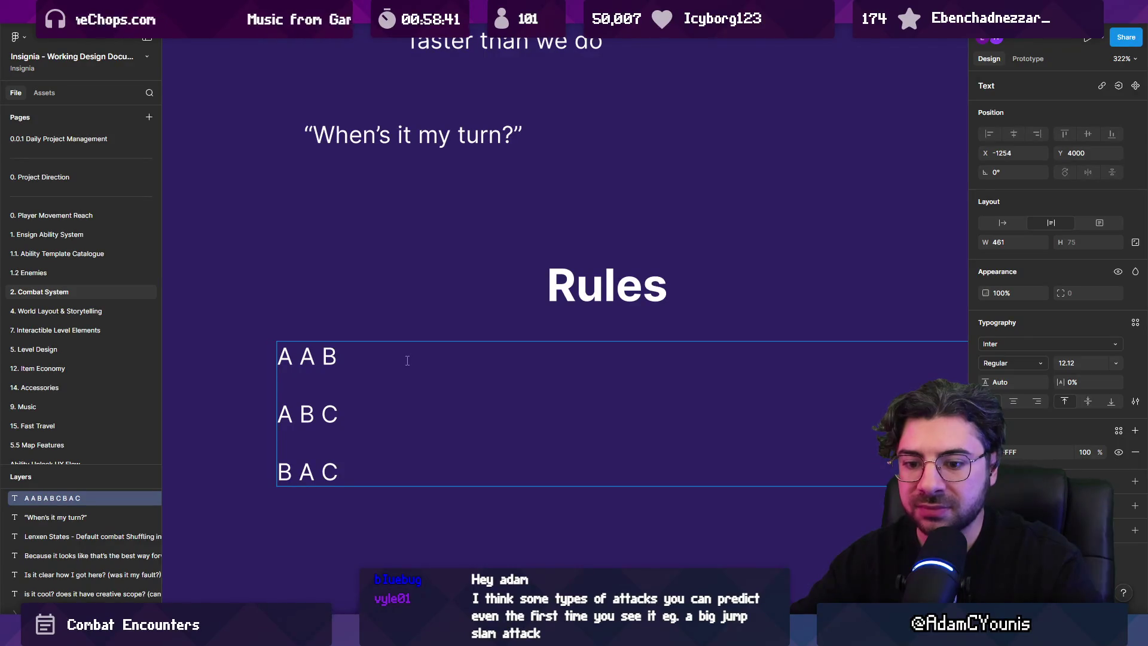
{"action": "key", "text": "Escape"}
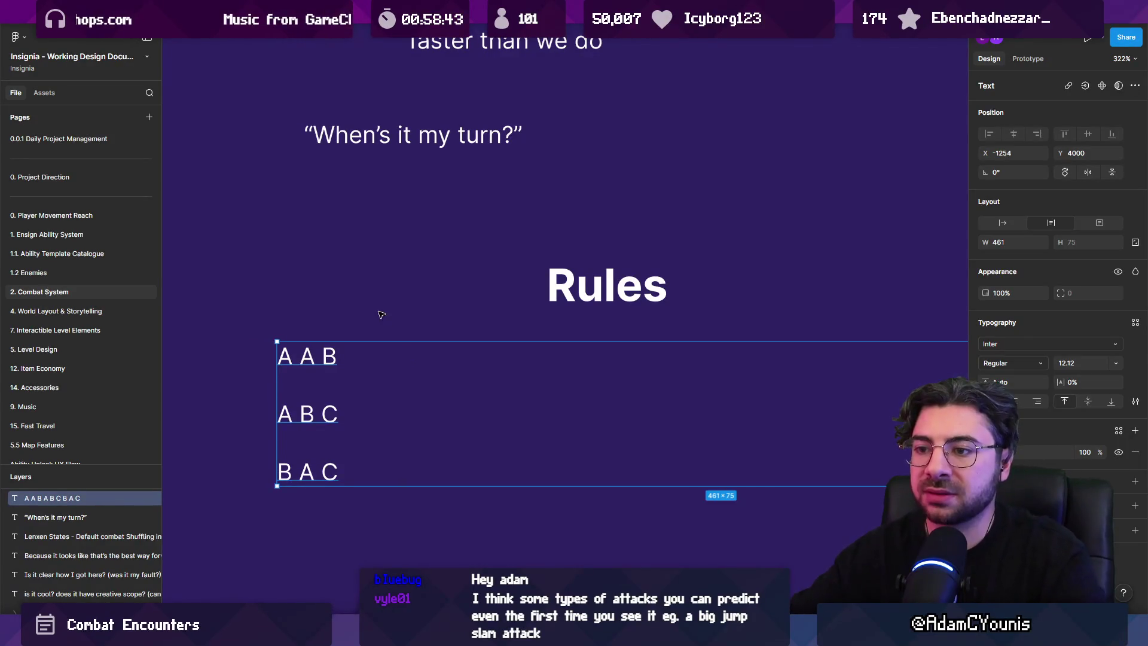
Narrow the A A B / A B C / B A C text box to 346 wide
{"action": "key", "text": "Escape"}
{"action": "scroll", "coordinate": [350, 335], "scroll_direction": "down", "scroll_amount": 2, "text": "ctrl"}
{"action": "scroll", "coordinate": [350, 334], "scroll_direction": "down", "scroll_amount": 1, "text": "ctrl"}
{"action": "left_click", "coordinate": [339, 353]}
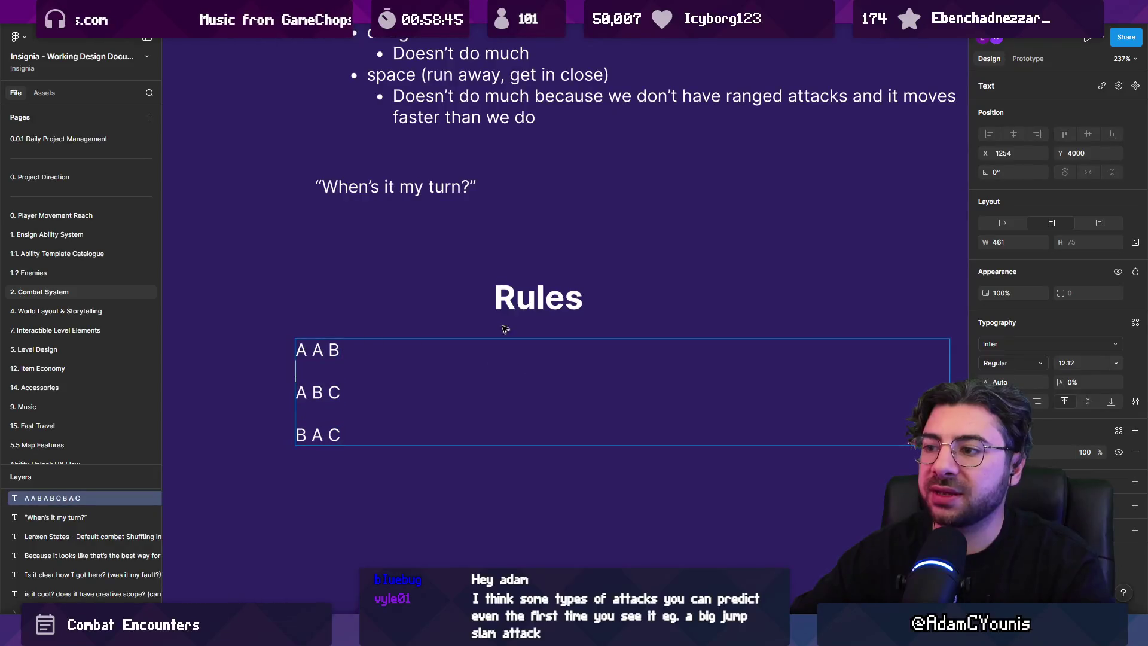
{"action": "mouse_move", "coordinate": [952, 371]}
{"action": "left_mouse_down"}
{"action": "mouse_move", "coordinate": [352, 362]}
{"action": "mouse_move", "coordinate": [787, 372]}
{"action": "left_mouse_up"}
{"action": "key", "text": "Escape"}
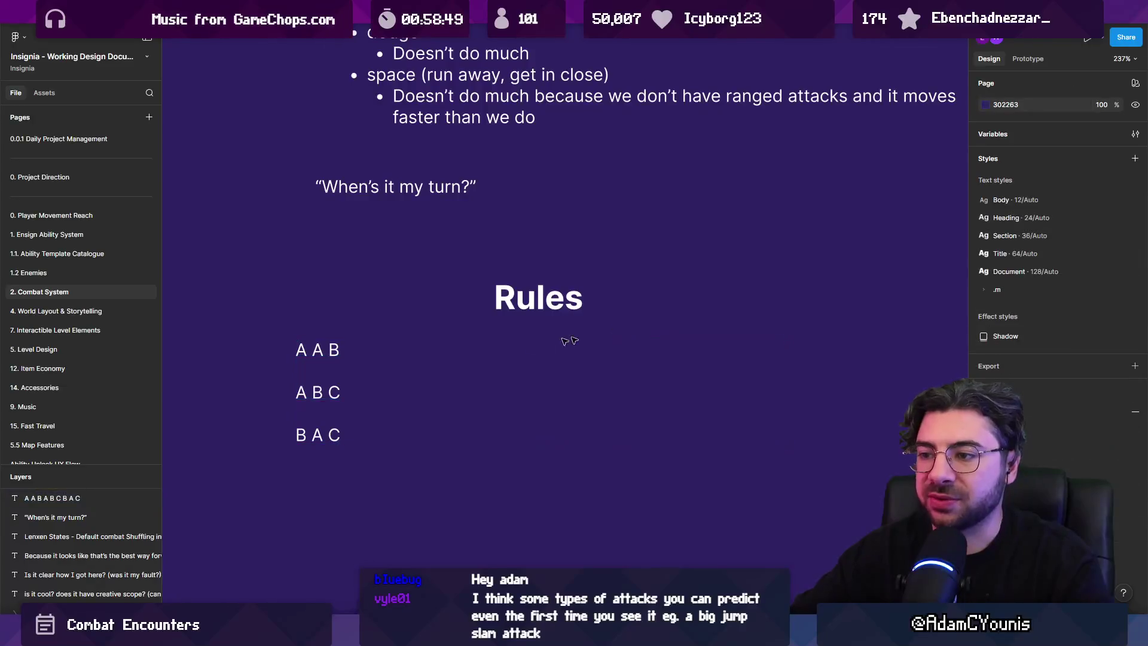
Select the first A of 'A A B' in the sequence text, then exit editing
{"action": "double_click", "coordinate": [307, 354]}
{"action": "left_click_drag", "start_coordinate": [308, 354], "coordinate": [294, 355]}
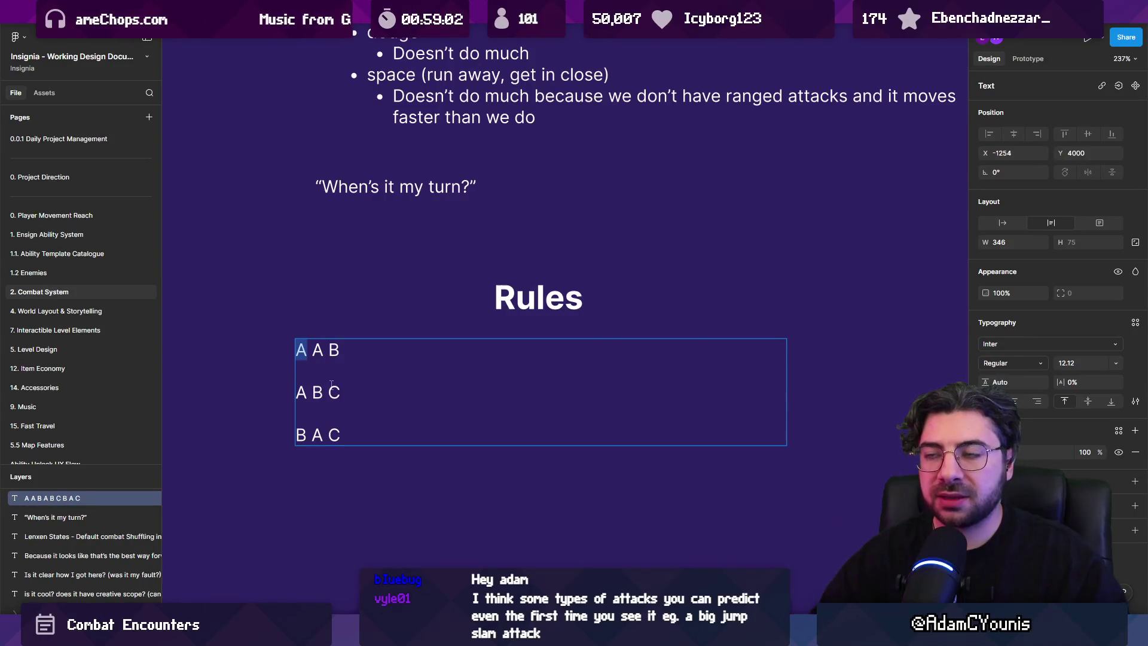
{"action": "scroll", "coordinate": [372, 418], "scroll_direction": "down", "scroll_amount": 10}
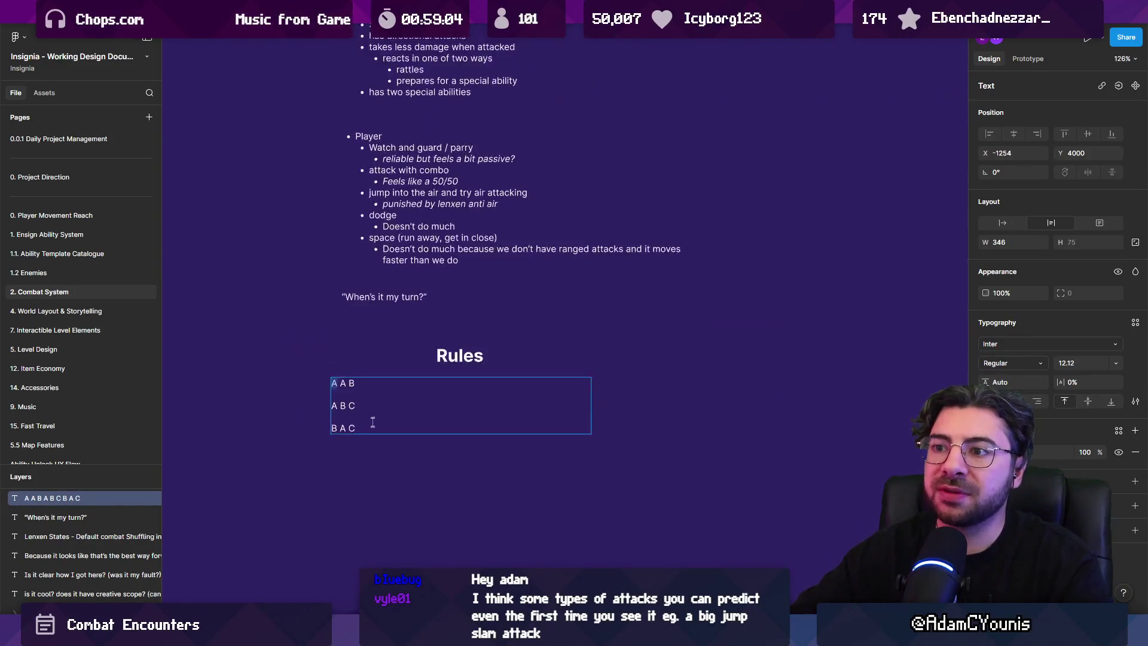
{"action": "scroll", "coordinate": [481, 119], "scroll_direction": "up", "scroll_amount": 5}
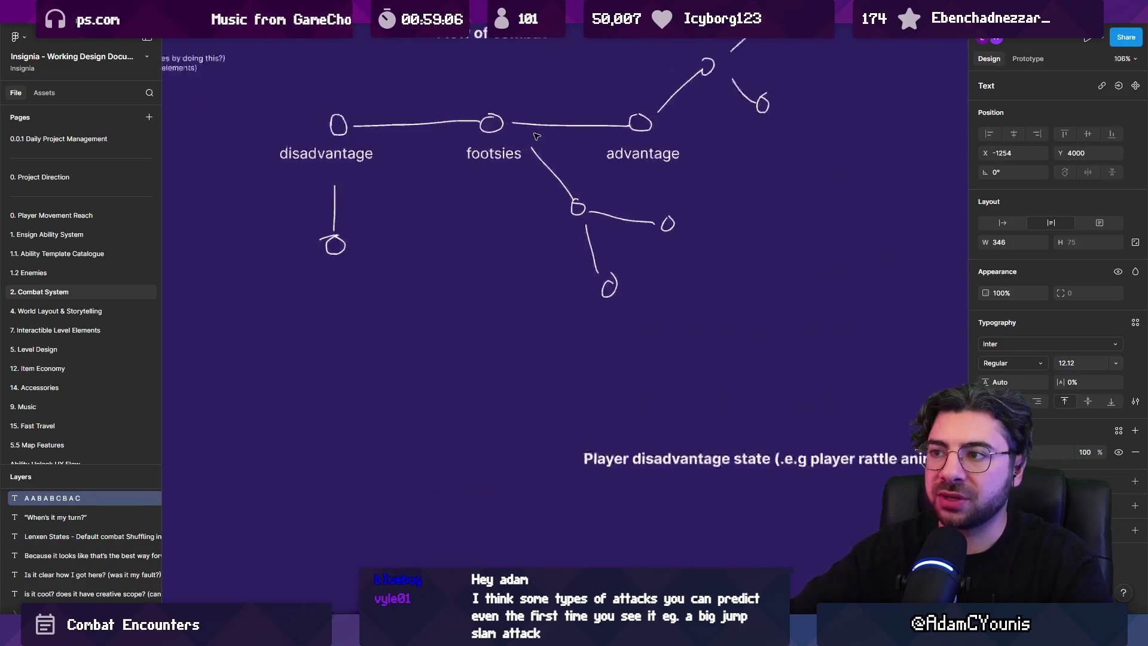
{"action": "scroll", "coordinate": [687, 240], "scroll_direction": "down", "scroll_amount": 5}
{"action": "scroll", "coordinate": [538, 299], "scroll_direction": "down", "scroll_amount": 5}
{"action": "scroll", "coordinate": [420, 289], "scroll_direction": "up", "scroll_amount": 8}
{"action": "key", "text": "Escape"}
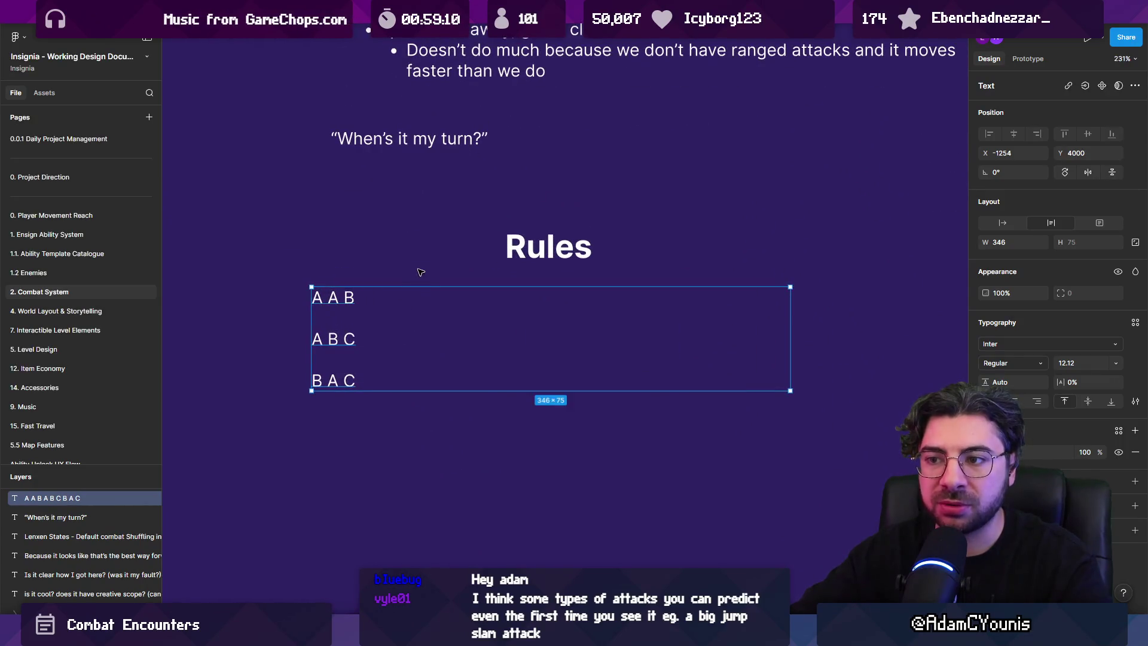
{"action": "key", "text": "Escape"}
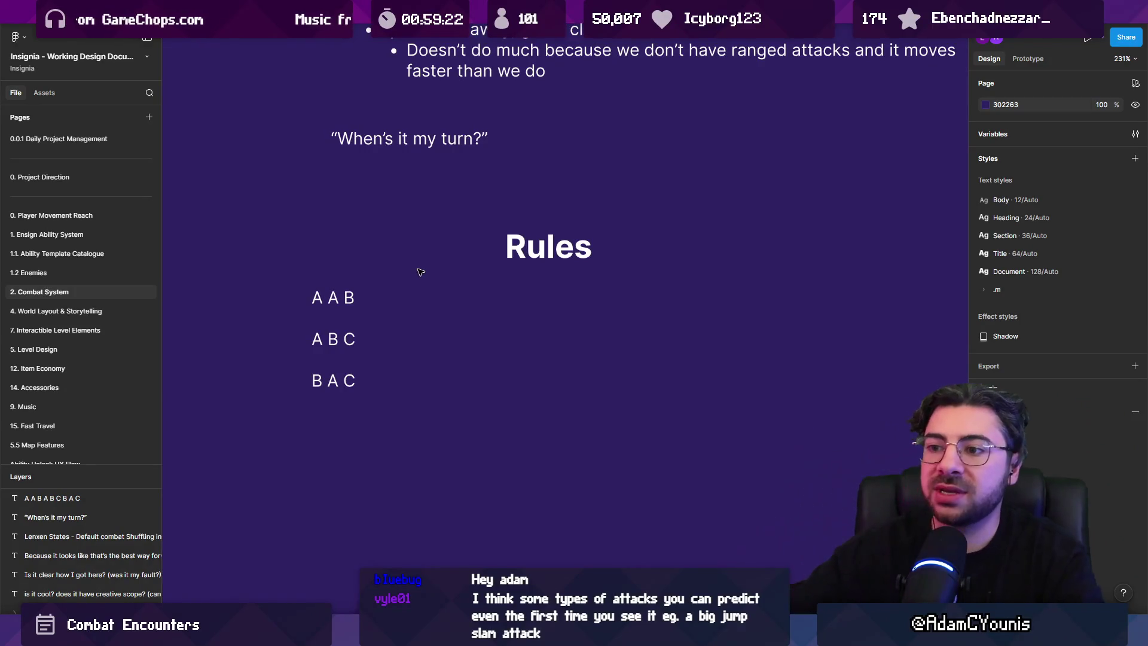
Highlight 'A A B' on the first line, reselect the text box, and return to Unity
{"action": "scroll", "coordinate": [322, 302], "scroll_direction": "up", "scroll_amount": 5}
{"action": "left_click", "coordinate": [330, 332]}
{"action": "double_click", "coordinate": [328, 304]}
{"action": "left_click", "coordinate": [370, 296]}
{"action": "mouse_move", "coordinate": [376, 293]}
{"action": "left_mouse_down"}
{"action": "mouse_move", "coordinate": [299, 287]}
{"action": "mouse_move", "coordinate": [373, 283]}
{"action": "left_mouse_up"}
{"action": "left_click", "coordinate": [308, 293]}
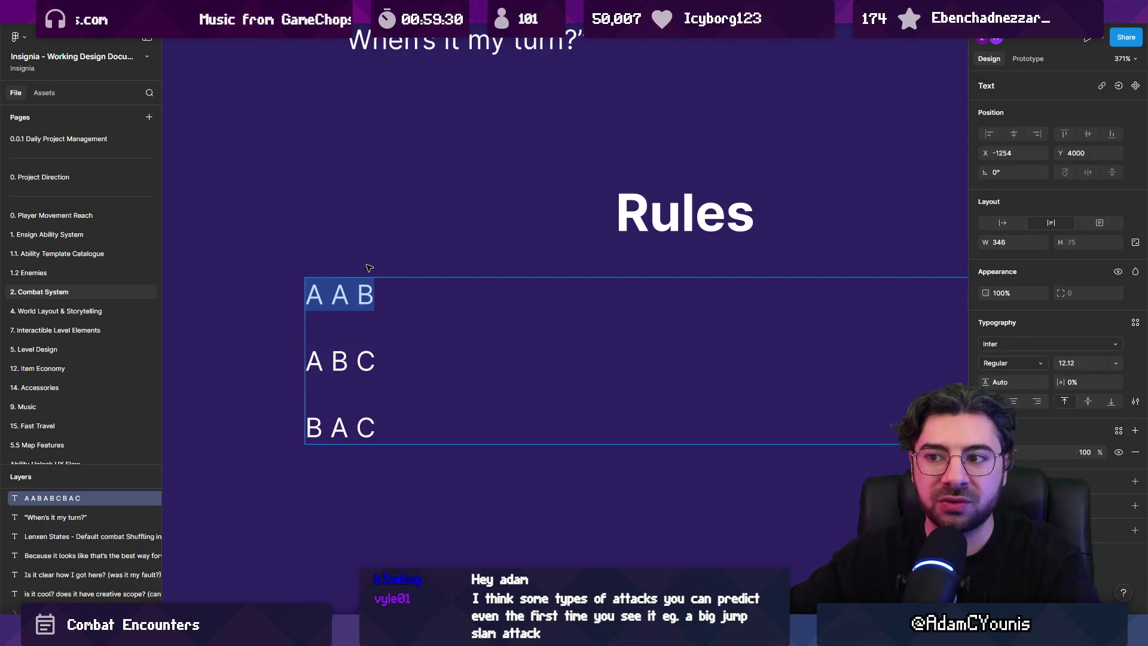
{"action": "left_click", "coordinate": [367, 269]}
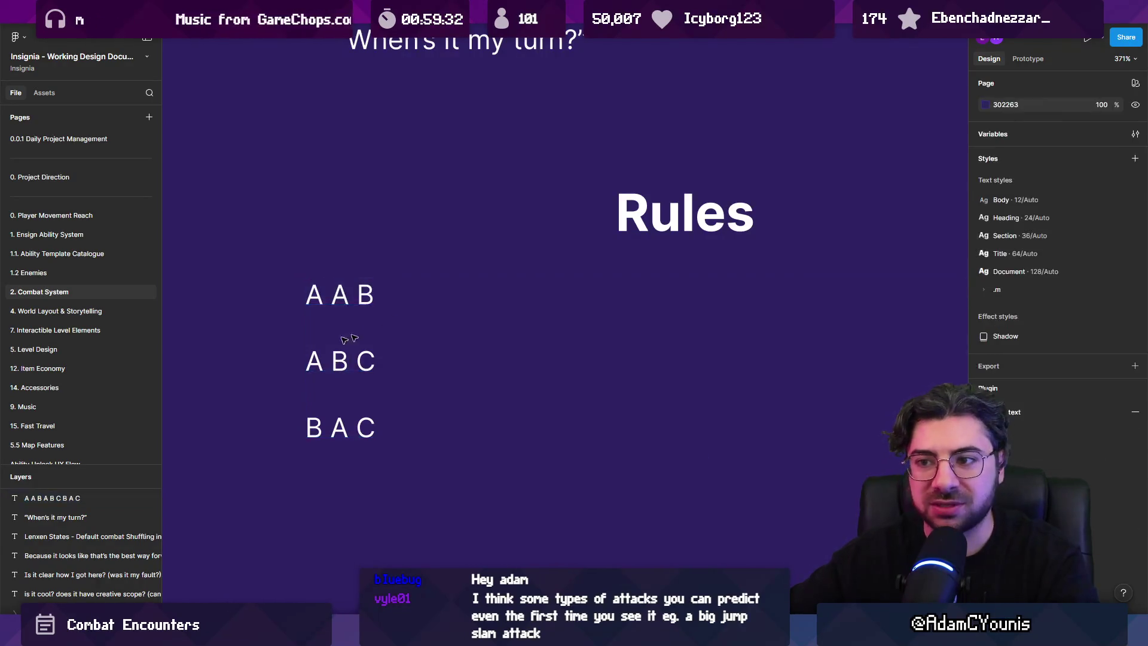
{"action": "left_click", "coordinate": [312, 333]}
{"action": "left_click", "coordinate": [275, 312]}
{"action": "left_click", "coordinate": [313, 301]}
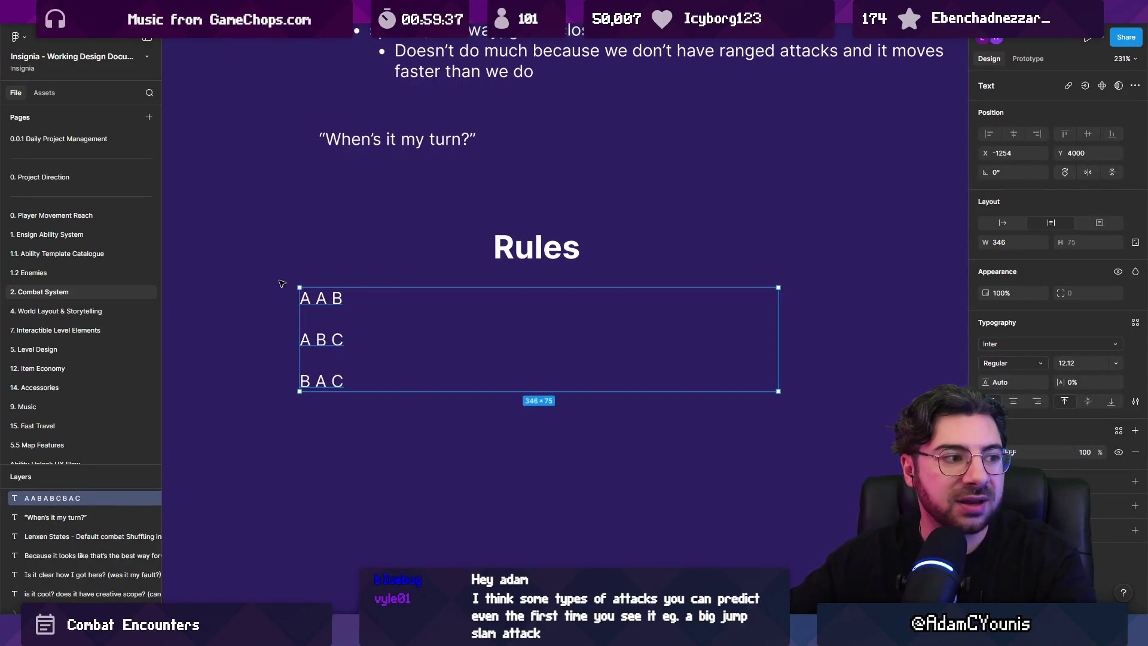
{"action": "key", "text": "alt+Tab"}
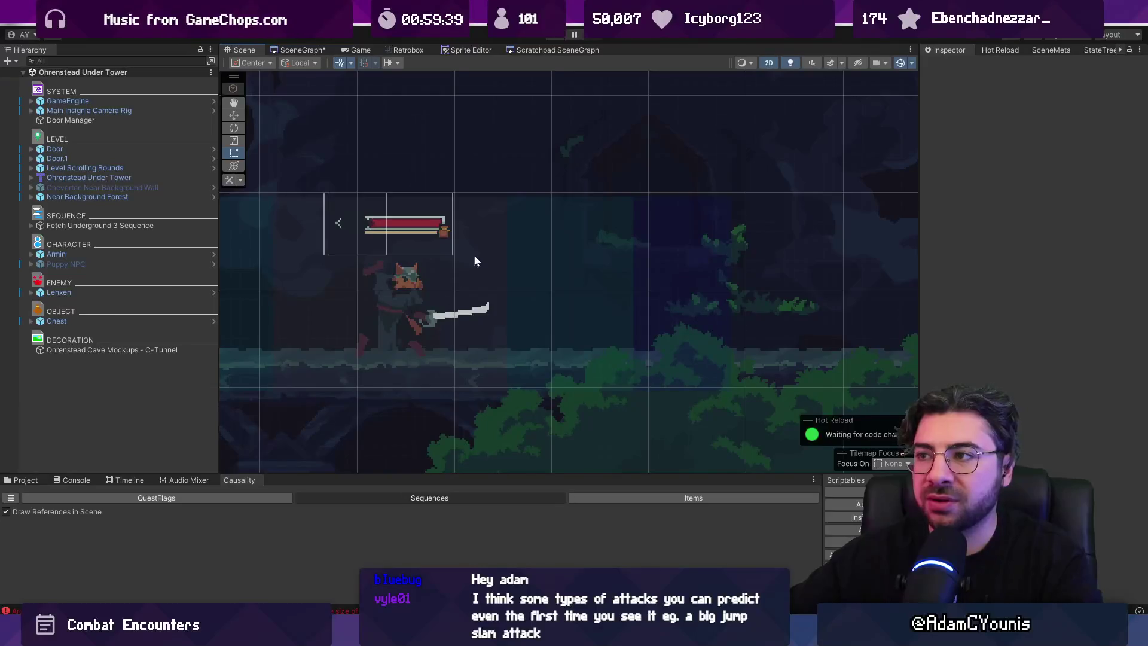
Start the Unity playtest, view it full screen, then restore the editor layout
{"action": "left_click", "coordinate": [551, 40]}
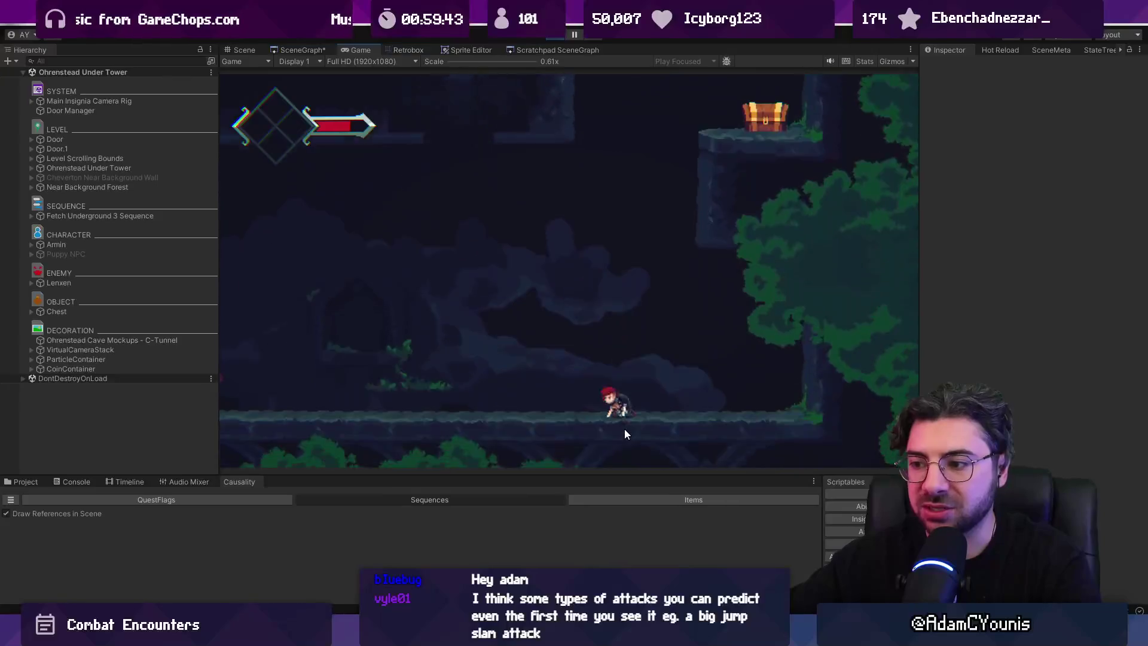
{"action": "key", "text": "F11"}
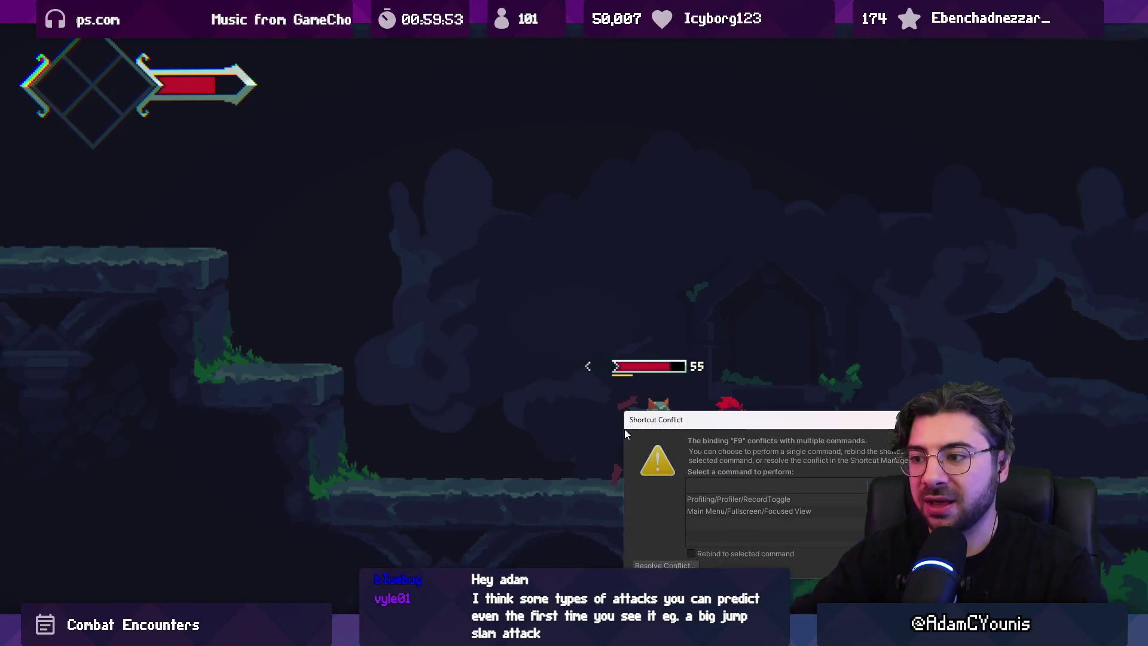
{"action": "key", "text": "shift+space"}
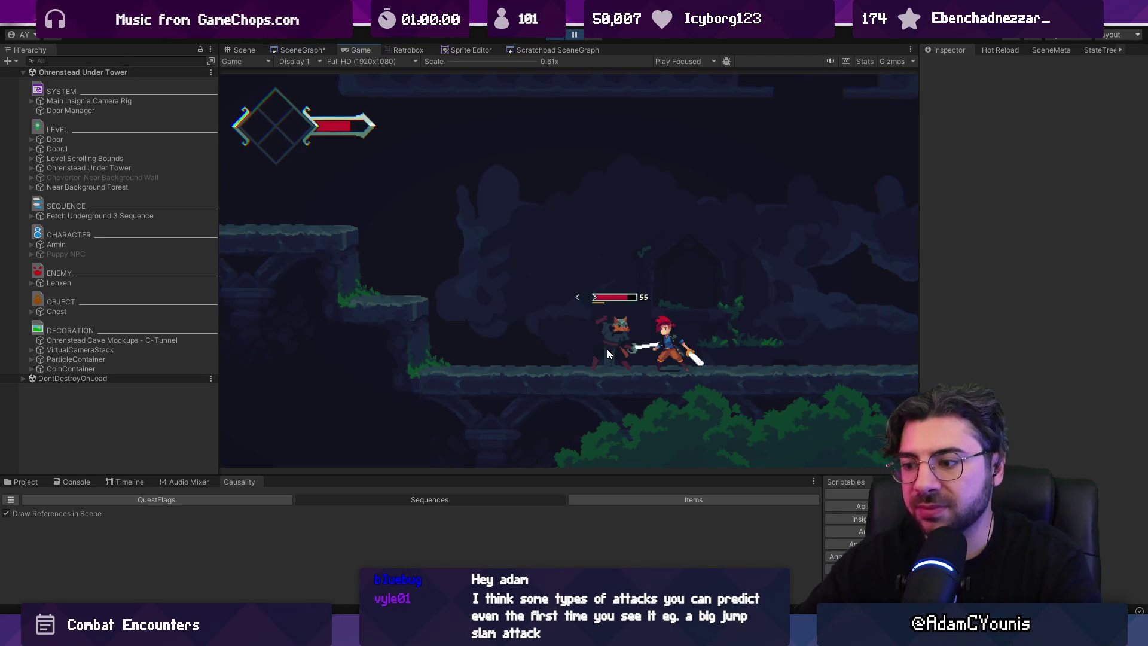
Clear the Figma text box selection, then bring up the Everything file search
{"action": "key", "text": "alt+Tab"}
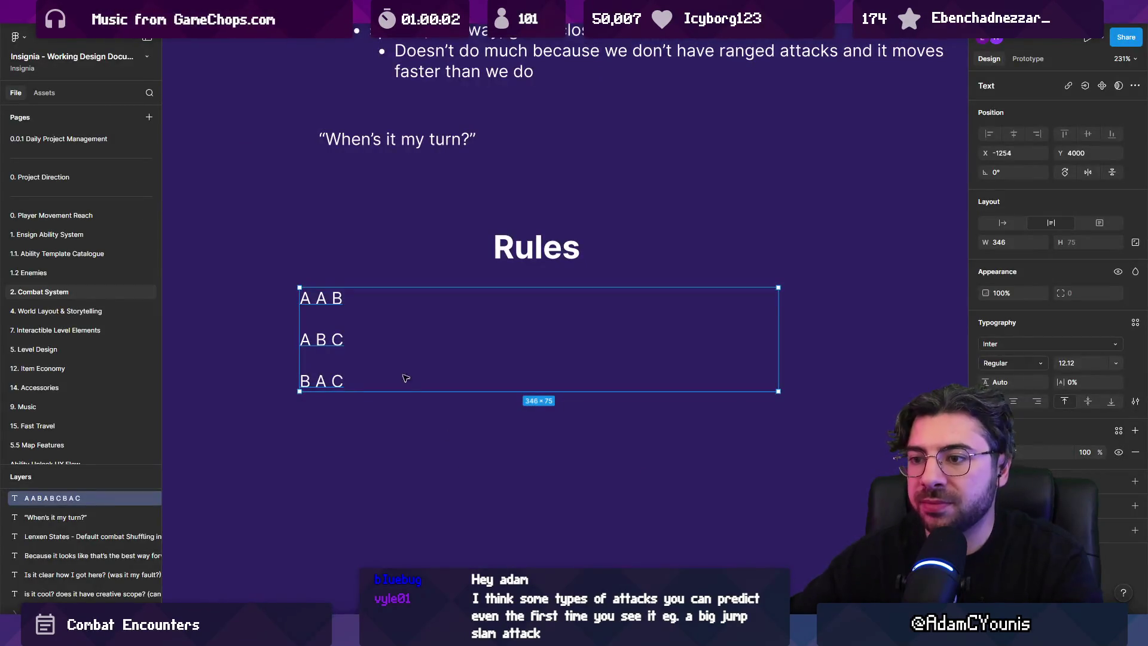
{"action": "key", "text": "Escape"}
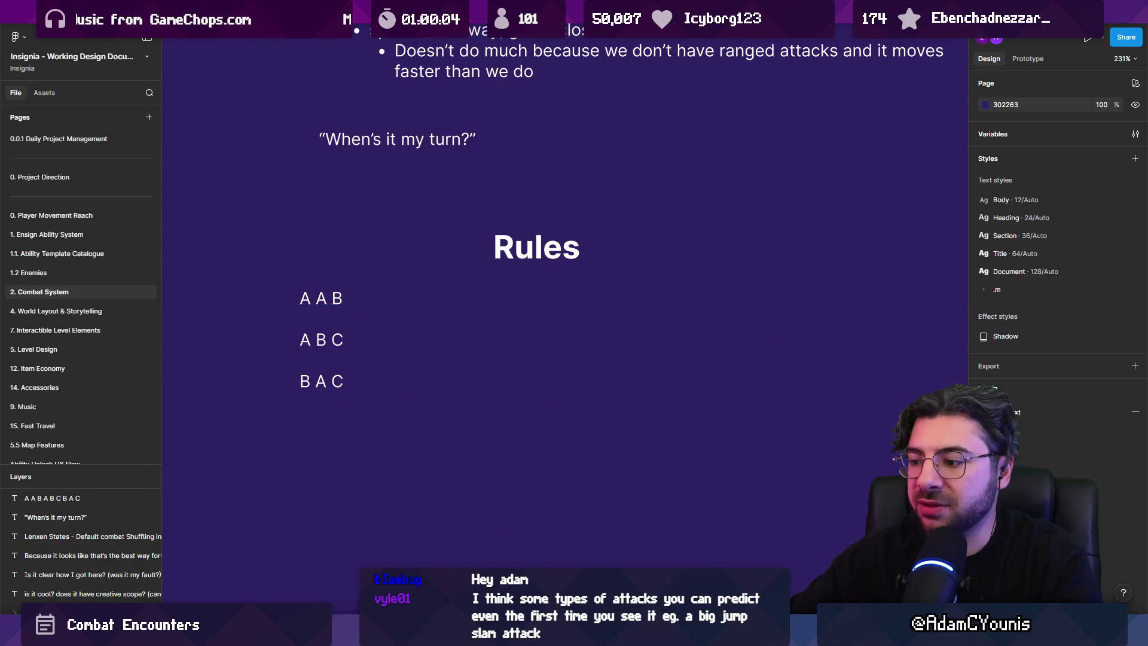
{"action": "key", "text": "alt+Tab"}
{"action": "key", "text": "alt+Tab"}
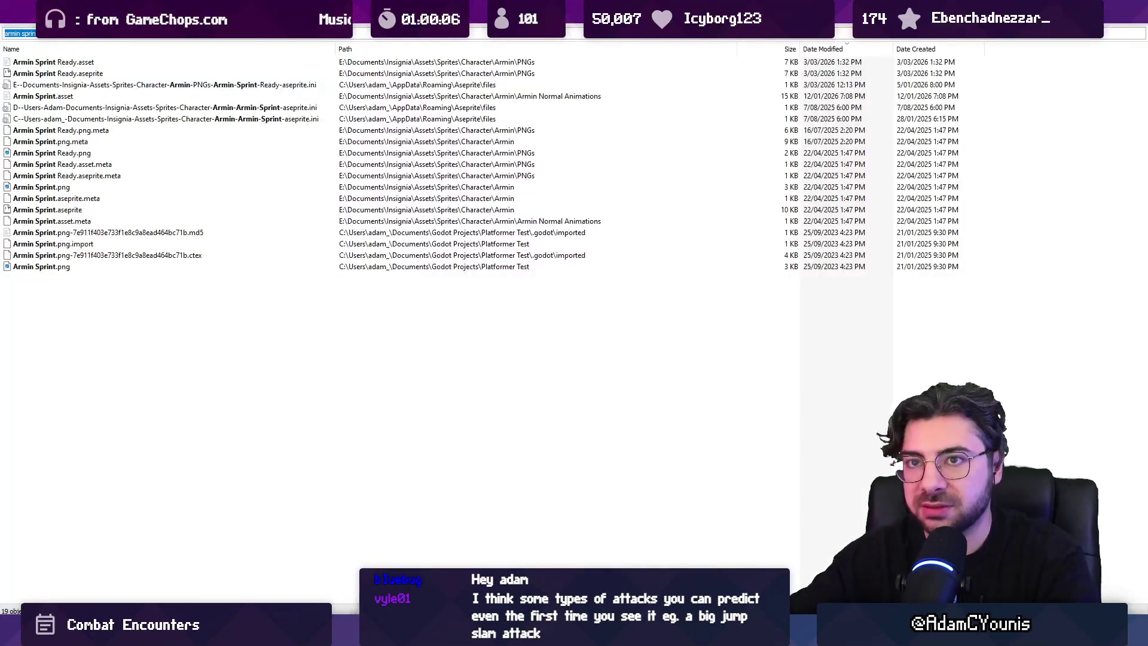
Search 'enemy' in Everything and open the enemy .aseprite sprite file
{"action": "type", "text": "enemy"}
{"action": "key", "text": "Return"}
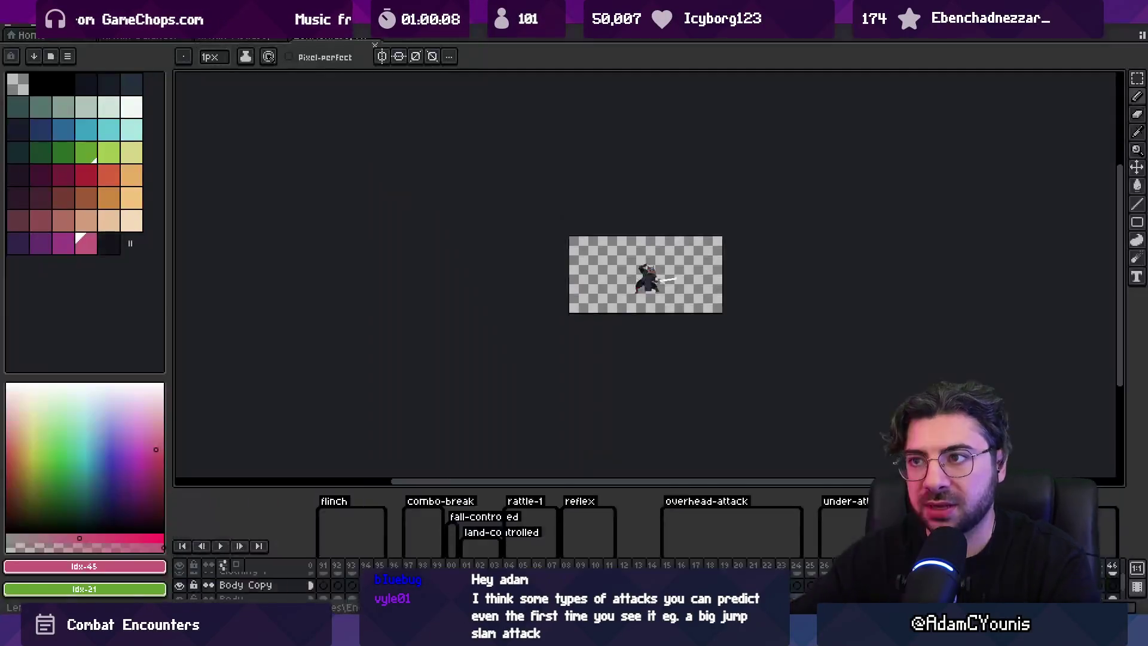
{"action": "scroll", "coordinate": [626, 425], "scroll_direction": "up", "scroll_amount": 2}
Loop frames 15–21 of the sprite animation, then switch to the Google Meet call
{"action": "left_click_drag", "start_coordinate": [667, 565], "coordinate": [897, 565]}
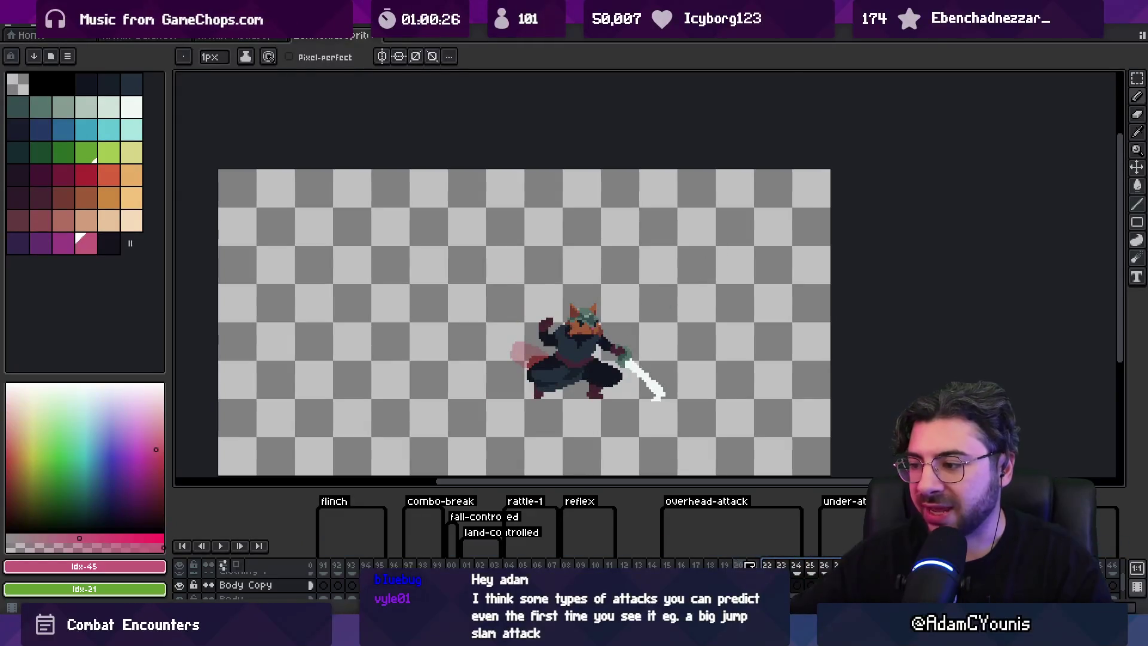
{"action": "left_click", "coordinate": [797, 566]}
{"action": "left_click_drag", "start_coordinate": [673, 566], "coordinate": [758, 565]}
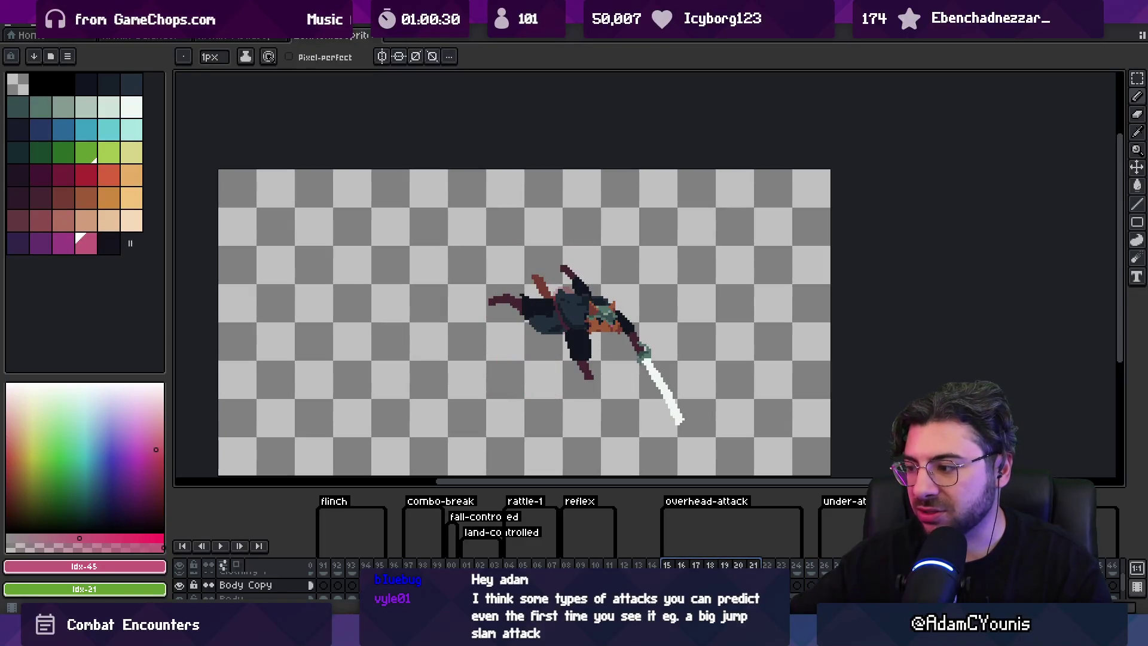
{"action": "key", "text": "Return"}
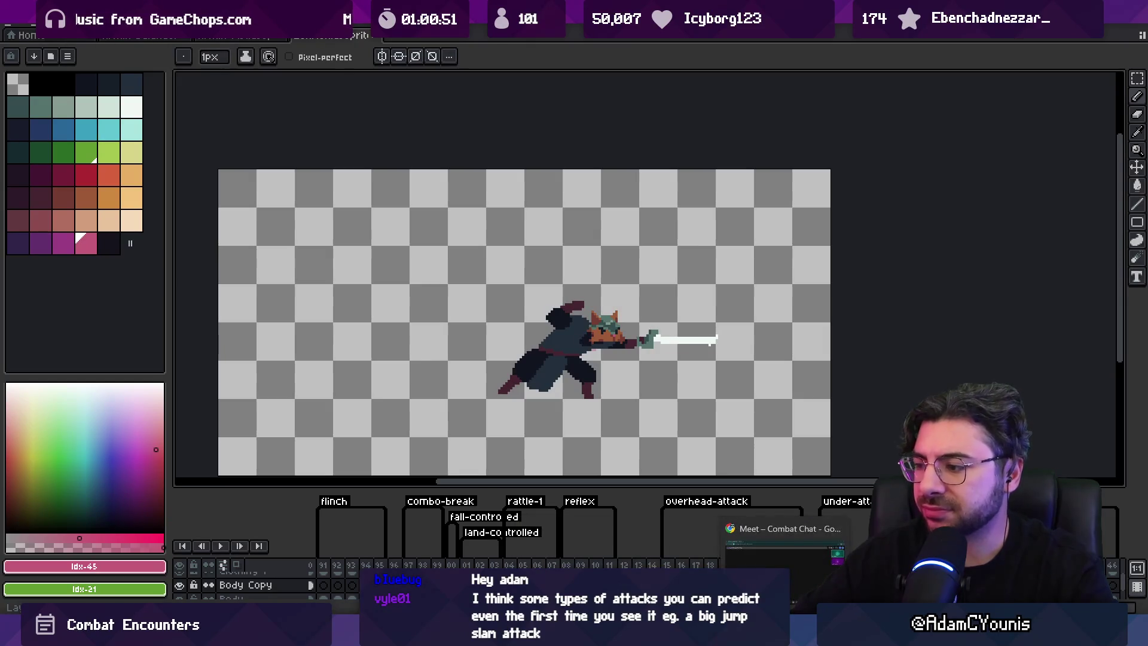
{"action": "left_click", "coordinate": [783, 544]}
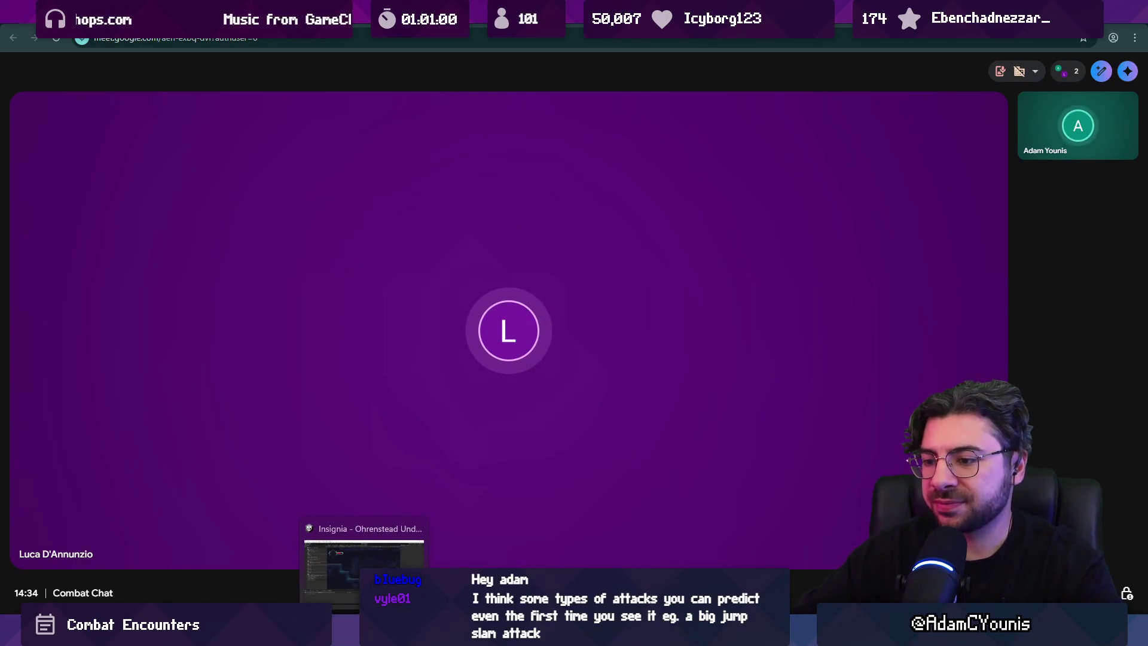
Switch from Google Meet back to the Unity 'Insignia - Ohrenstead' playtest
{"action": "mouse_move", "coordinate": [468, 535]}
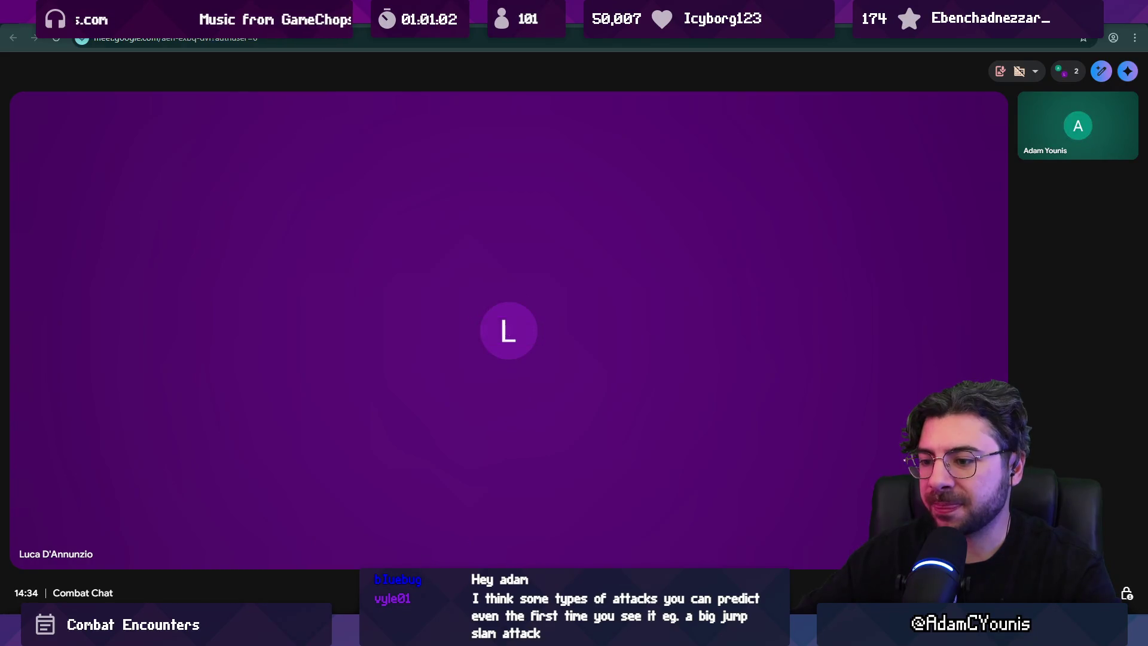
{"action": "left_click", "coordinate": [363, 627]}
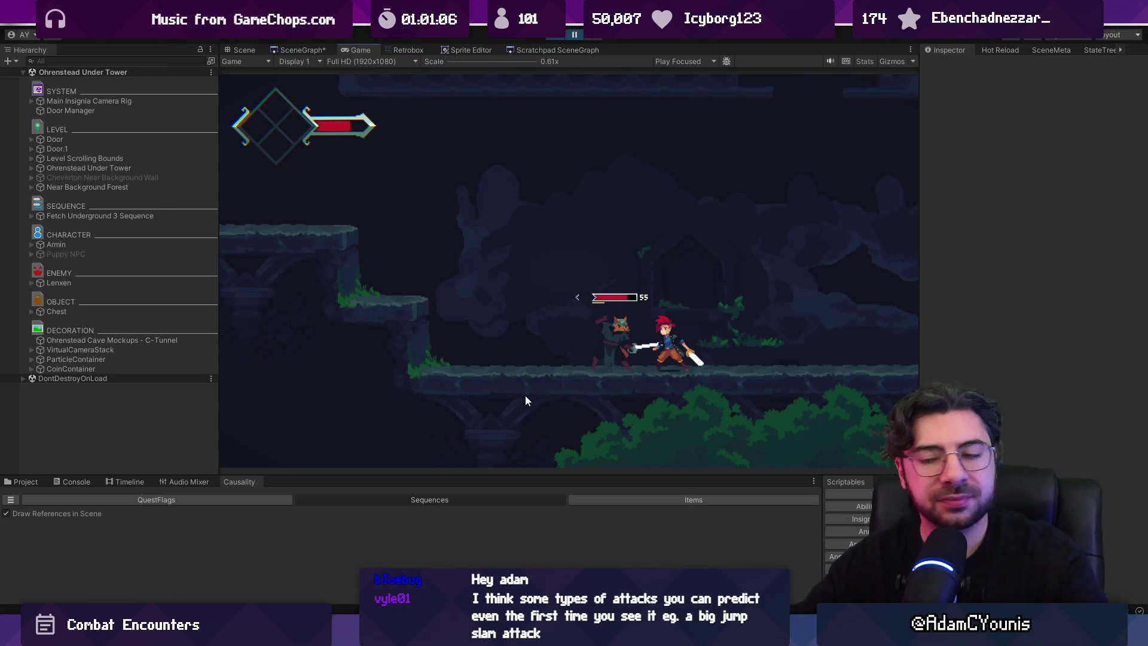
Zoom the Game view from 0.61x to about 0.91x to watch Armin fight Lenxen
{"action": "scroll", "coordinate": [876, 363], "scroll_direction": "up", "scroll_amount": 2}
{"action": "scroll", "coordinate": [871, 382], "scroll_direction": "up", "scroll_amount": 1}
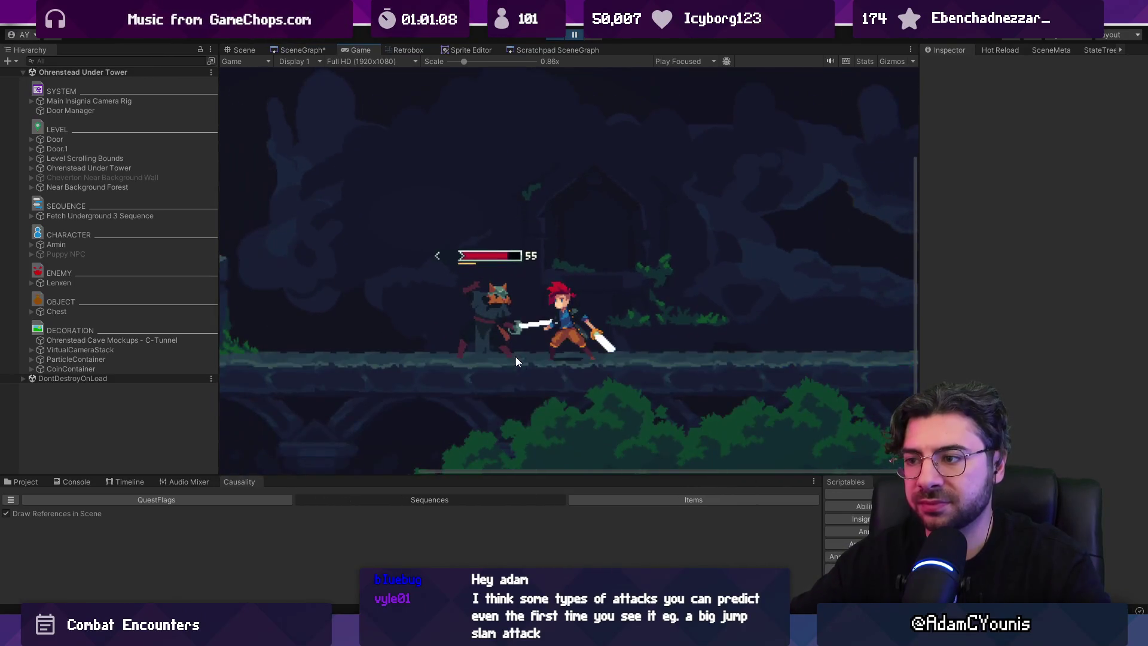
{"action": "scroll", "coordinate": [461, 448], "scroll_direction": "up", "scroll_amount": 1}
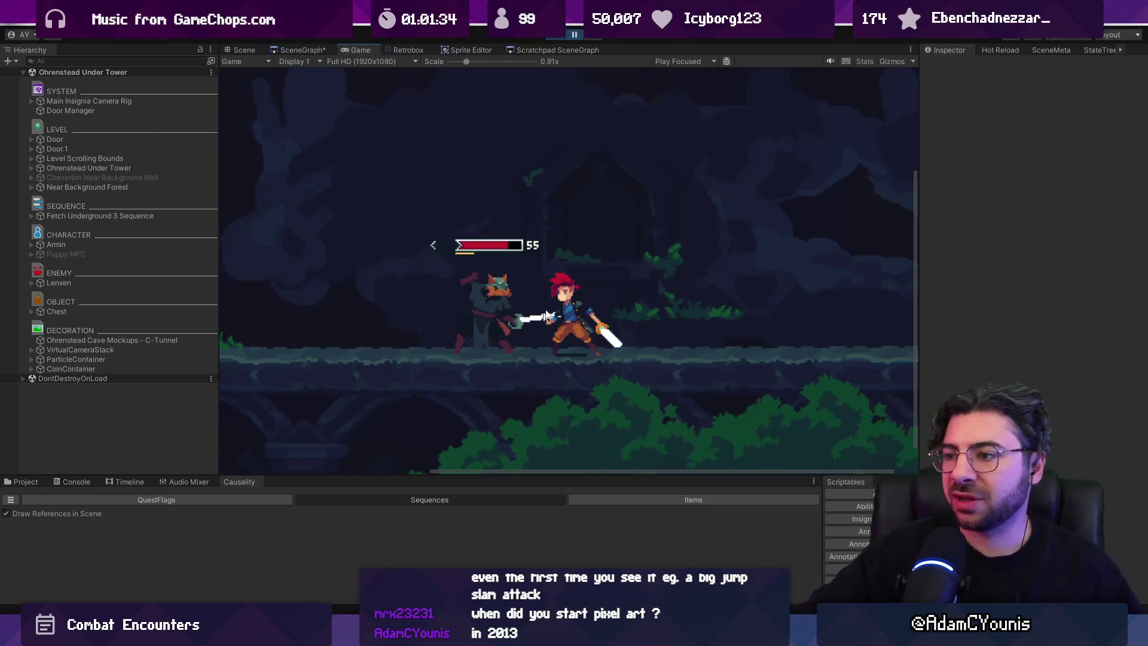
{"action": "left_click", "coordinate": [495, 547]}
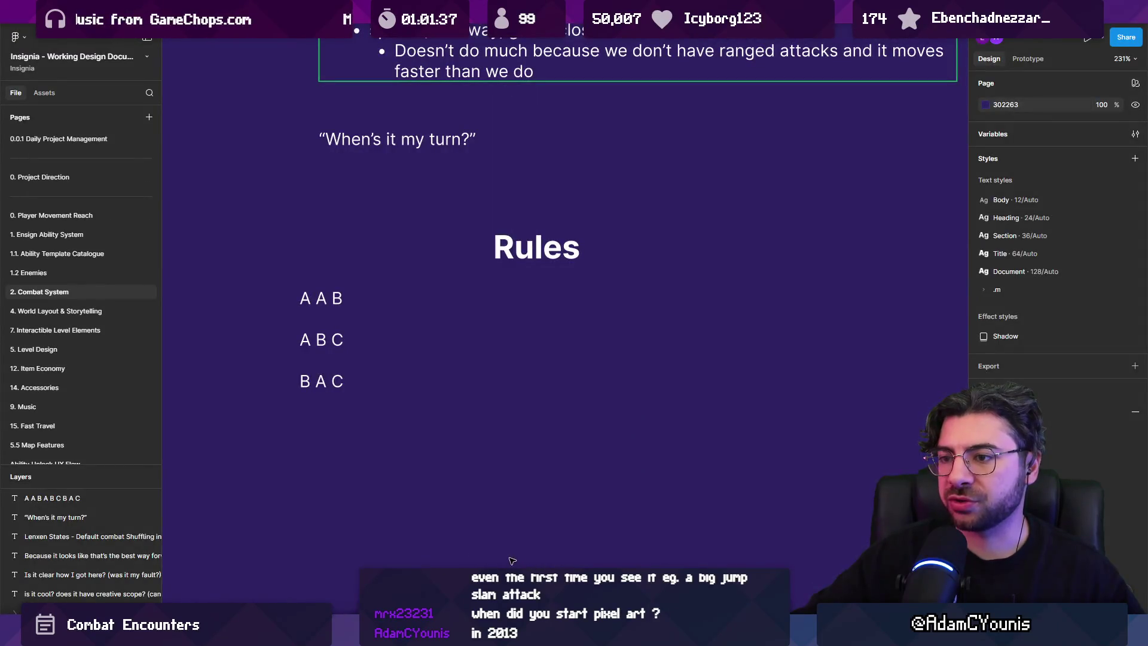
{"action": "left_click", "coordinate": [310, 305]}
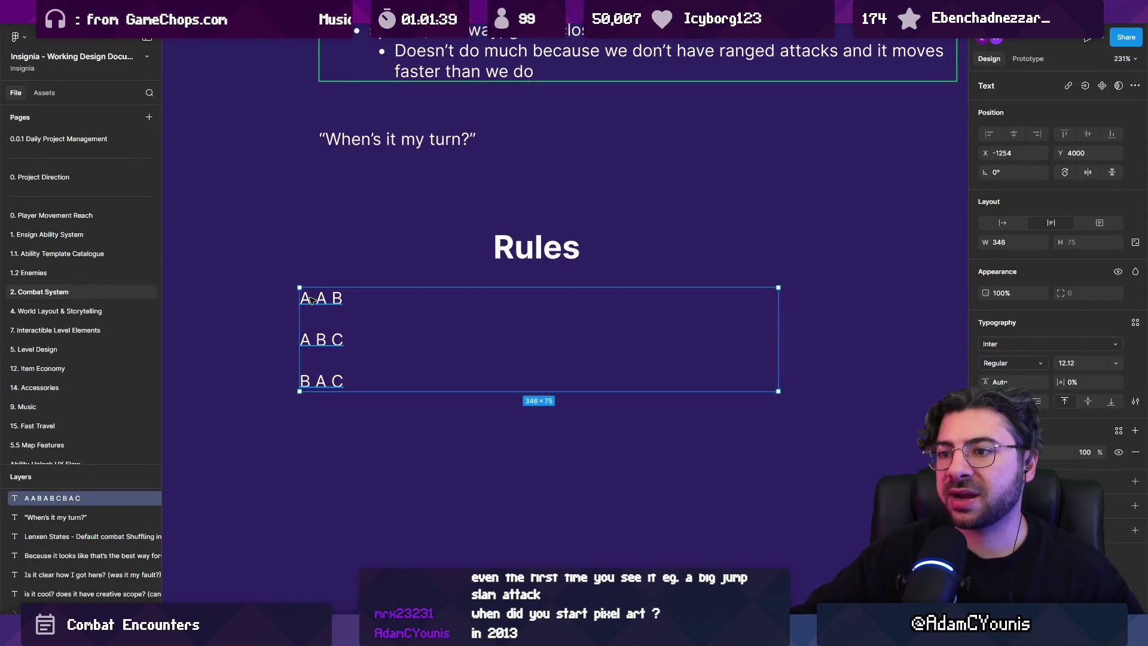
{"action": "double_click", "coordinate": [311, 299]}
{"action": "left_click", "coordinate": [301, 298]}
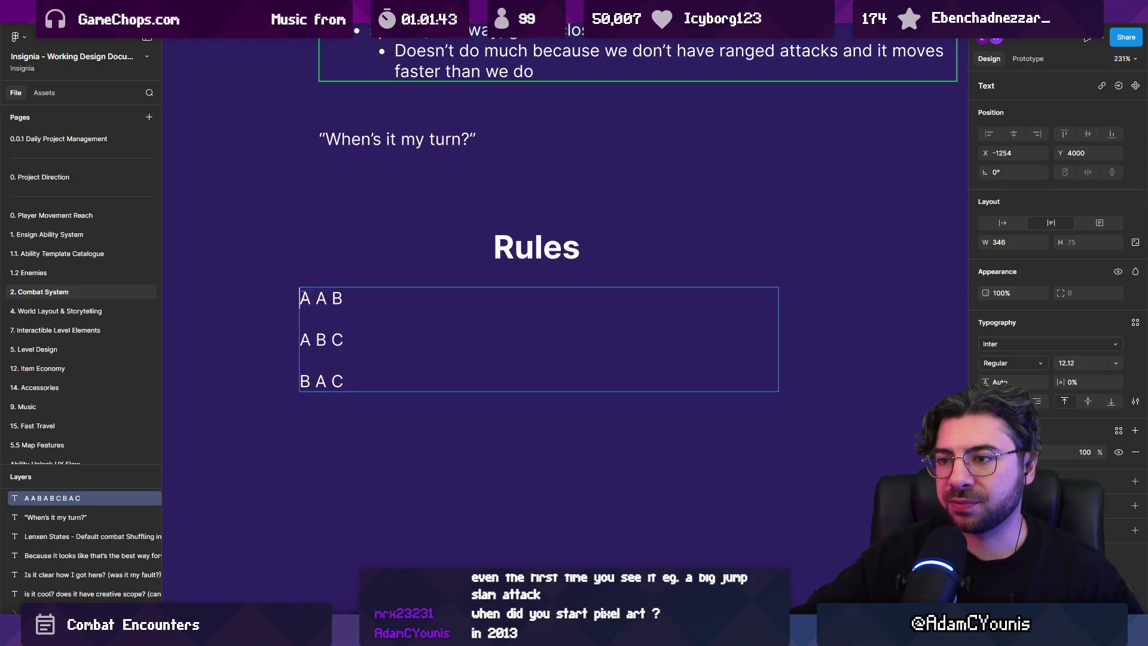
{"action": "key", "text": "alt+Tab"}
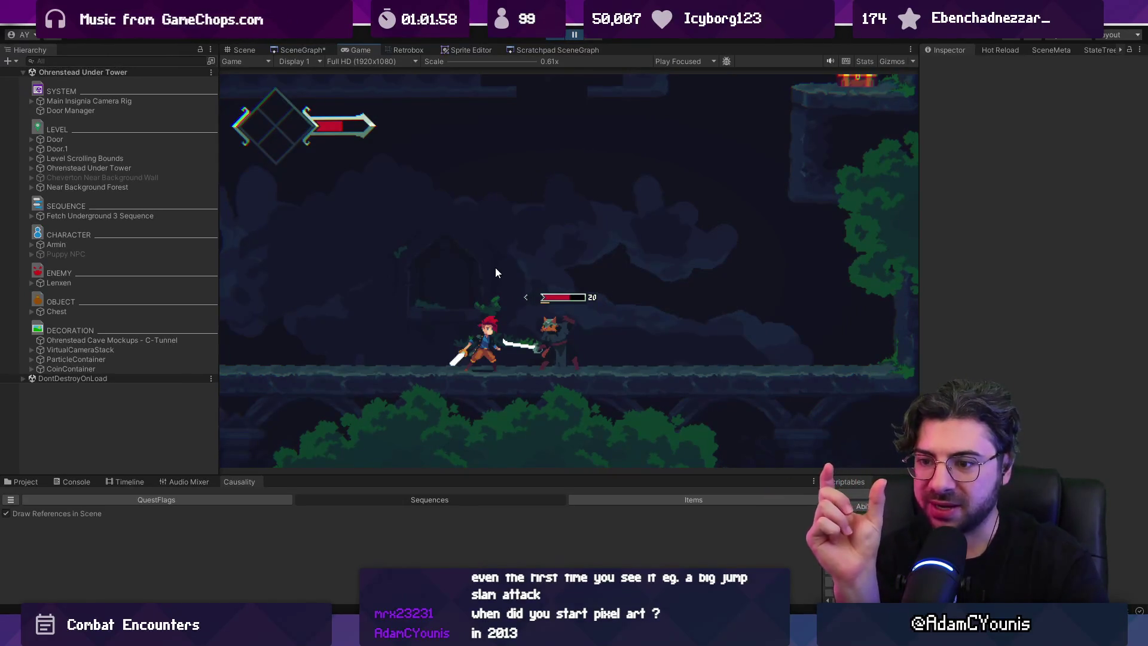
Zoom the Game view to 0.92x, then switch to the YouTube window
{"action": "scroll", "coordinate": [514, 374], "scroll_direction": "up", "scroll_amount": 4}
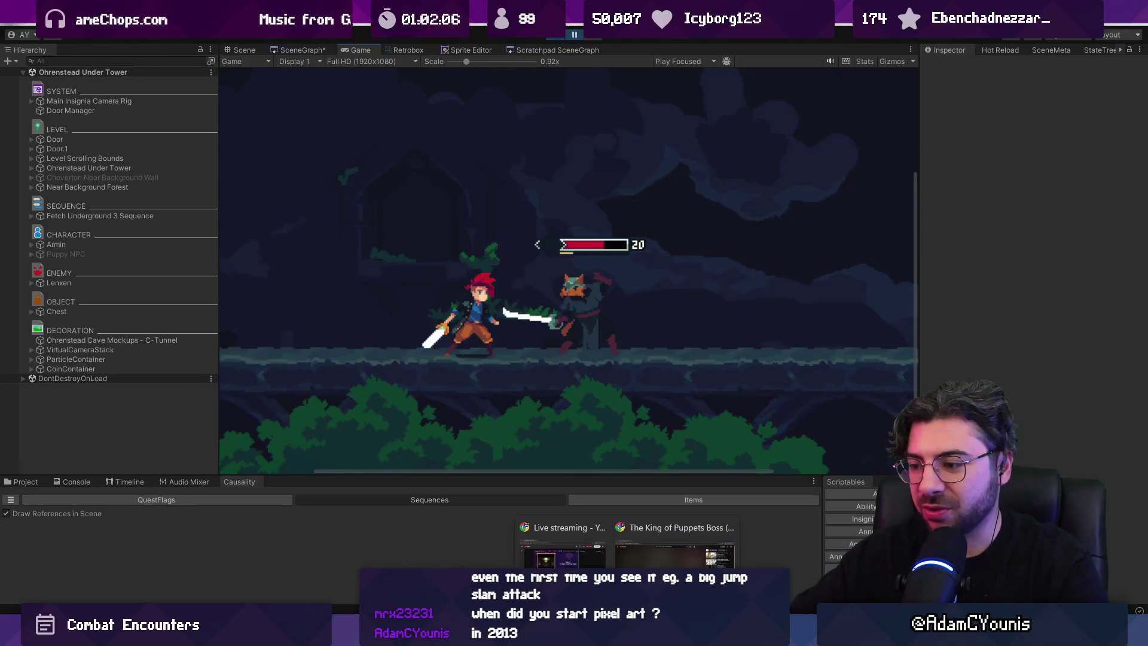
{"action": "left_click", "coordinate": [706, 553]}
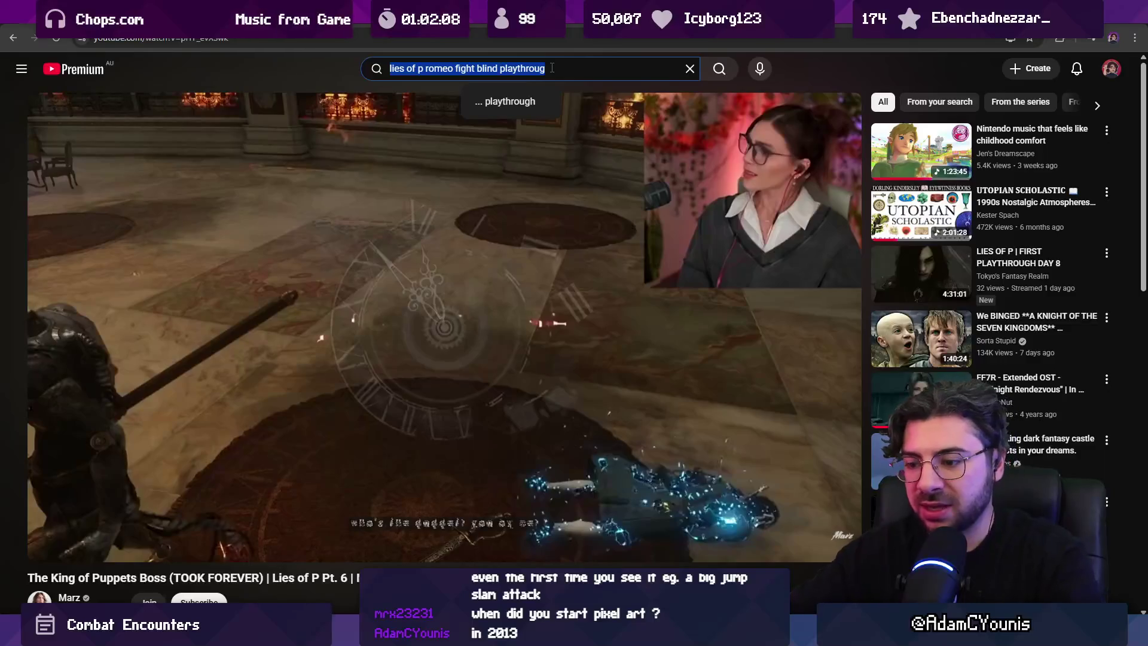
Search 'princess bride' and play the 'I Am Not Left-Handed' clip muted, pausing at 0:43
{"action": "type", "text": "the pri"}
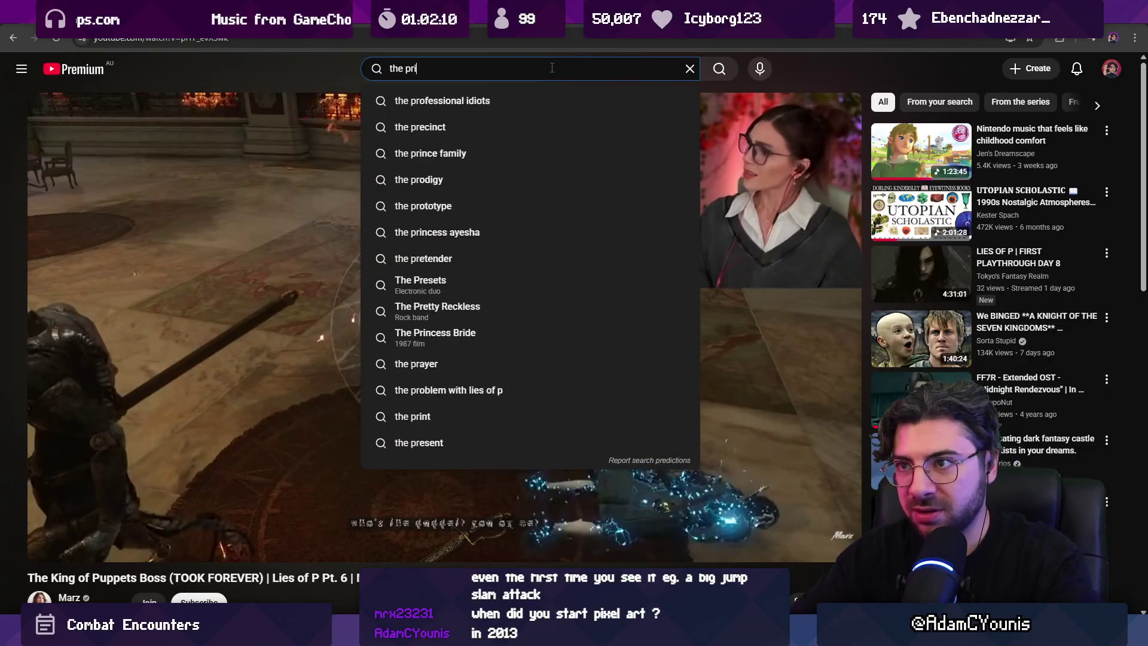
{"action": "type", "text": "ncess bride"}
{"action": "key", "text": "Return"}
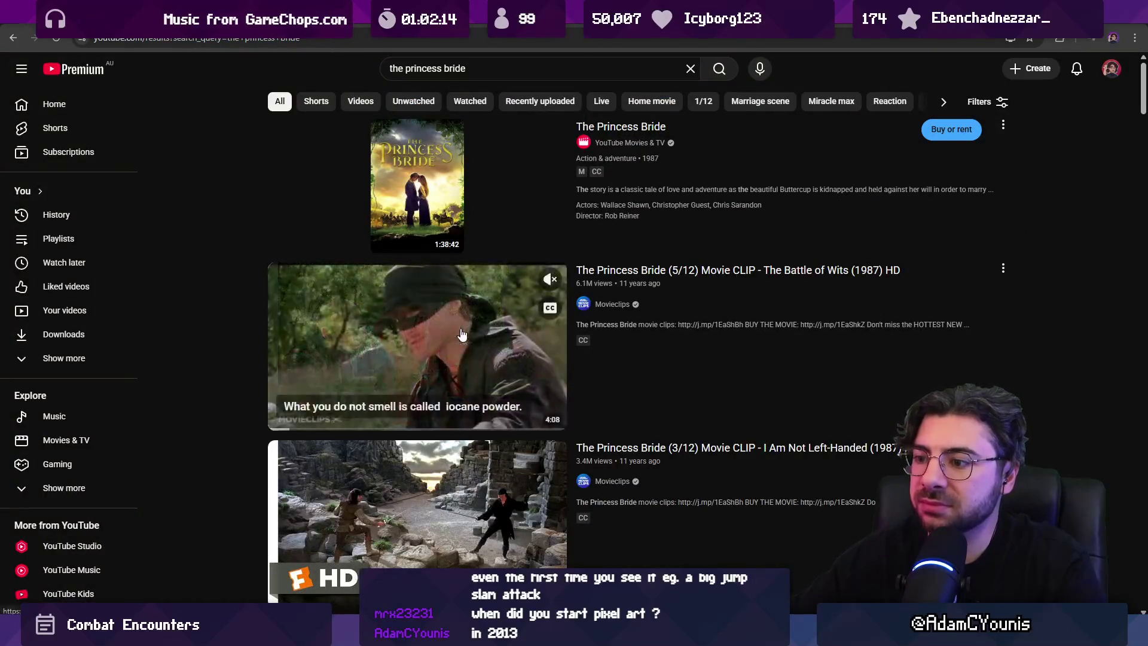
{"action": "left_click", "coordinate": [419, 503]}
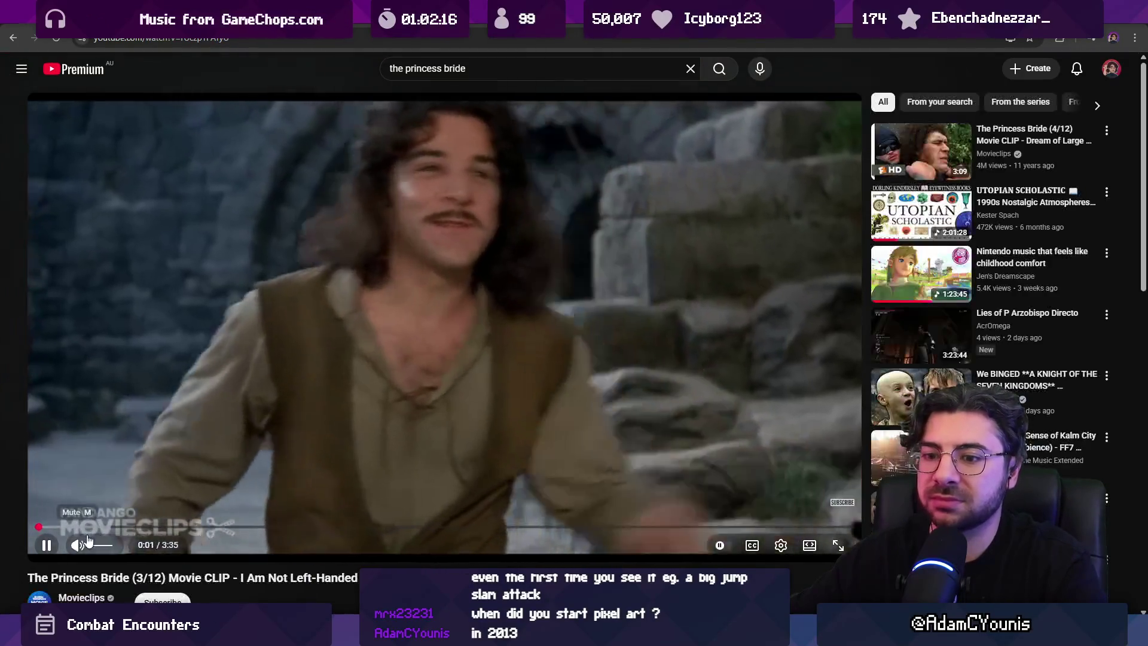
{"action": "left_click", "coordinate": [88, 541]}
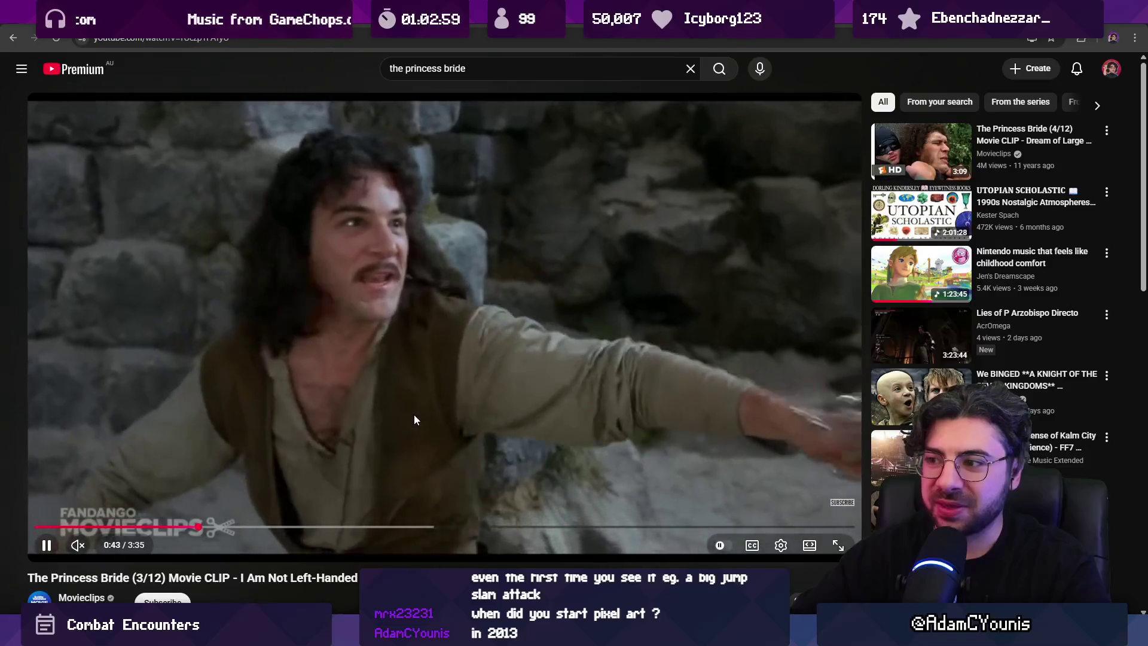
{"action": "left_click", "coordinate": [411, 415]}
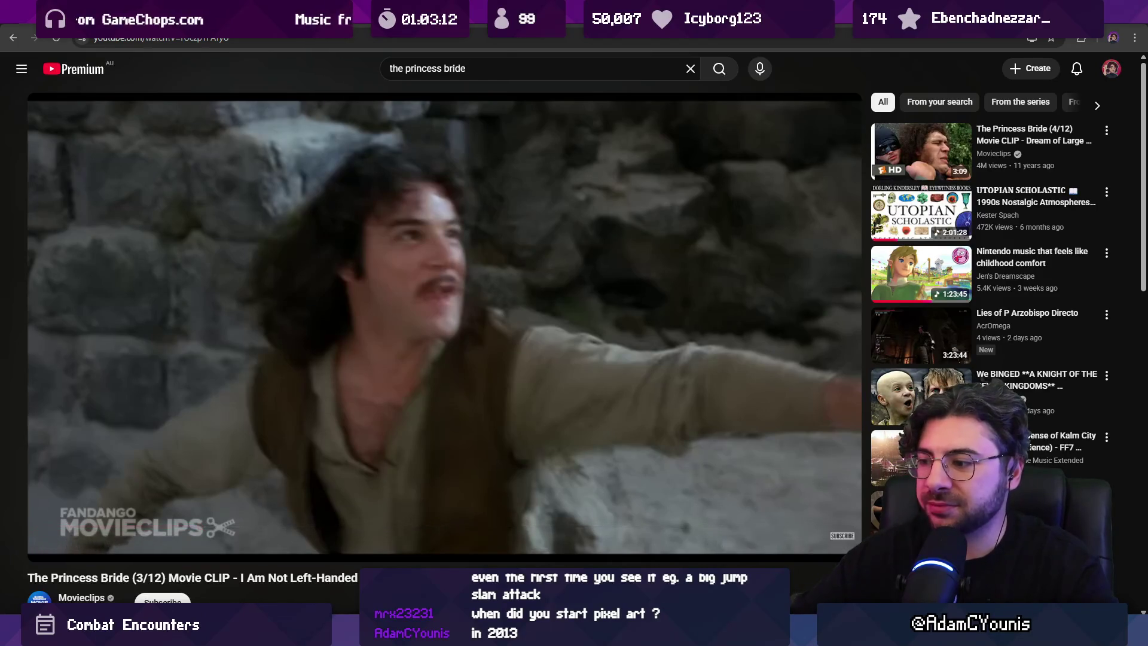
{"action": "double_click", "coordinate": [472, 70]}
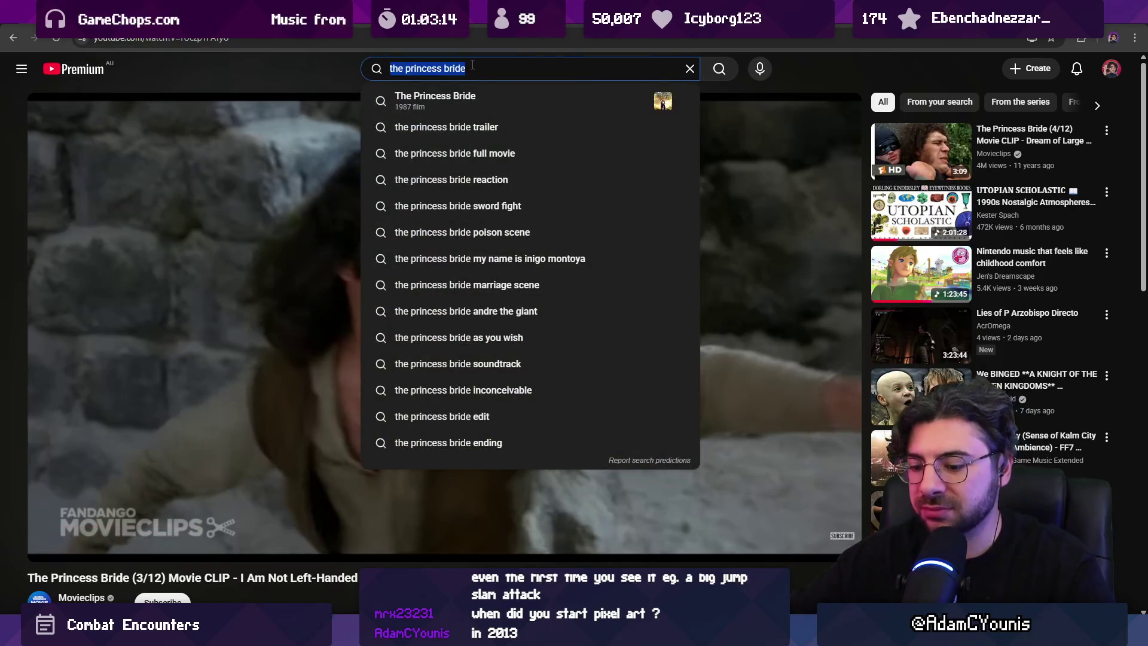
Search 'guilty gear TAS' and play the [TAS] Sol VS Ky video with sound, pausing at 0:52
{"action": "type", "text": "guilty gear per"}
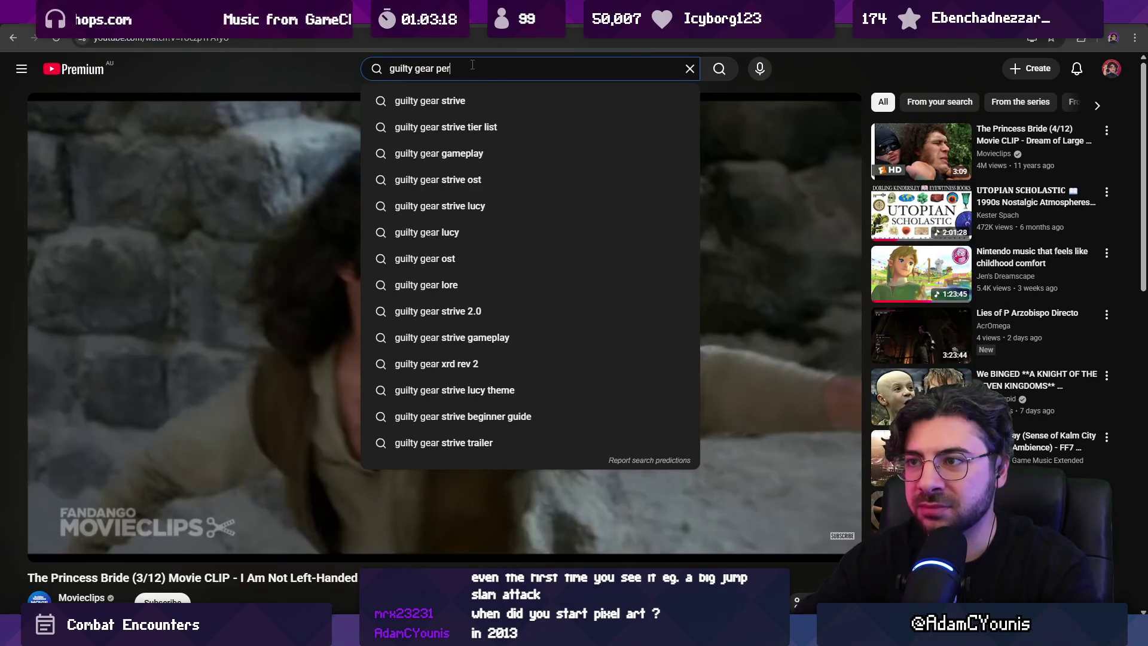
{"action": "type", "text": "fect clas"}
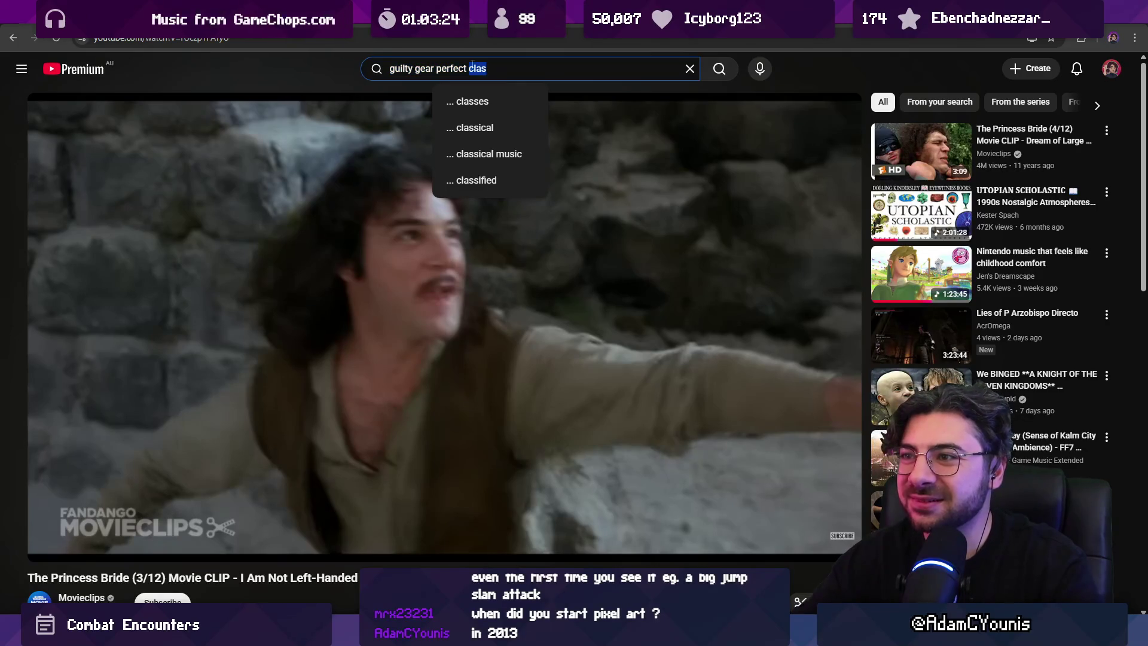
{"action": "type", "text": "TAS"}
{"action": "key", "text": "Return"}
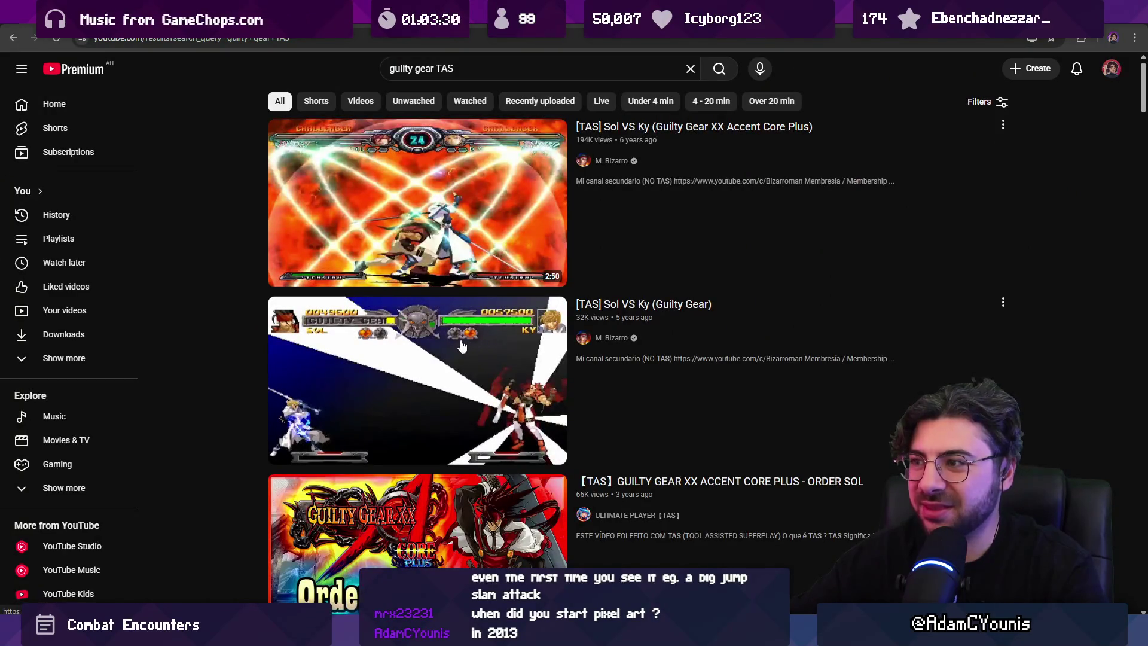
{"action": "left_click", "coordinate": [475, 241]}
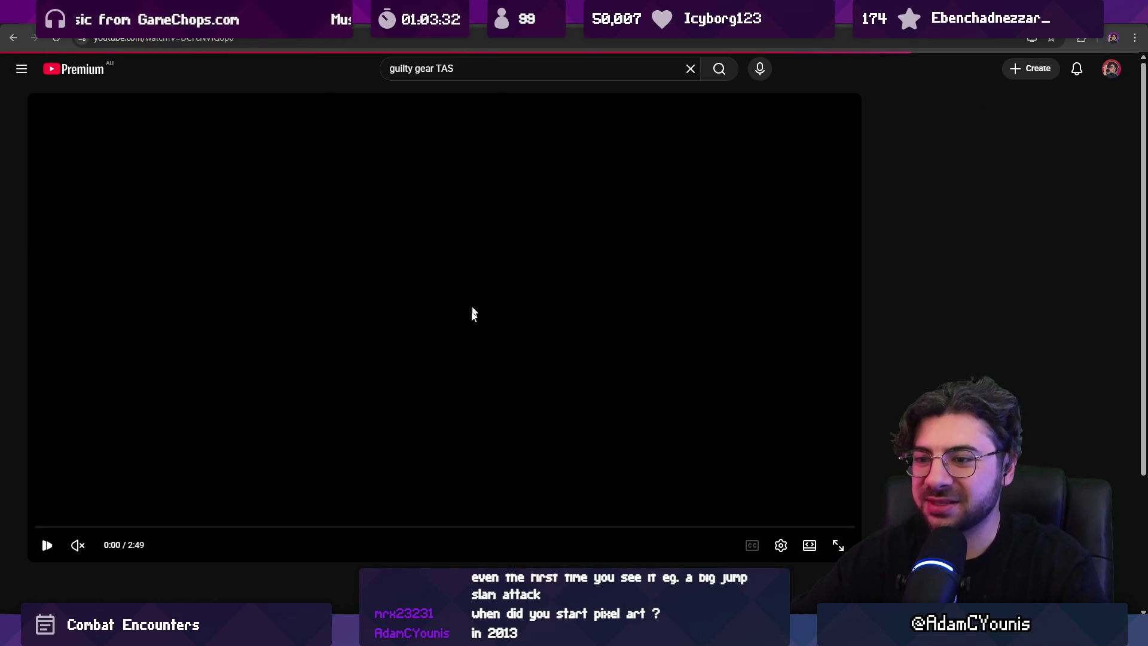
{"action": "left_click", "coordinate": [78, 545]}
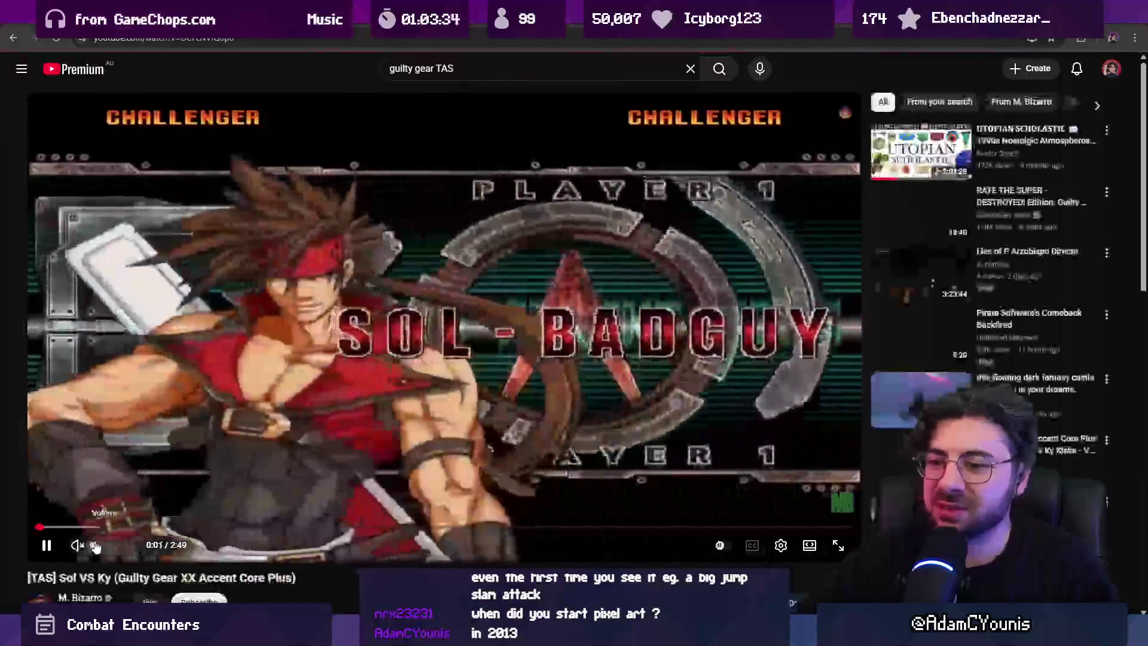
{"action": "left_click", "coordinate": [105, 527]}
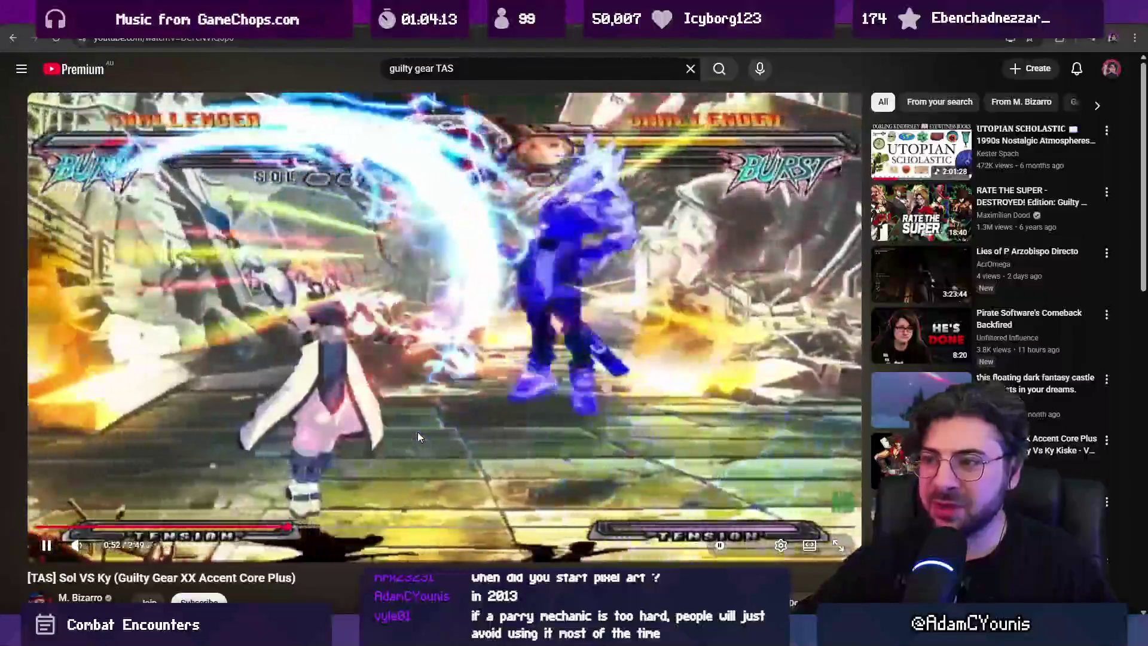
{"action": "left_click", "coordinate": [417, 436]}
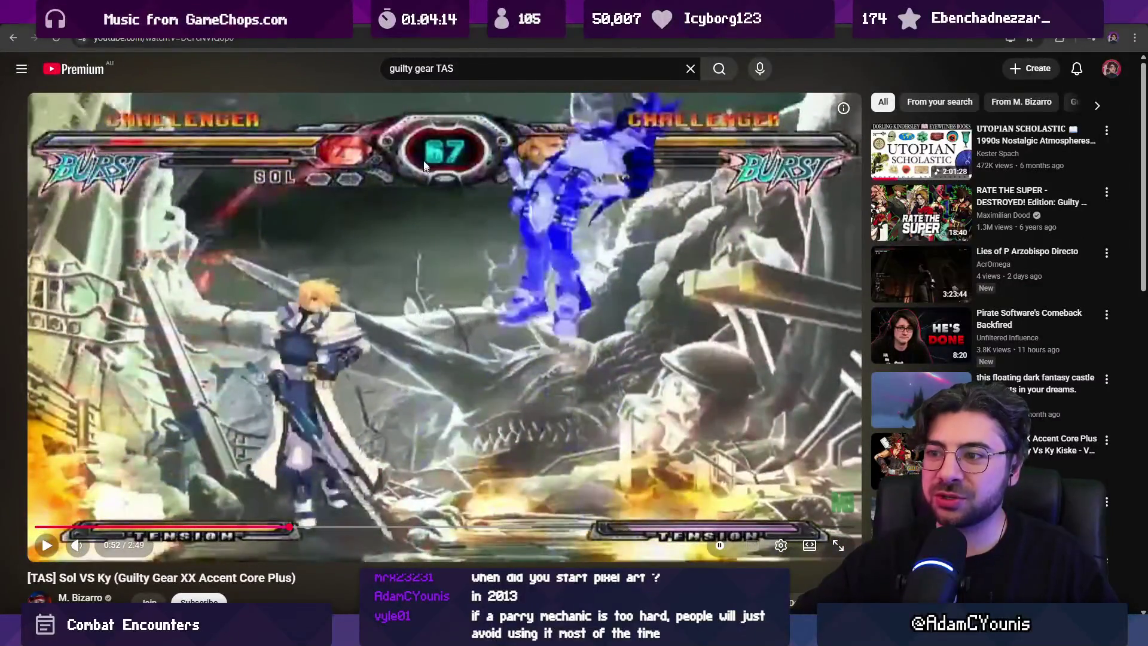
Select the whole 'guilty gear TAS' query in the search box
{"action": "left_click", "coordinate": [468, 58]}
{"action": "left_click", "coordinate": [296, 66]}
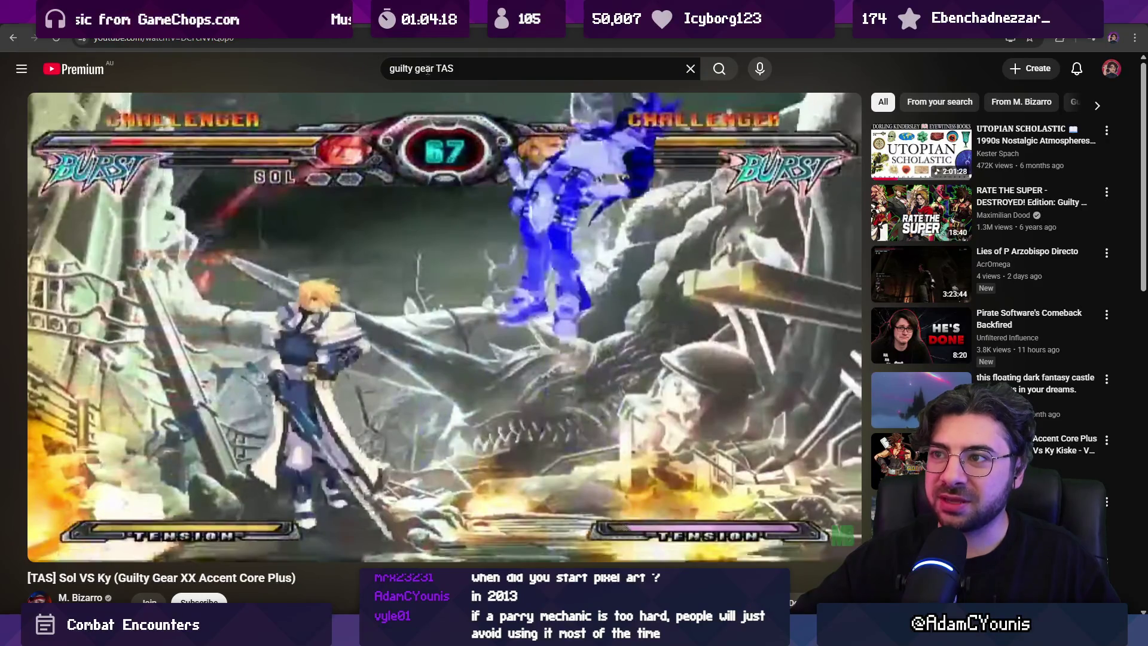
{"action": "triple_click", "coordinate": [457, 69]}
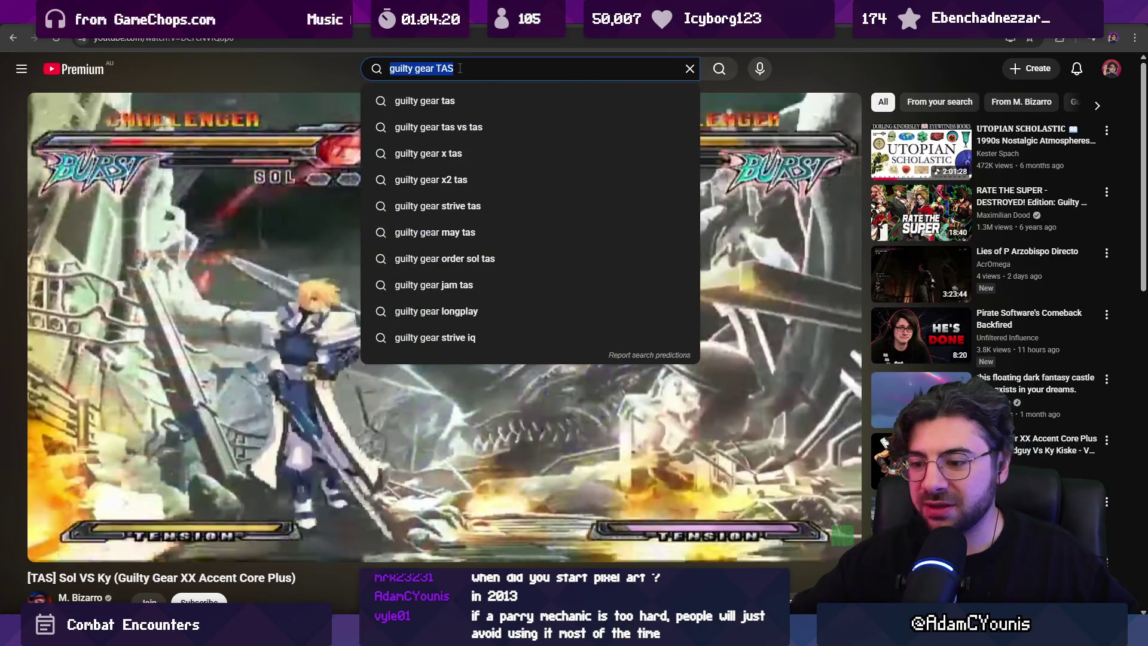
Search for 'genichiro ashina boss fight' and open the top video
{"action": "type", "text": "genishi"}
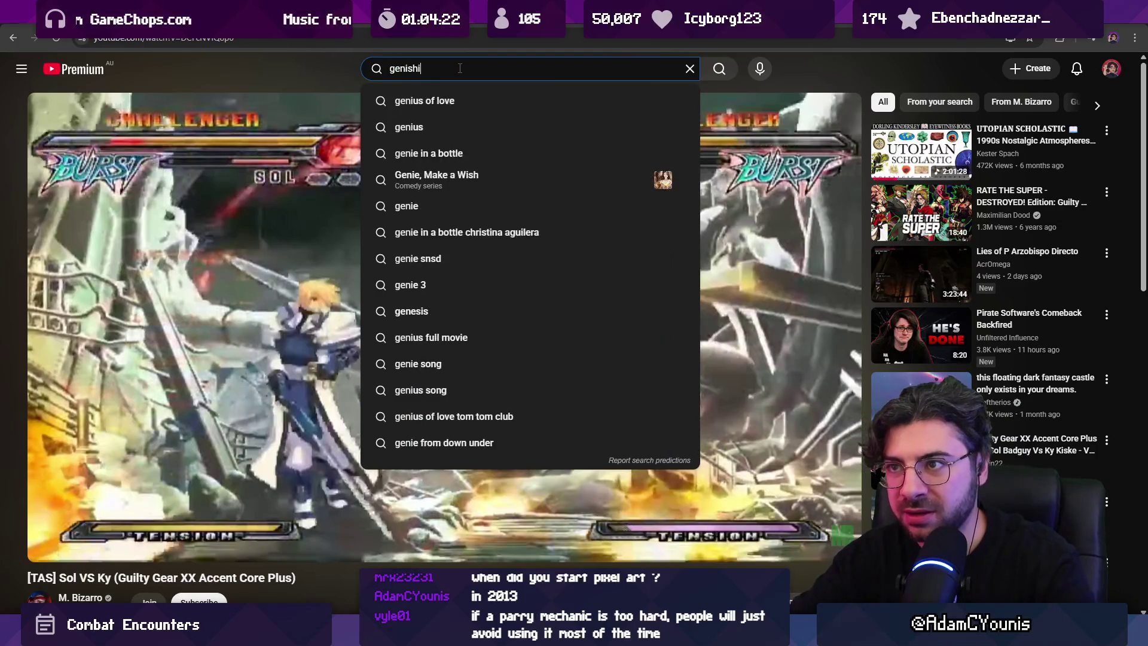
{"action": "key", "text": "BackSpace"}
{"action": "key", "text": "BackSpace"}
{"action": "key", "text": "BackSpace"}
{"action": "type", "text": "chiro"}
{"action": "key", "text": "Down"}
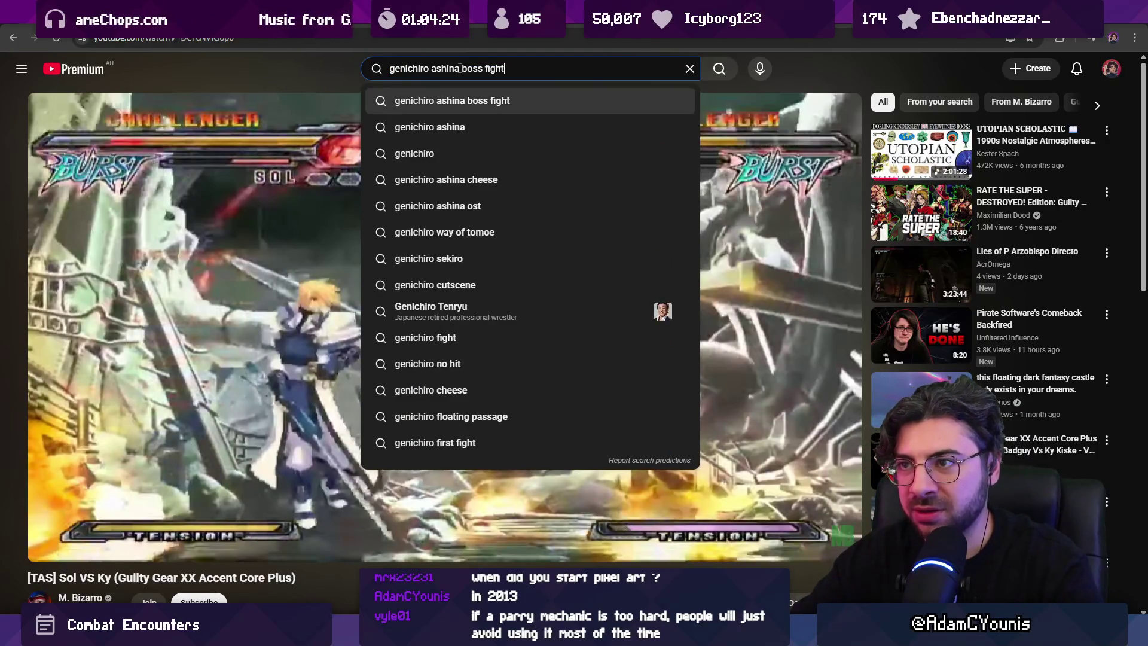
{"action": "key", "text": "Return"}
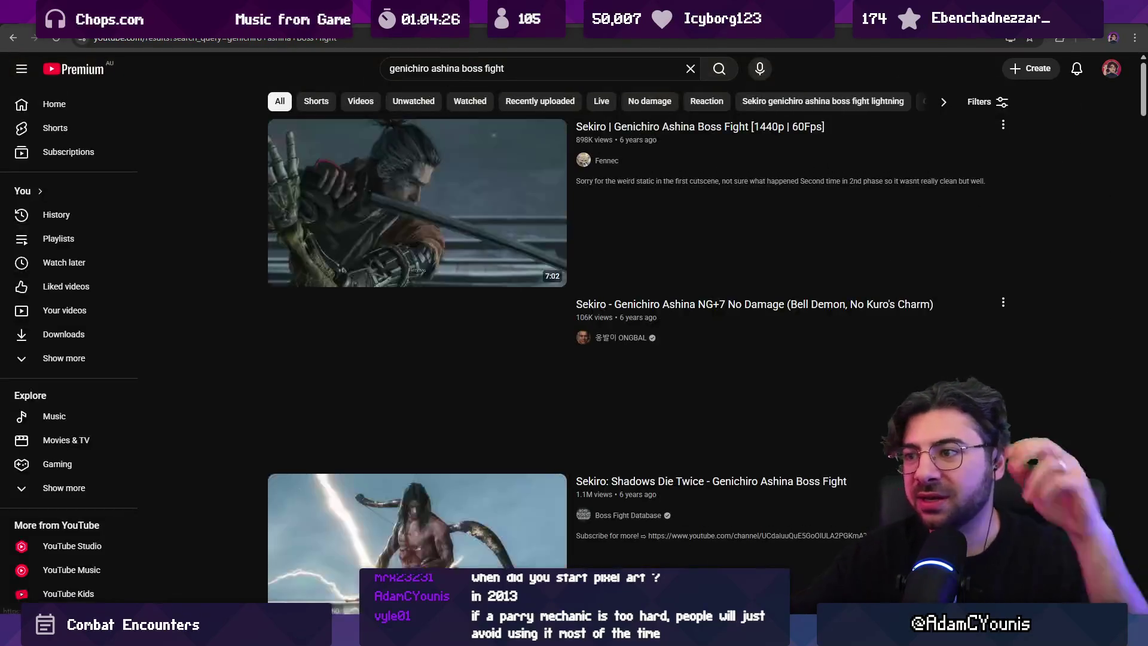
{"action": "left_click", "coordinate": [408, 228]}
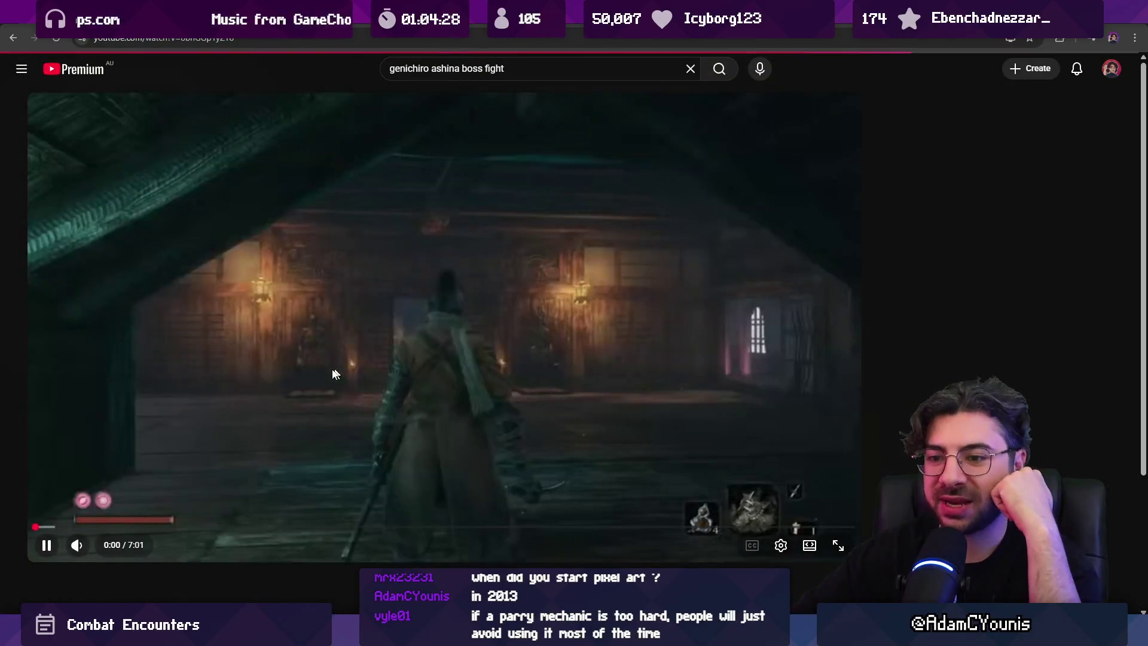
Skip the video ahead past the intro into the fight and watch it full screen
{"action": "left_click_drag", "start_coordinate": [66, 525], "coordinate": [112, 524]}
{"action": "left_click", "coordinate": [161, 526]}
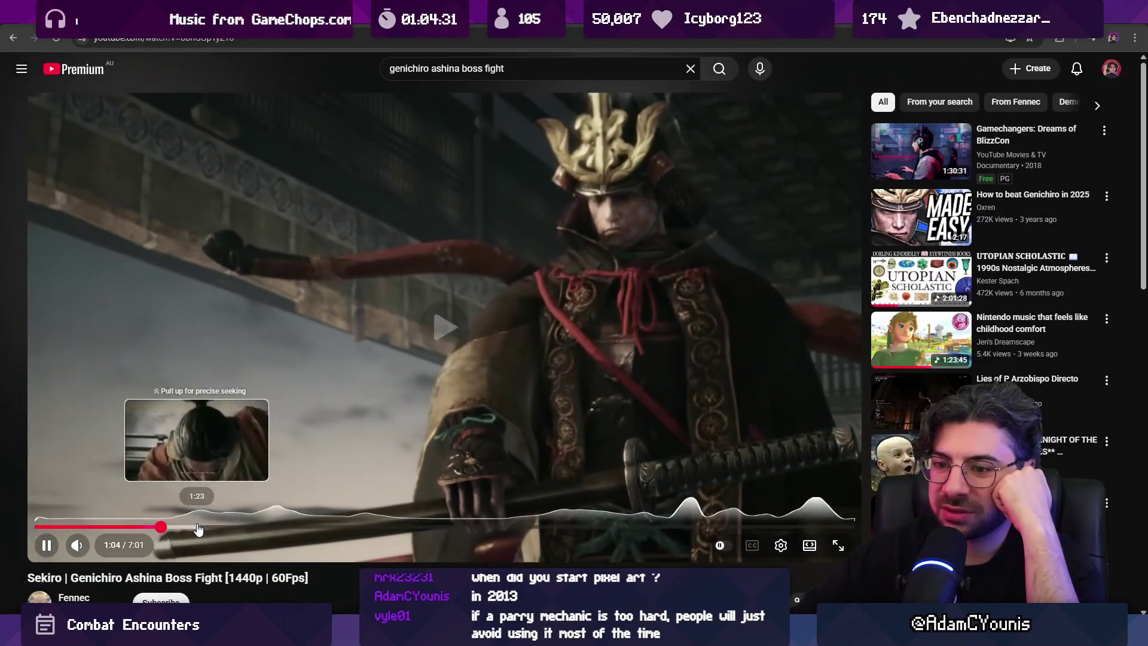
{"action": "left_click", "coordinate": [199, 527]}
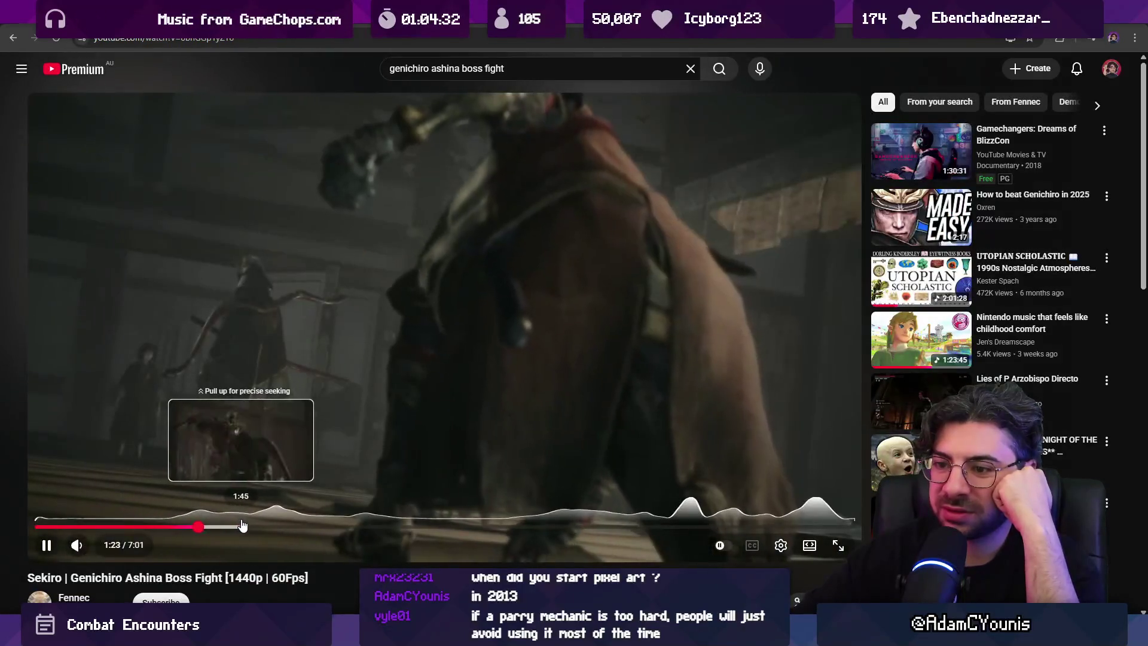
{"action": "left_click", "coordinate": [242, 527]}
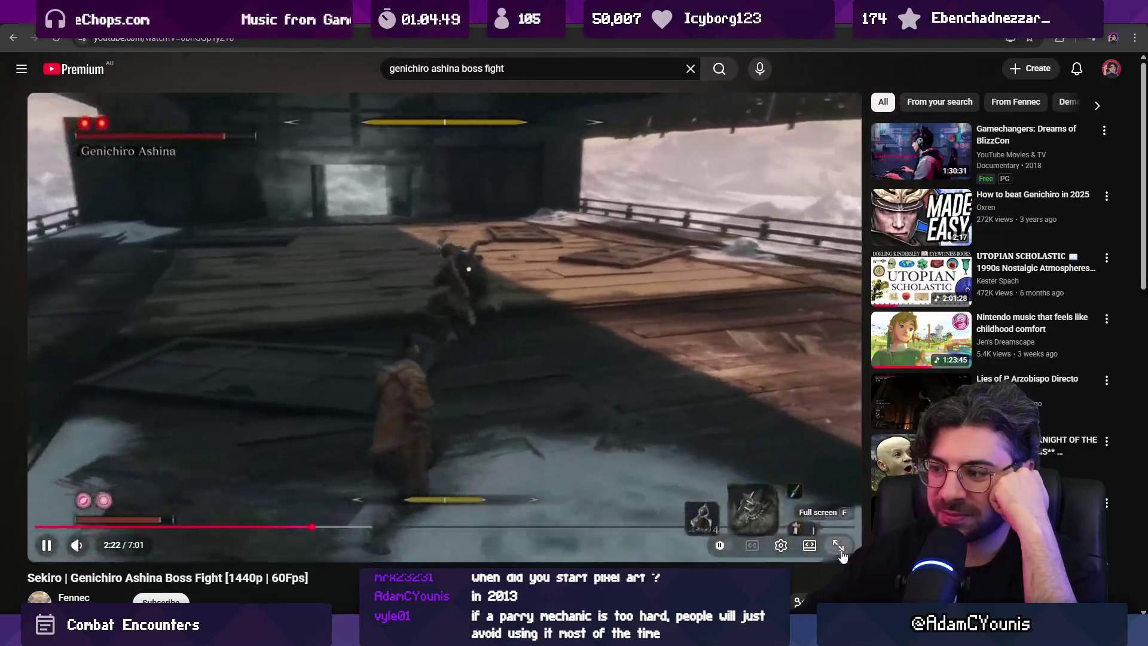
{"action": "left_click", "coordinate": [839, 547]}
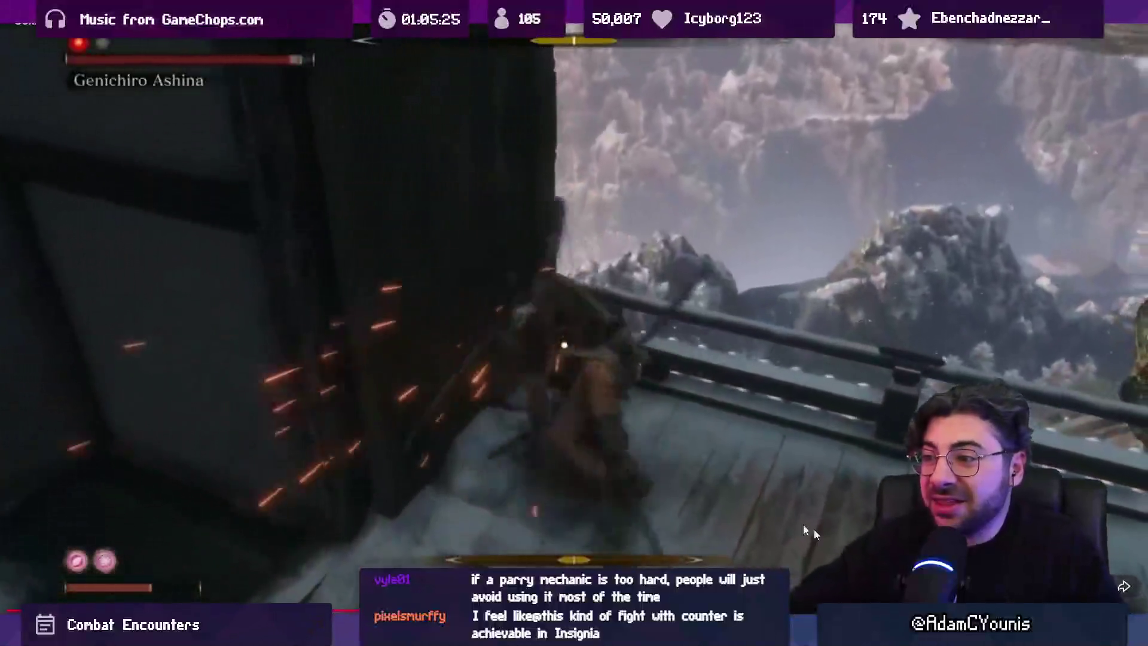
Advance the fight to the Genichiro, Way of Tomoe phase, exit full screen, and return to Figma
{"action": "left_click", "coordinate": [618, 408]}
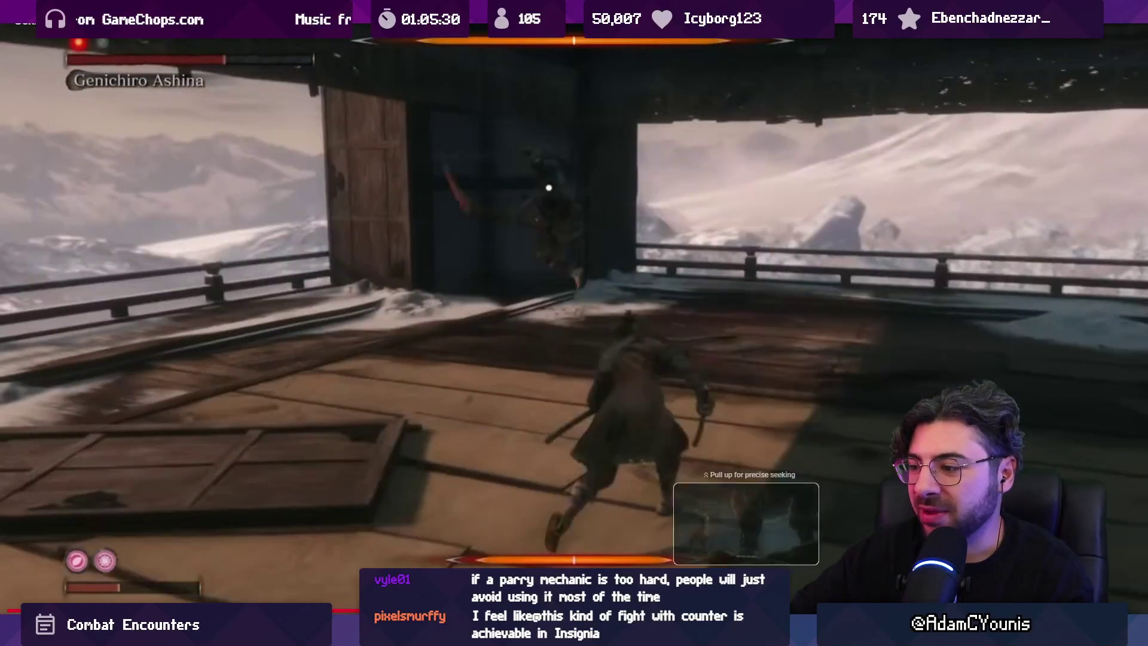
{"action": "left_click", "coordinate": [747, 608]}
{"action": "left_click", "coordinate": [691, 417]}
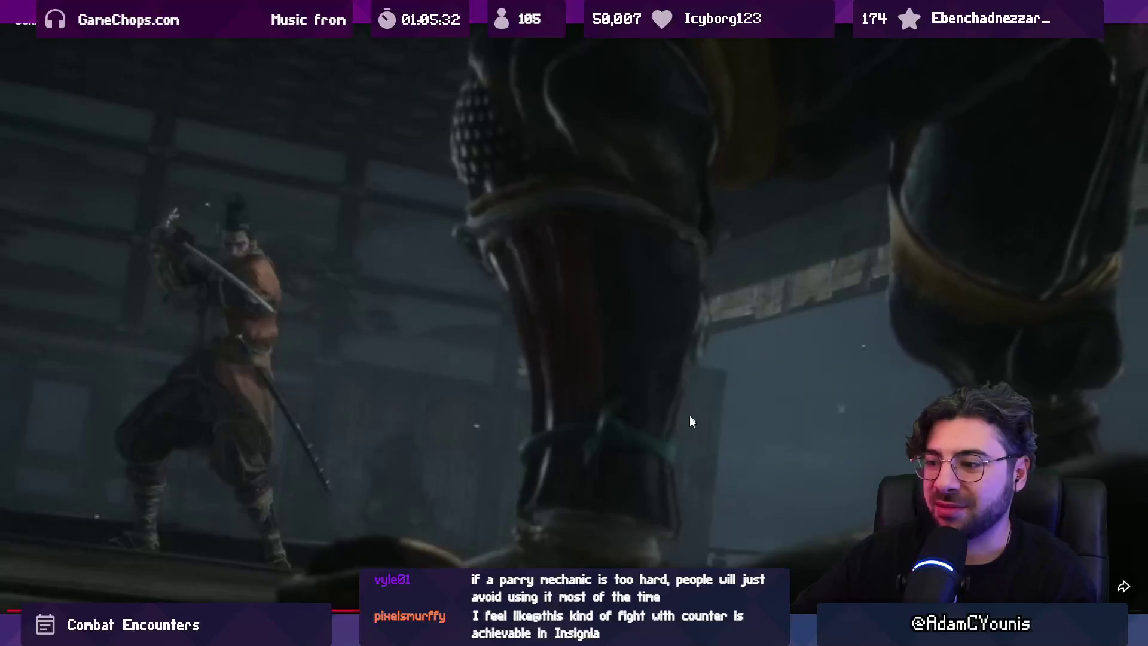
{"action": "key", "text": "Right"}
{"action": "key", "text": "Right"}
{"action": "key", "text": "Right"}
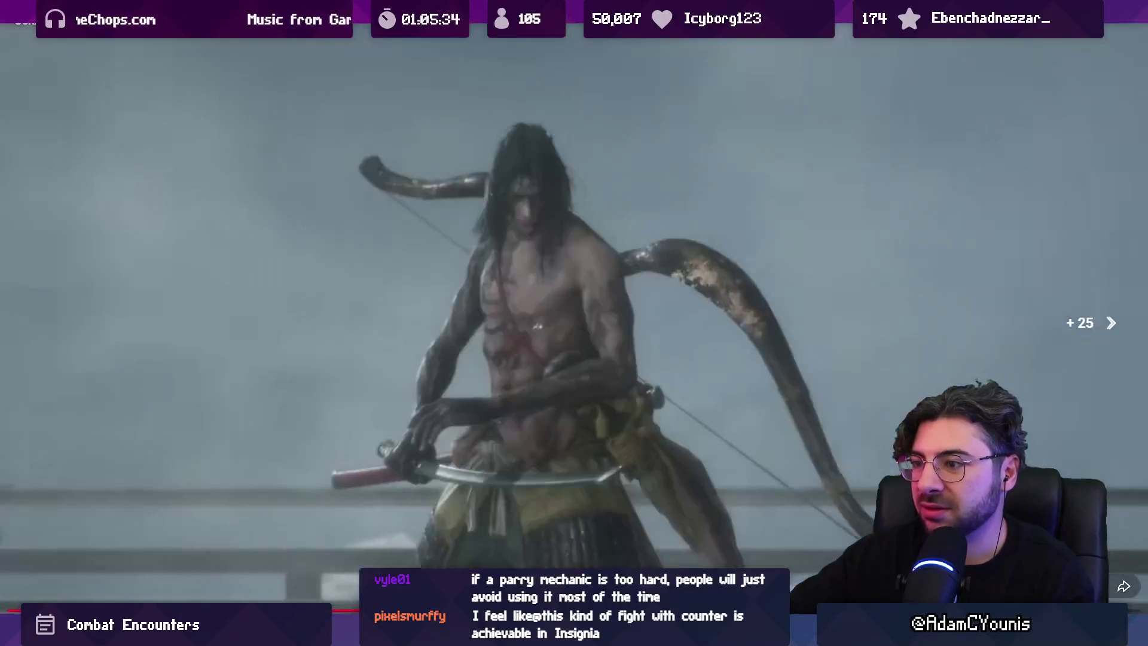
{"action": "key", "text": "Right"}
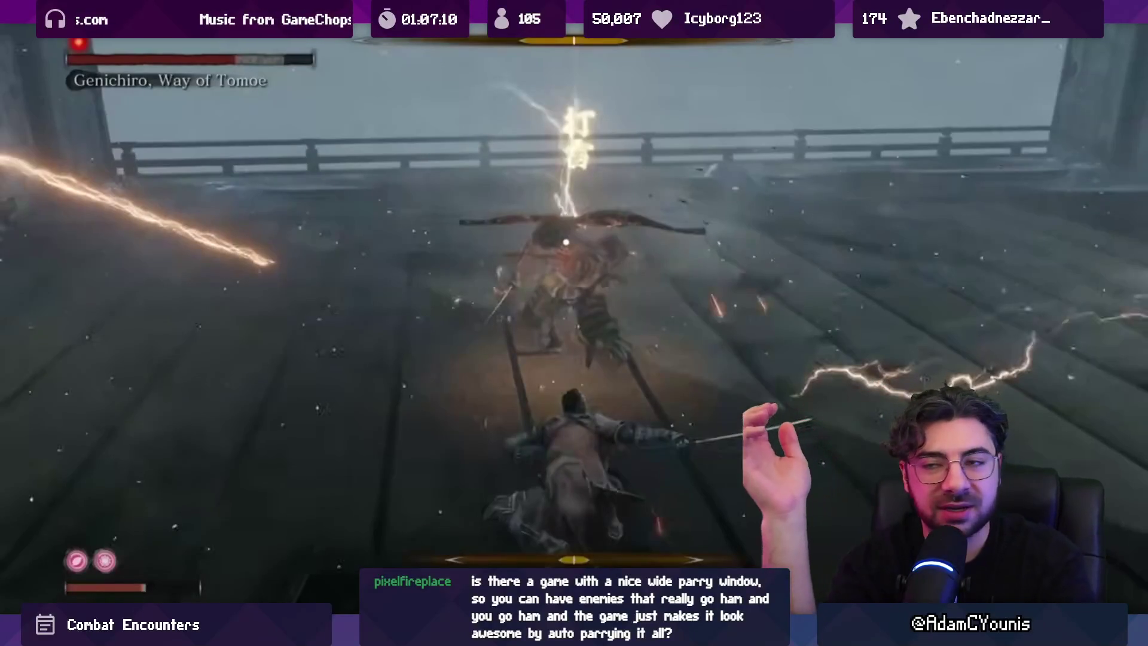
{"action": "key", "text": "Escape"}
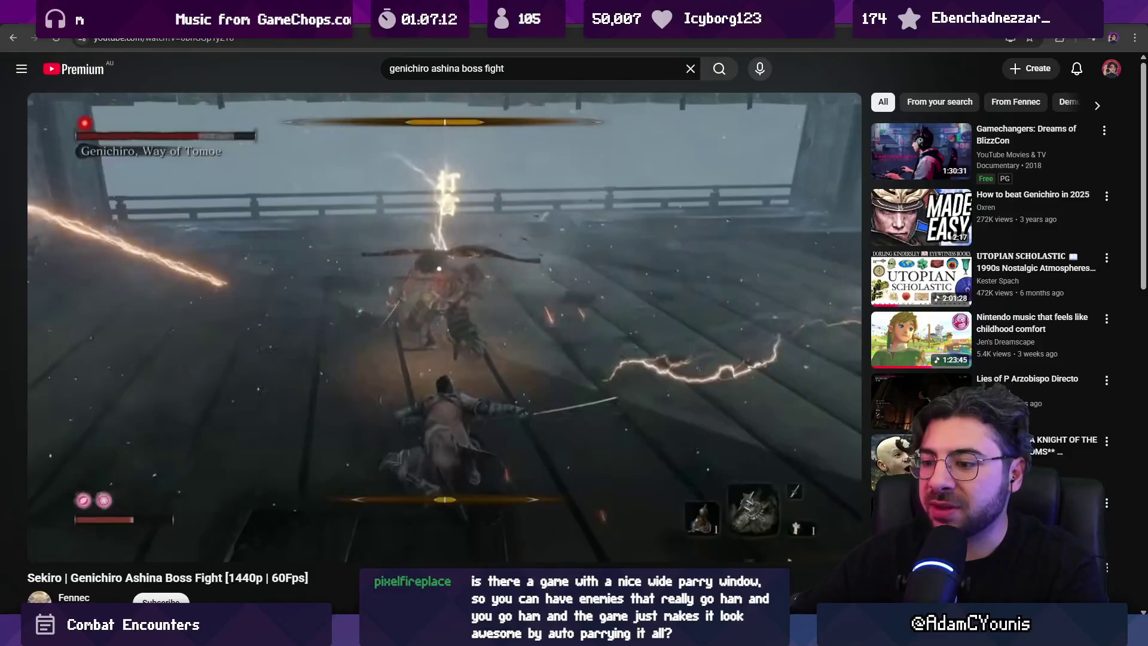
{"action": "key", "text": "alt+Tab"}
Duplicate the "When's it my turn?" note below itself and rewrite it as 'Reward correct play with cinema'
{"action": "scroll", "coordinate": [447, 318], "scroll_direction": "down", "scroll_amount": 2}
{"action": "scroll", "coordinate": [412, 312], "scroll_direction": "up", "scroll_amount": 2}
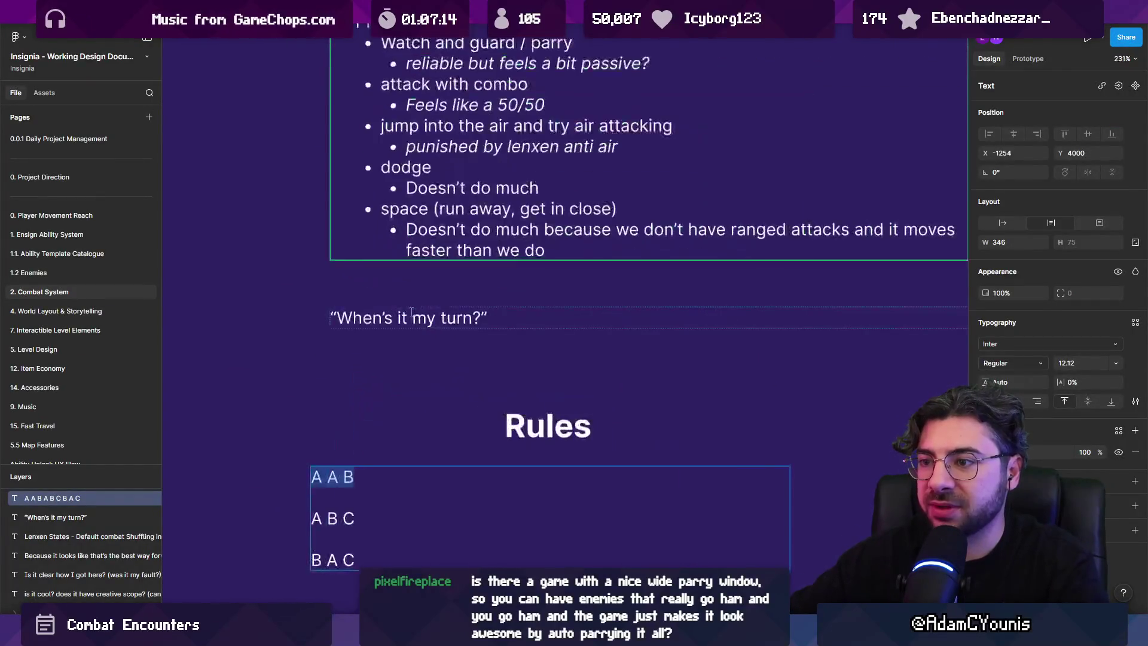
{"action": "left_click", "coordinate": [412, 312]}
{"action": "left_click_drag", "start_coordinate": [395, 317], "coordinate": [398, 350]}
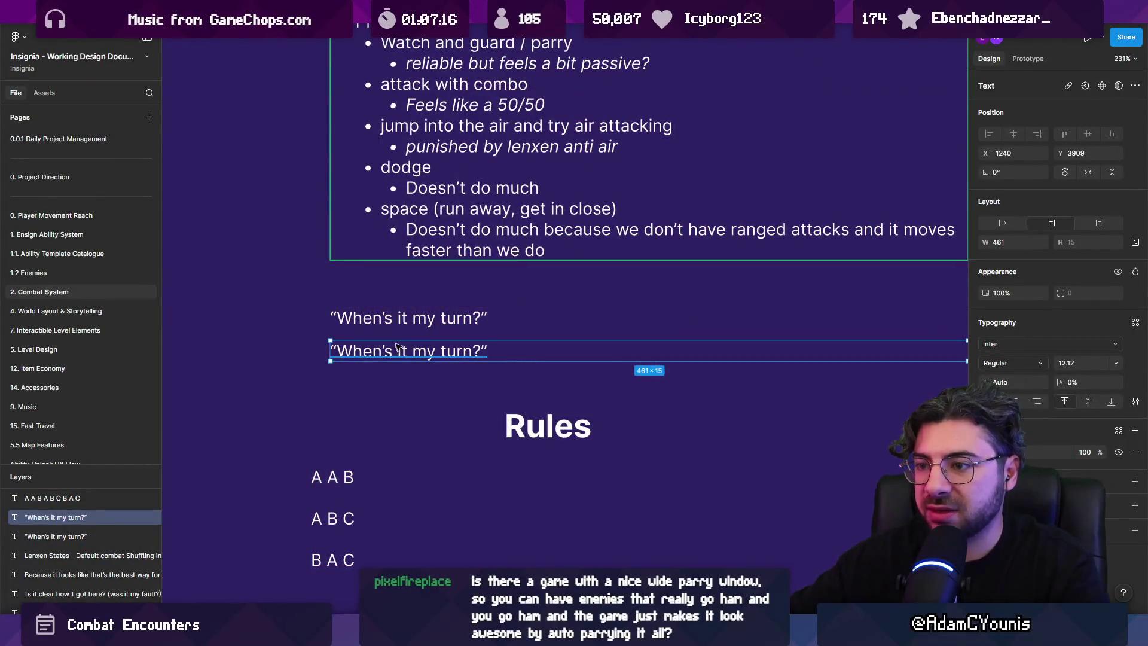
{"action": "scroll", "coordinate": [406, 338], "scroll_direction": "down", "scroll_amount": 5}
{"action": "key", "text": "ctrl+z"}
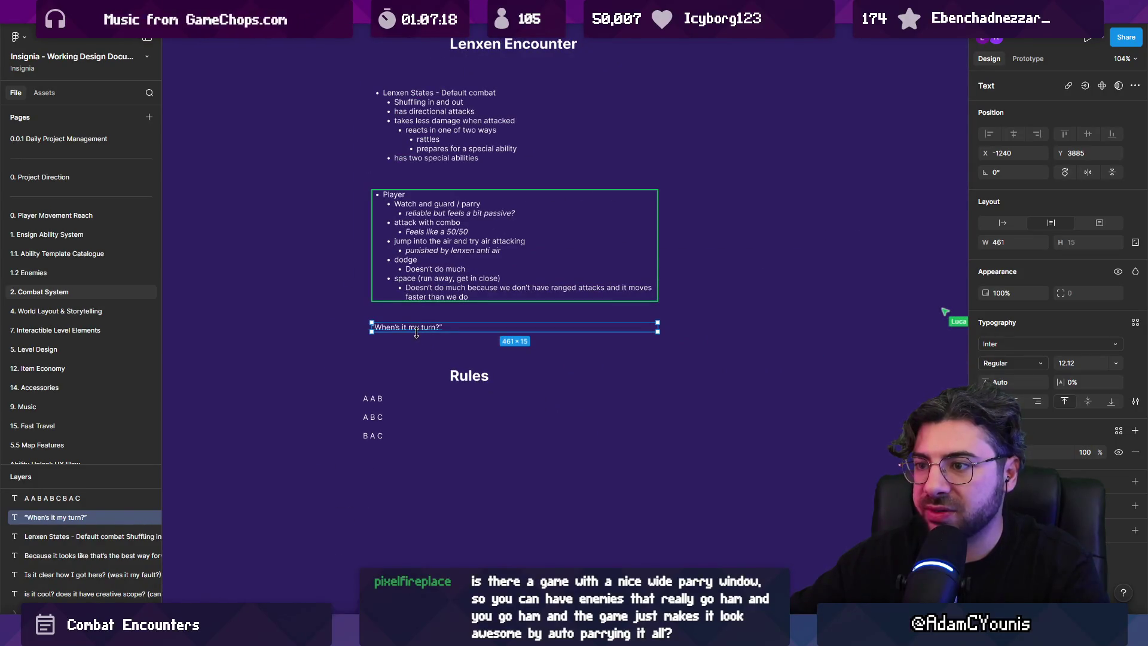
{"action": "scroll", "coordinate": [420, 328], "scroll_direction": "up", "scroll_amount": 5}
{"action": "left_click_drag", "start_coordinate": [410, 327], "coordinate": [410, 360]}
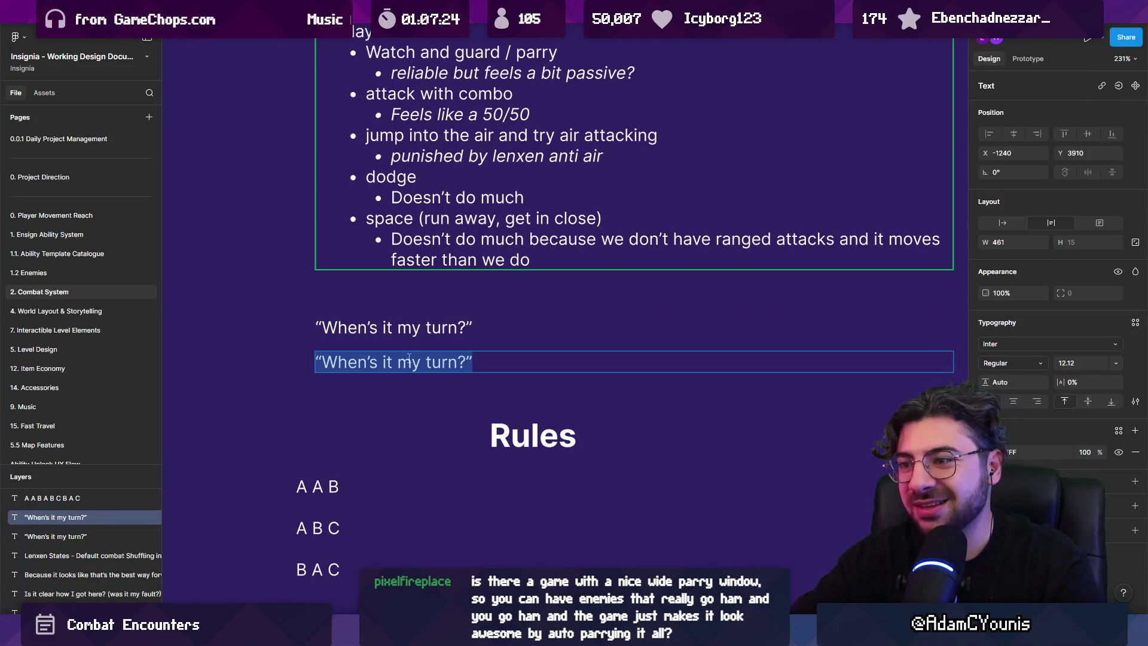
{"action": "key", "text": "BackSpace"}
{"action": "type", "text": "Reward correct play with cinema"}
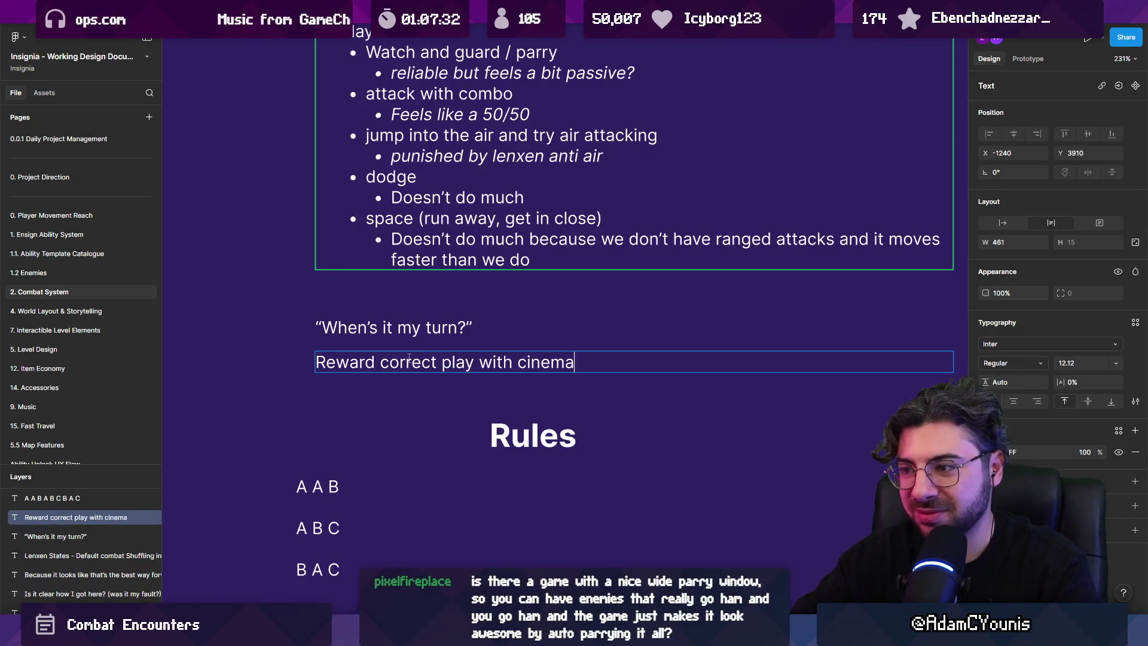
{"action": "key", "text": "Escape"}
{"action": "key", "text": "Escape"}
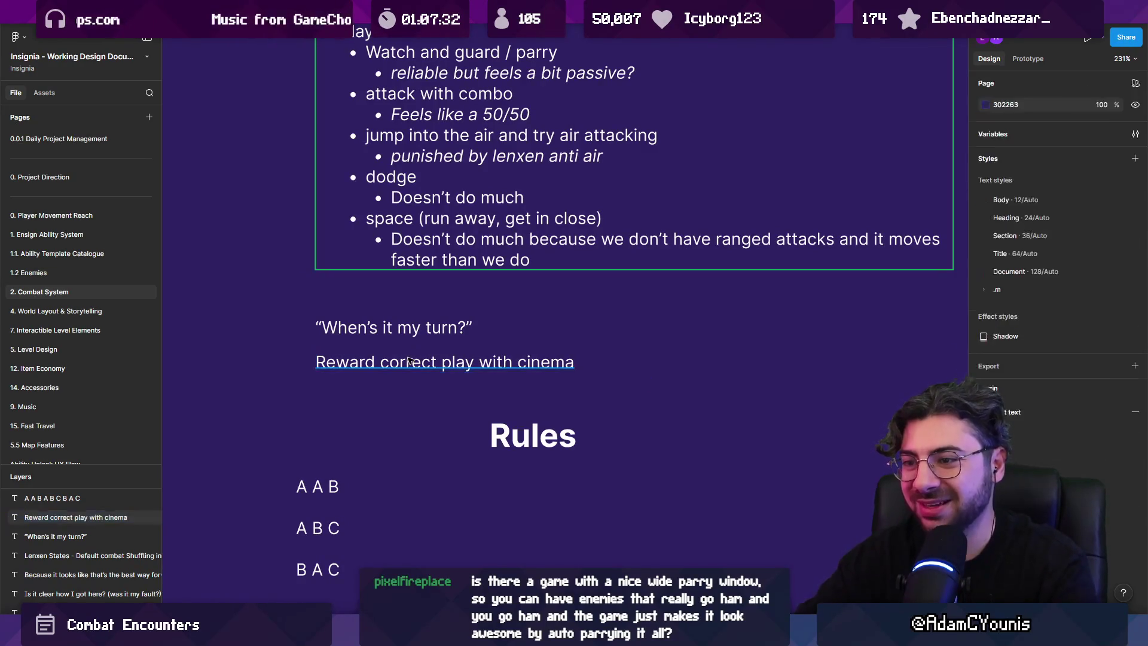
Check the new note sits between "When's it my turn?" and Rules, then switch to Unity
{"action": "scroll", "coordinate": [409, 353], "scroll_direction": "down", "scroll_amount": 5}
{"action": "left_click", "coordinate": [495, 458]}
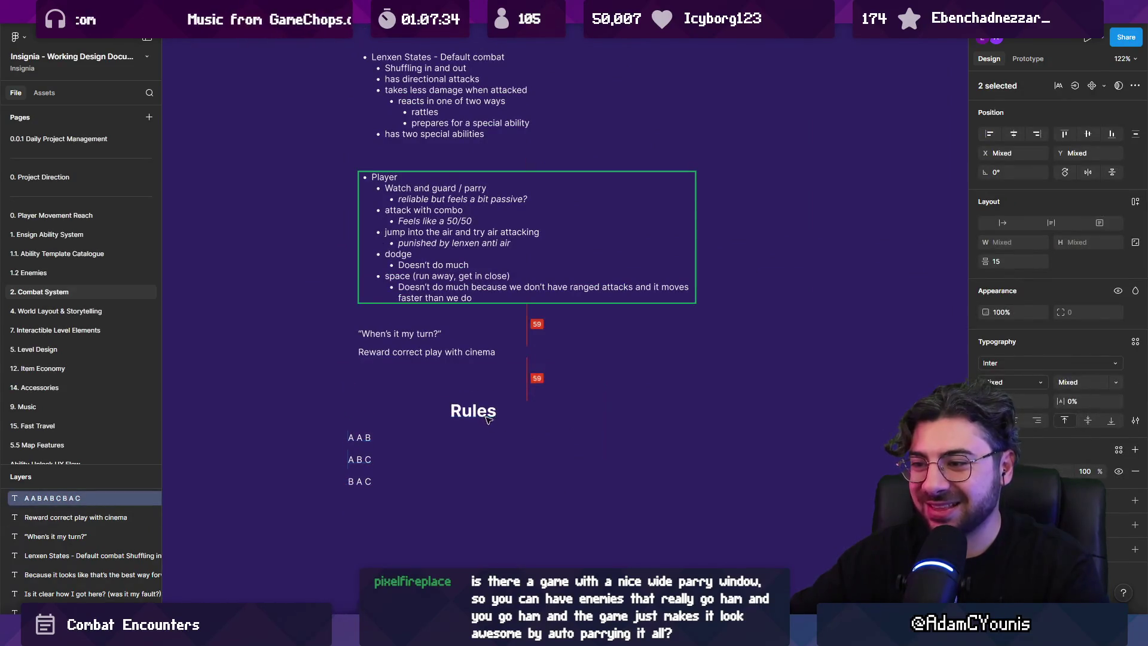
{"action": "left_click", "coordinate": [709, 387]}
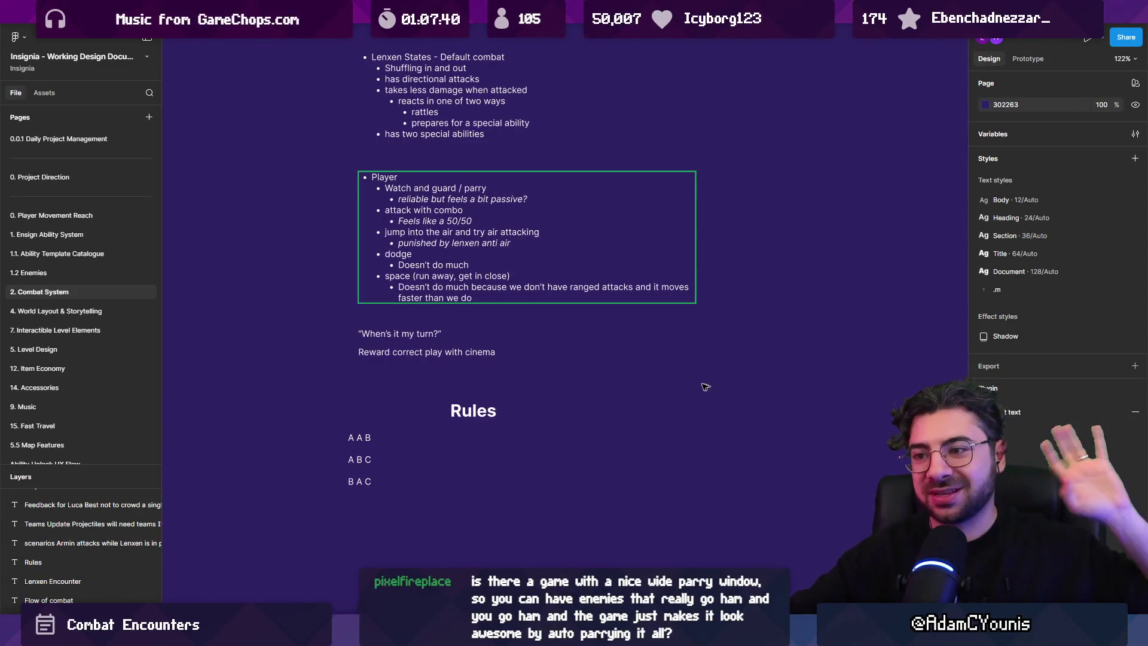
{"action": "left_click", "coordinate": [399, 334]}
{"action": "left_click", "coordinate": [400, 354]}
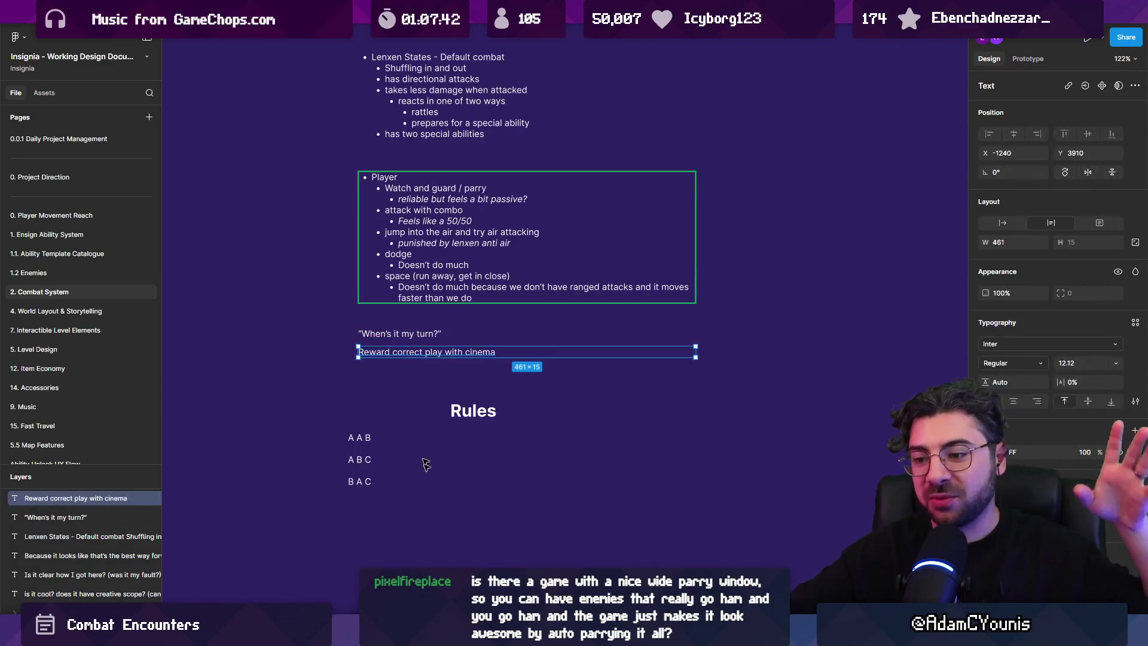
{"action": "key", "text": "alt+Tab"}
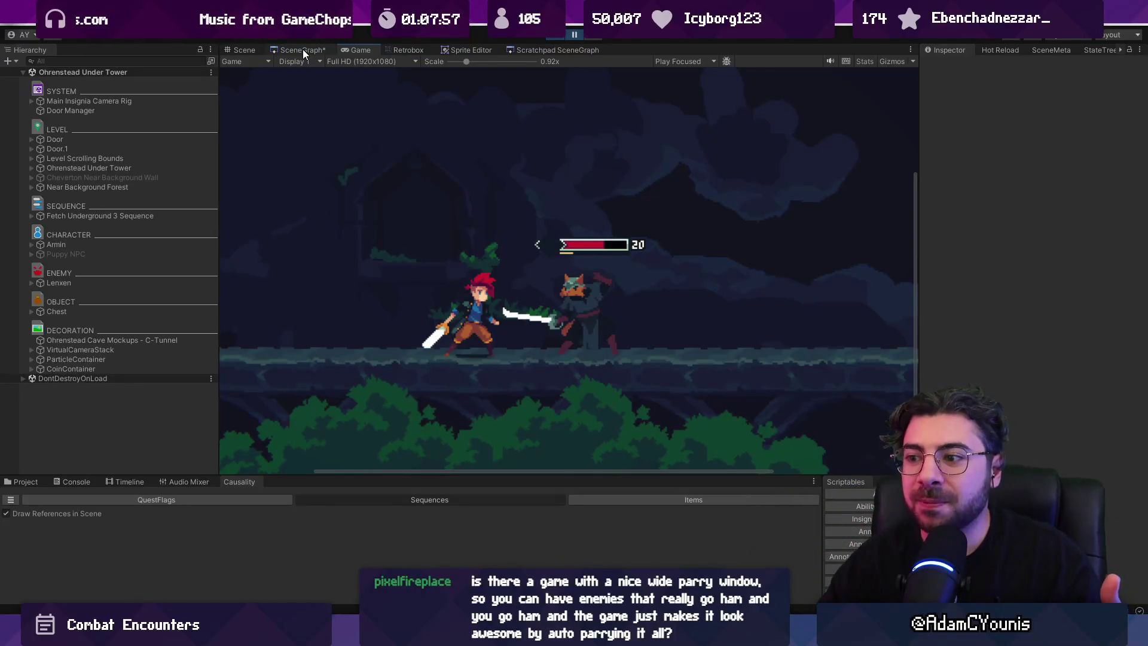
Shrink the Game view scale from 0.92x to 0.61x, then show the SceneGraph tab
{"action": "scroll", "coordinate": [491, 263], "scroll_direction": "down", "scroll_amount": 3}
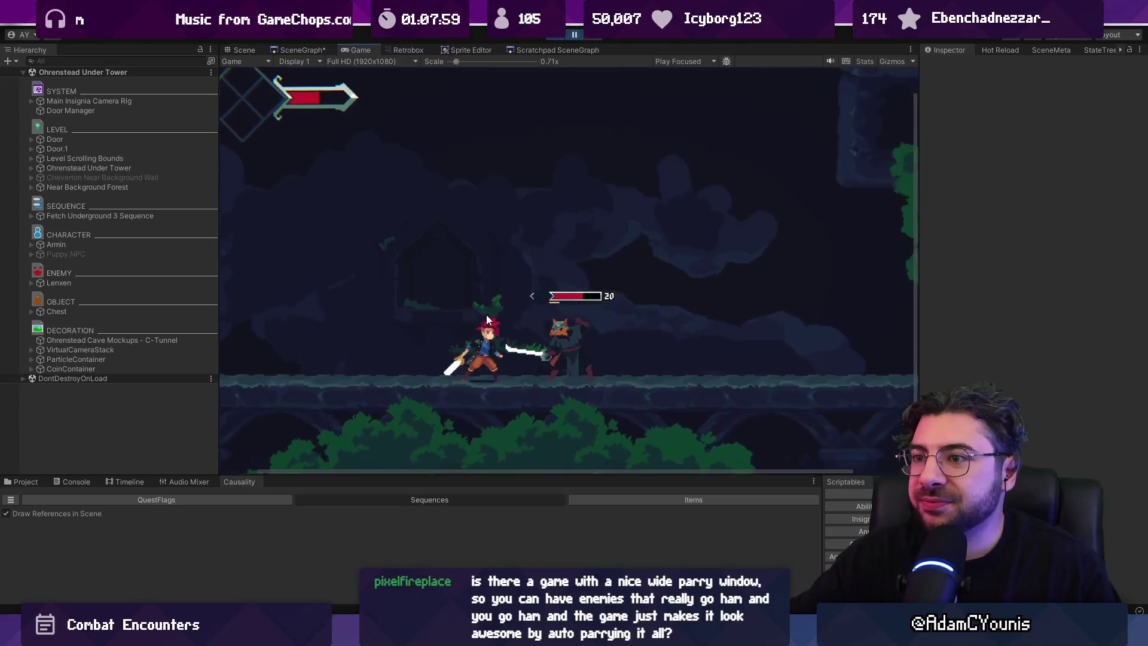
{"action": "scroll", "coordinate": [481, 299], "scroll_direction": "down", "scroll_amount": 2}
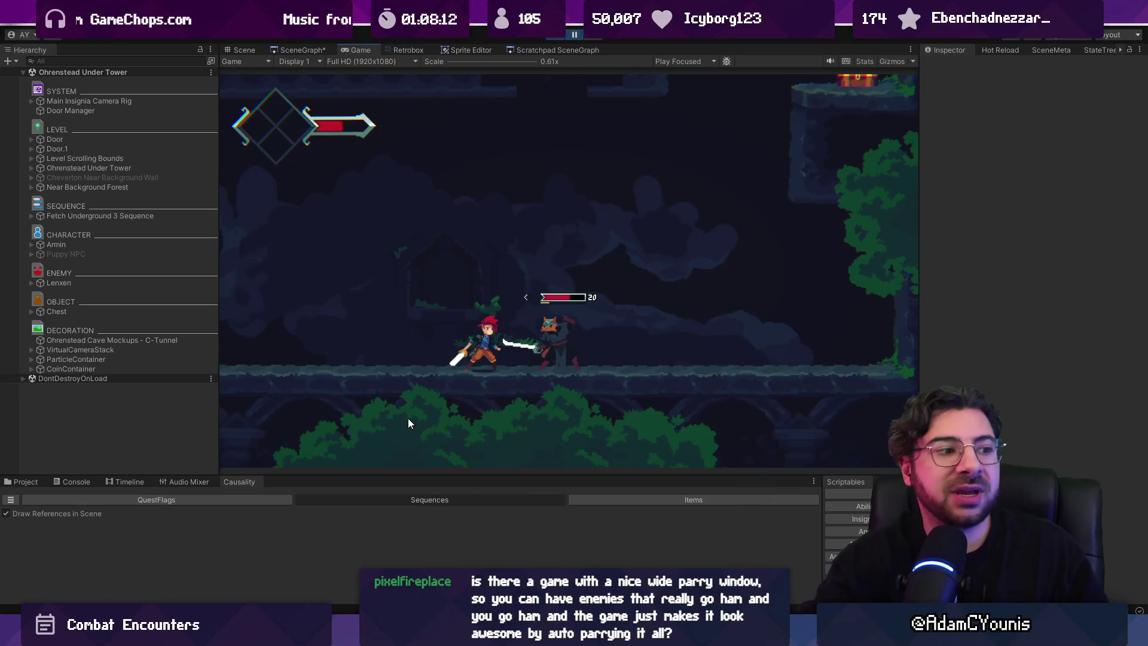
{"action": "left_click", "coordinate": [302, 49]}
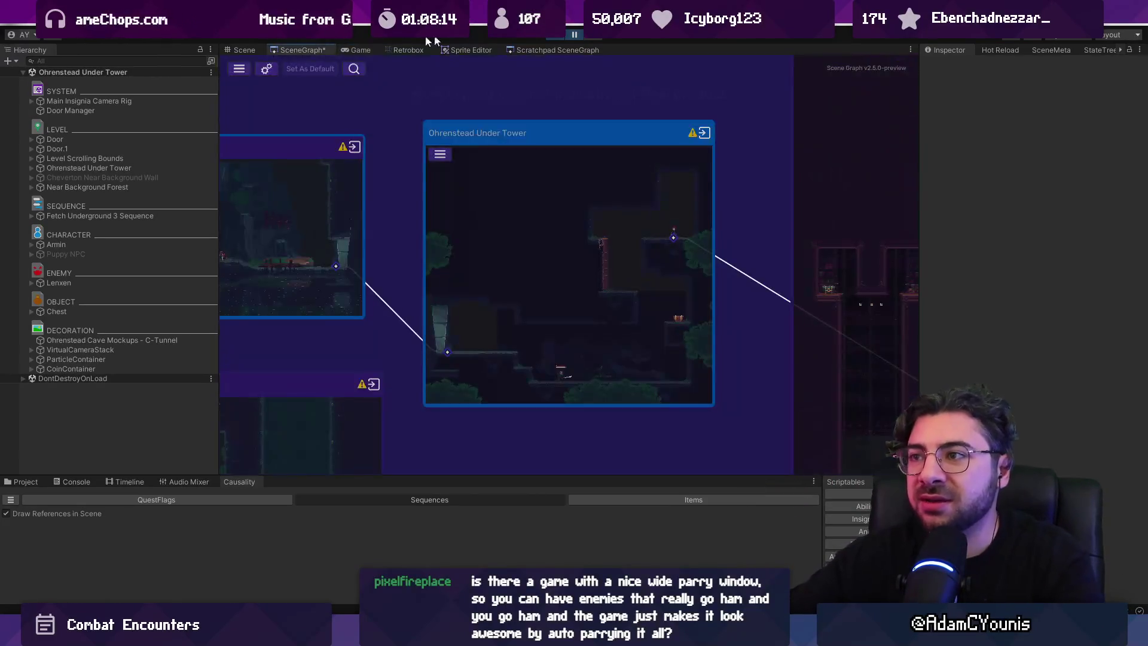
Zoom the scene graph to Pillo's Landing Site and open that room
{"action": "scroll", "coordinate": [686, 277], "scroll_direction": "down", "scroll_amount": 5}
{"action": "scroll", "coordinate": [687, 277], "scroll_direction": "down", "scroll_amount": 3}
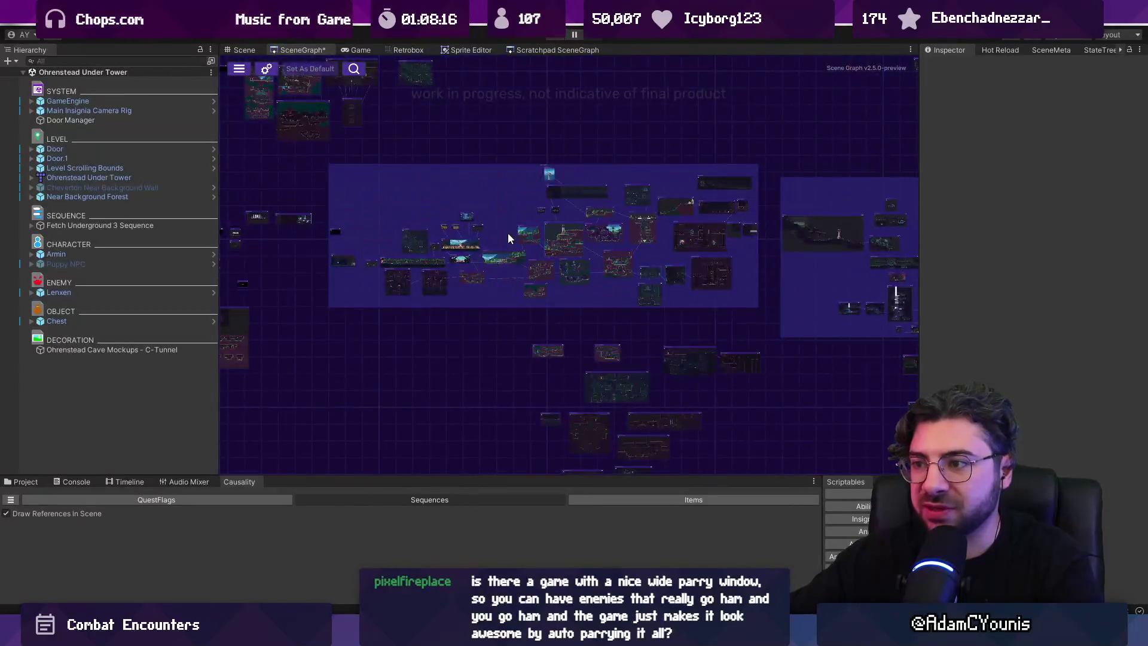
{"action": "scroll", "coordinate": [507, 232], "scroll_direction": "up", "scroll_amount": 10}
{"action": "double_click", "coordinate": [487, 203]}
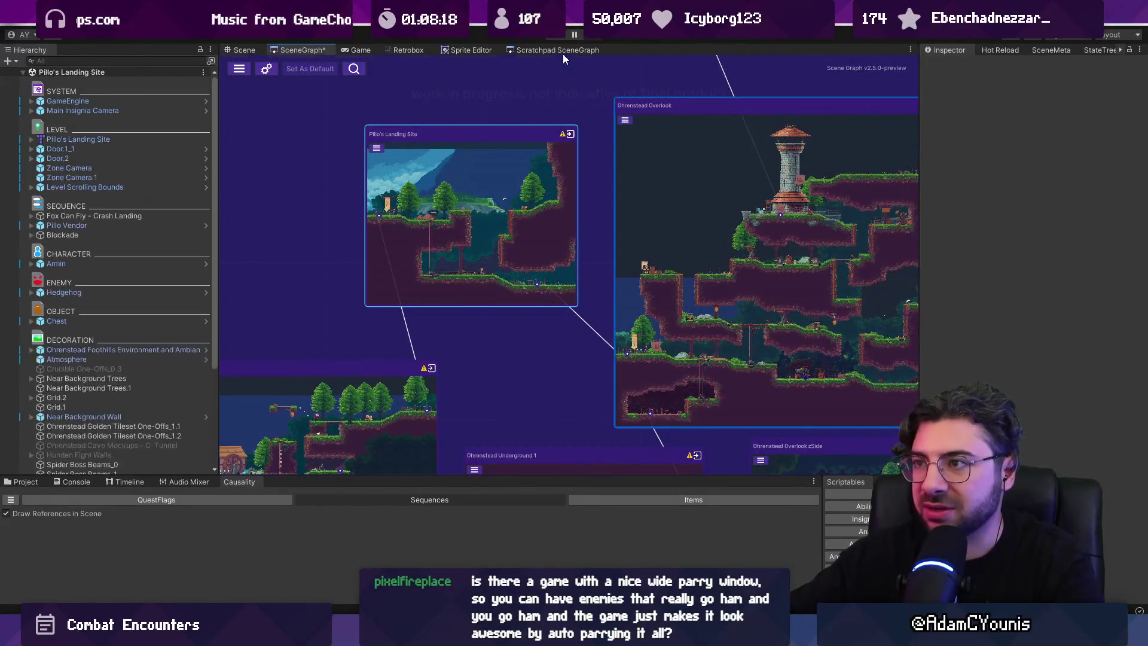
{"action": "left_click", "coordinate": [128, 102]}
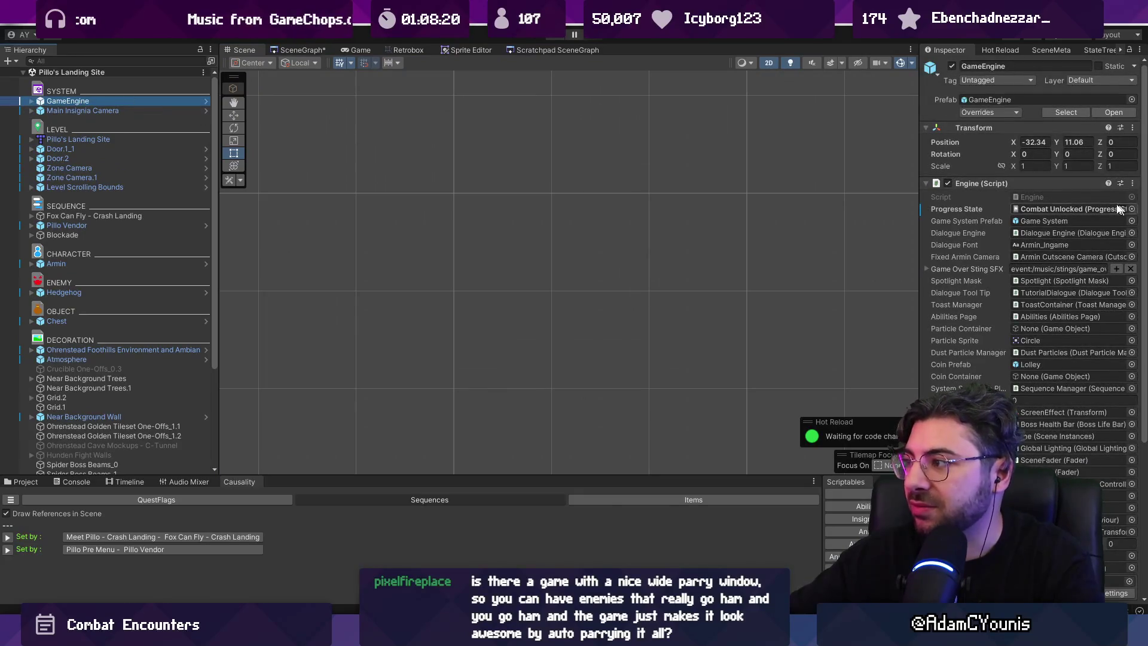
Playtest the room, walking right to slash the hedgehog, then return to Figma
{"action": "left_click", "coordinate": [553, 36]}
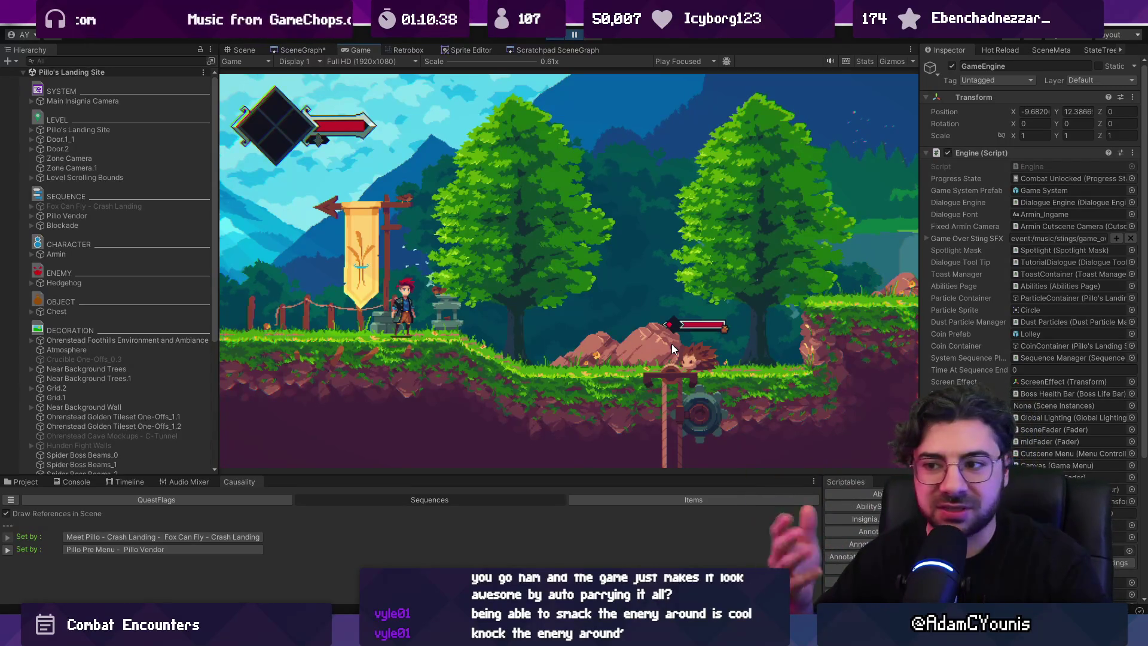
{"action": "key", "text": "Right"}
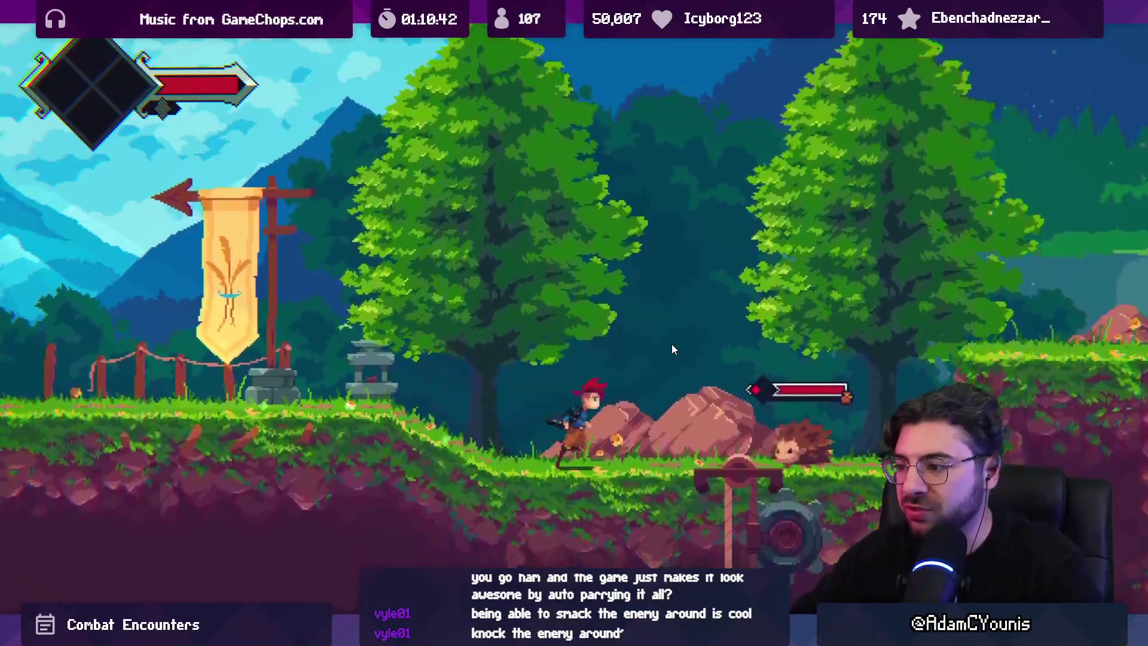
{"action": "key", "text": "x"}
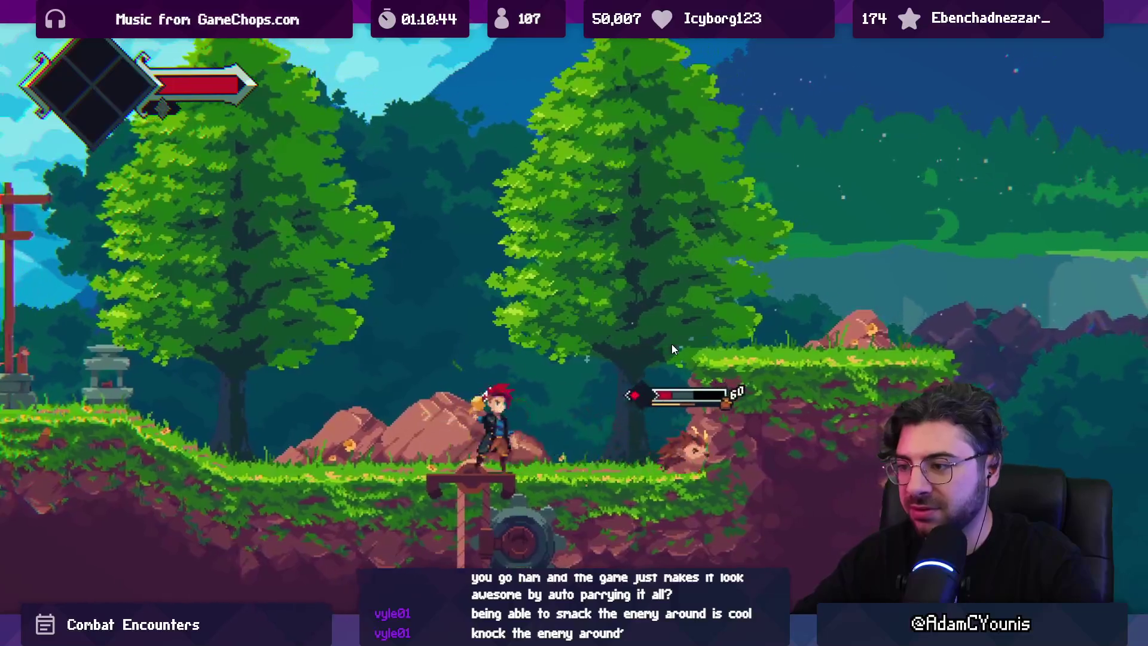
{"action": "key", "text": "x"}
{"action": "key", "text": "x"}
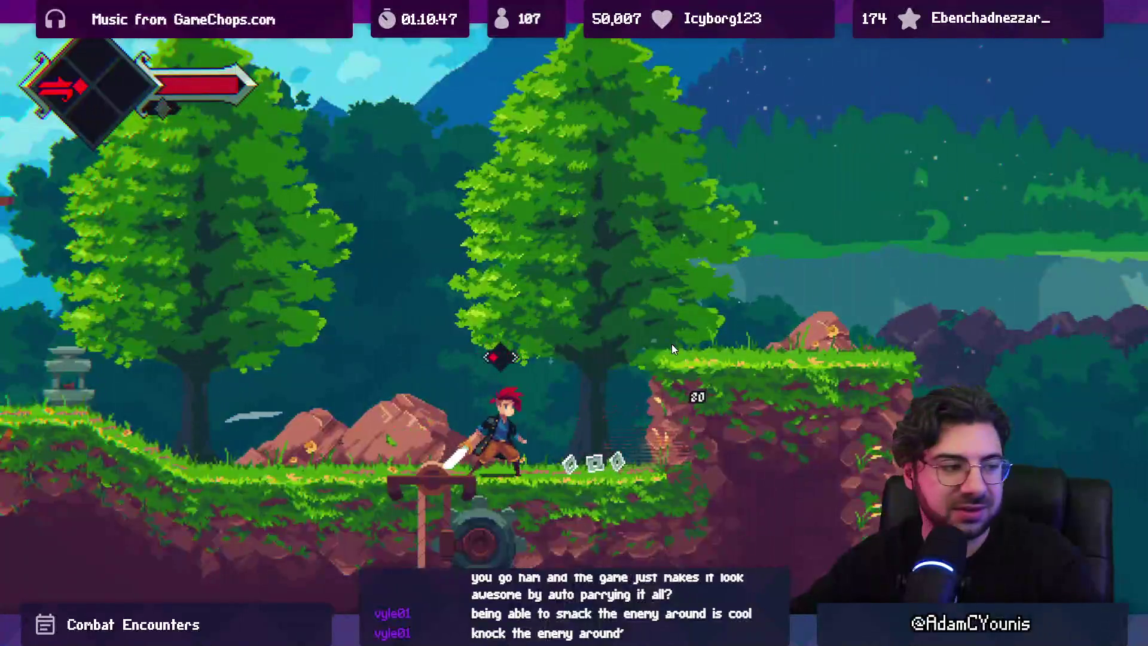
{"action": "key", "text": "shift+space"}
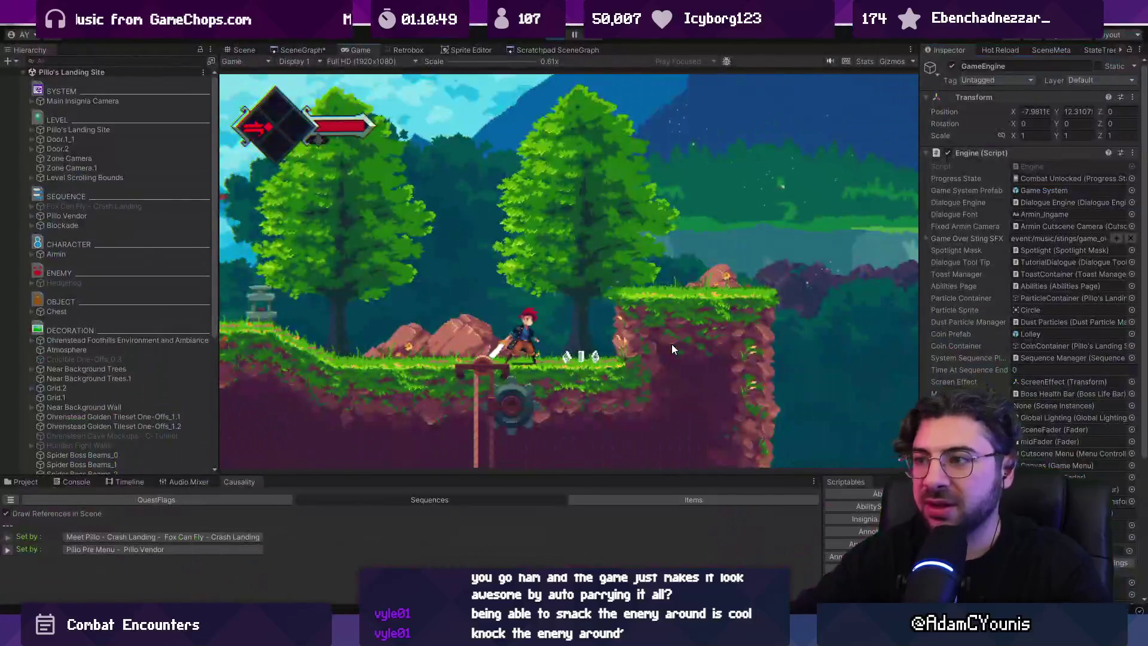
{"action": "key", "text": "alt+Tab"}
Duplicate 'Reward correct play with cinema' below and retype it as 'Merge the path of least resistance with the path of greatest cinema'
{"action": "scroll", "coordinate": [488, 447], "scroll_direction": "down", "scroll_amount": 5}
{"action": "scroll", "coordinate": [311, 248], "scroll_direction": "up", "scroll_amount": 4}
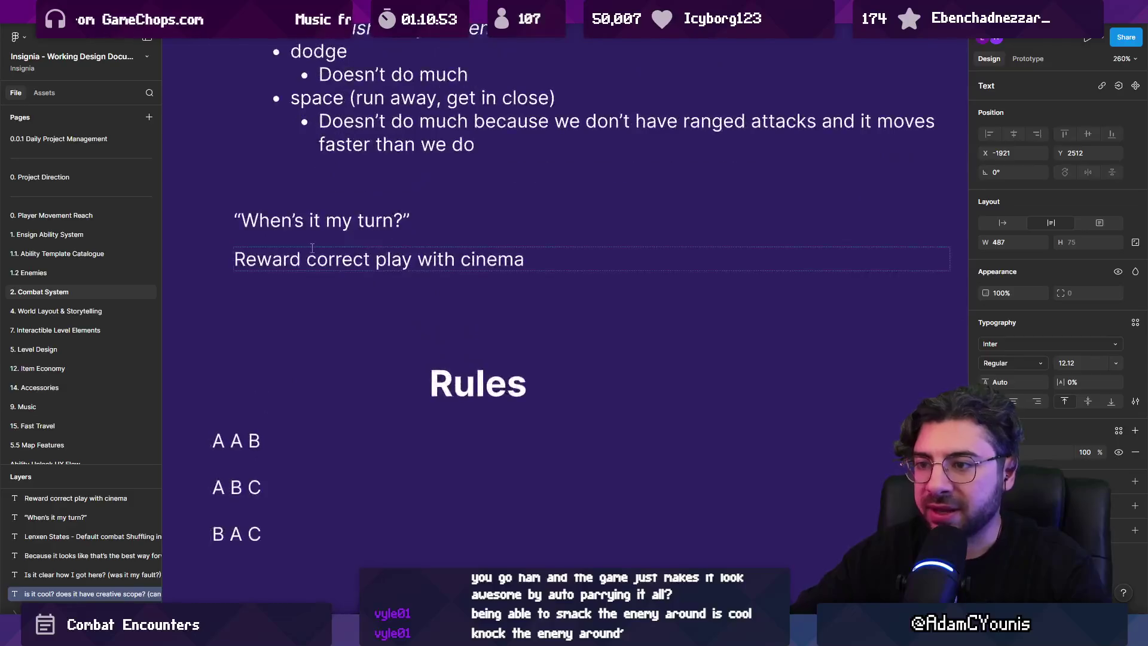
{"action": "double_click", "coordinate": [307, 259]}
{"action": "left_click_drag", "start_coordinate": [309, 267], "coordinate": [312, 306]}
{"action": "key", "text": "Return"}
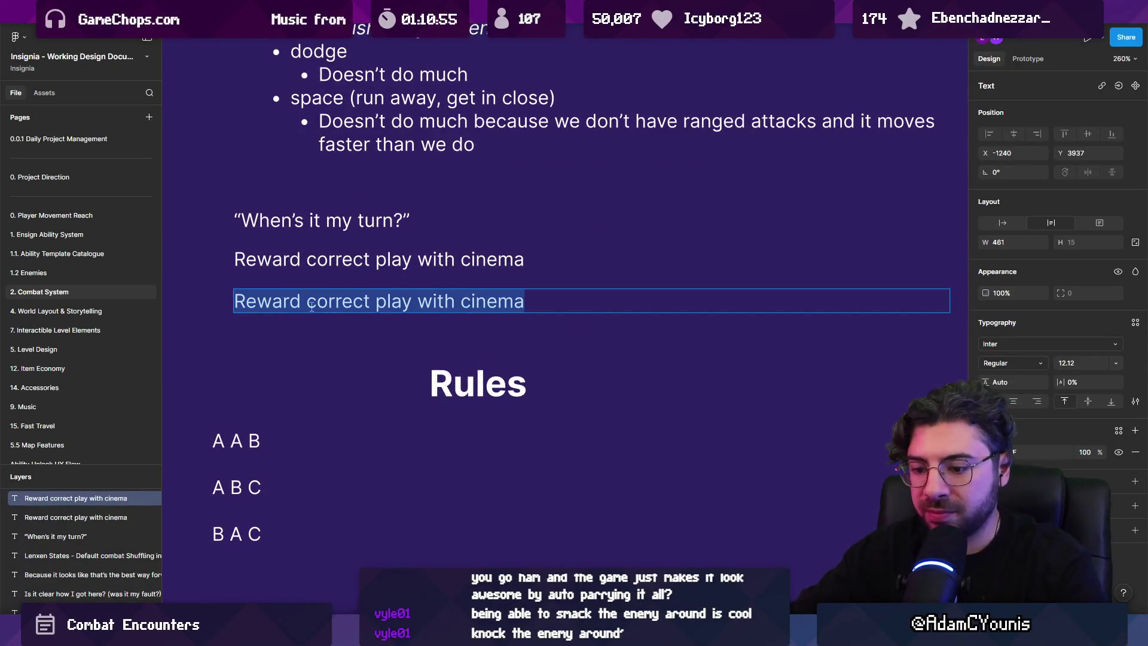
{"action": "type", "text": "Mer"}
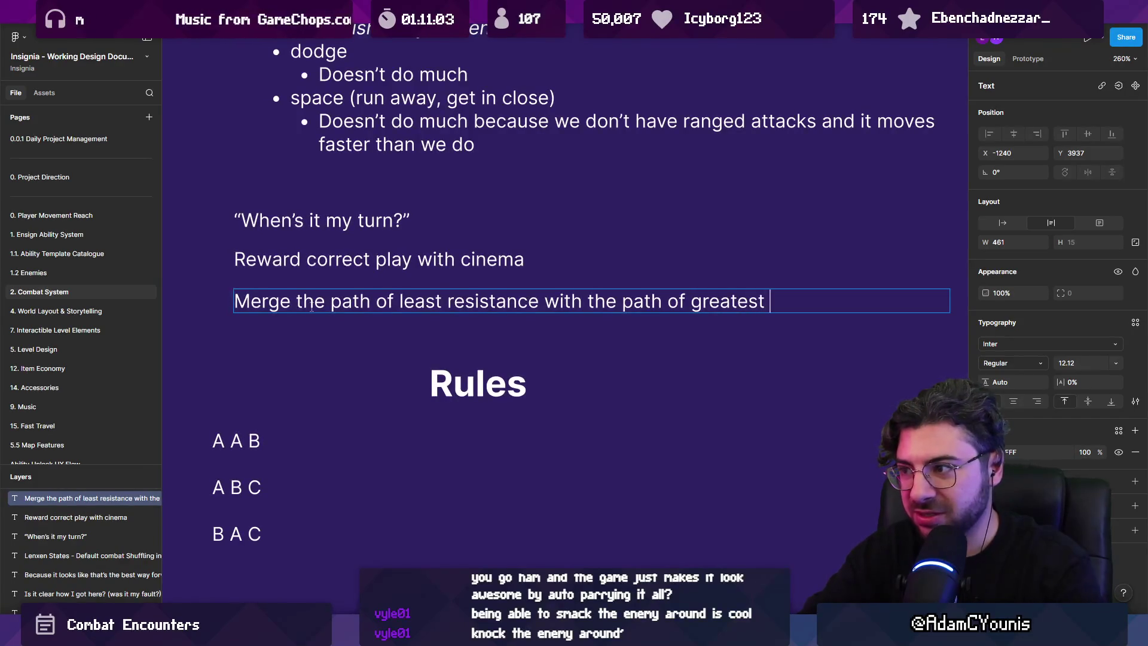
{"action": "type", "text": "a"}
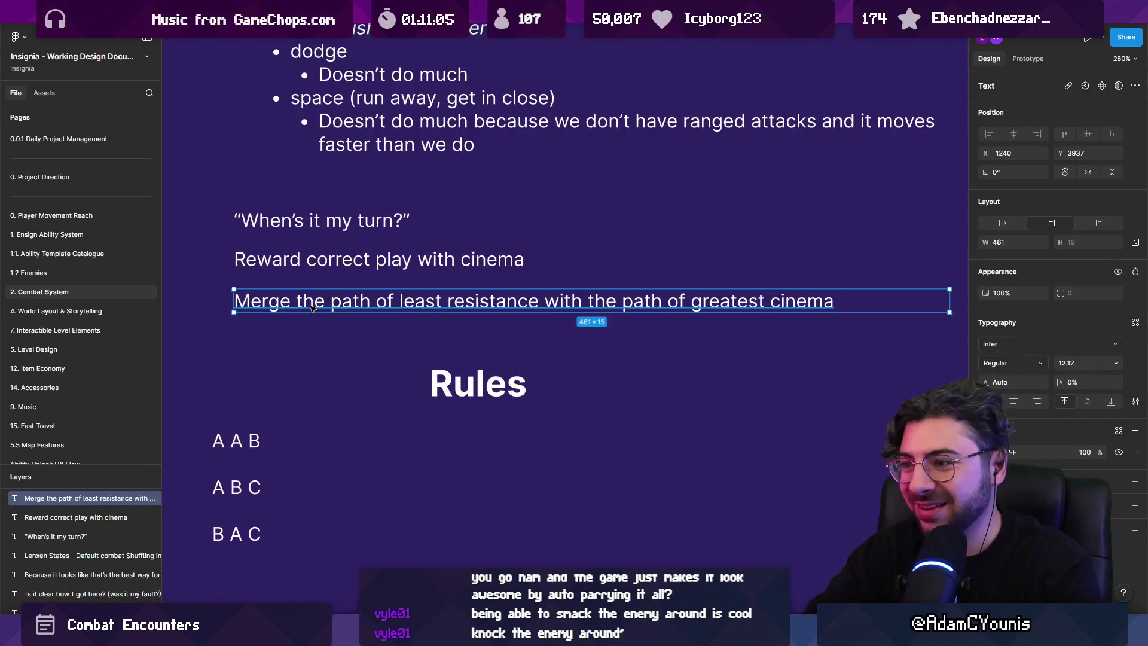
{"action": "key", "text": "Escape"}
{"action": "key", "text": "Escape"}
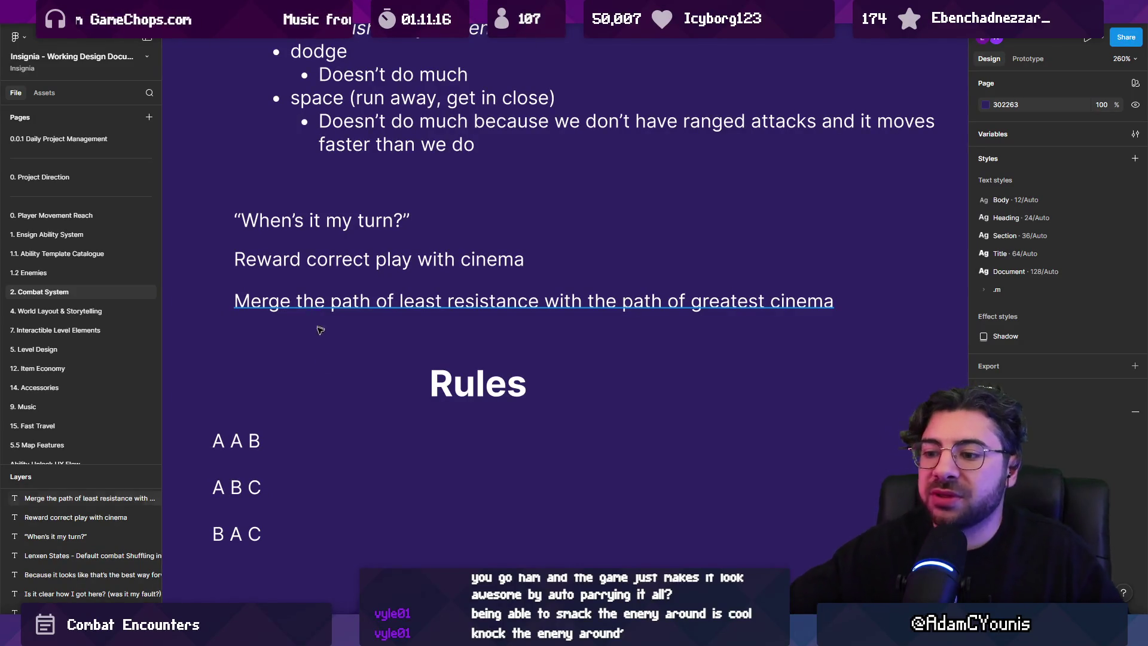
{"action": "key", "text": "alt+Tab"}
{"action": "left_click", "coordinate": [257, 48]}
Frame Pillo's Landing Site, then zoom and pan the Scene view onto Armin and the hedgehog
{"action": "double_click", "coordinate": [128, 101]}
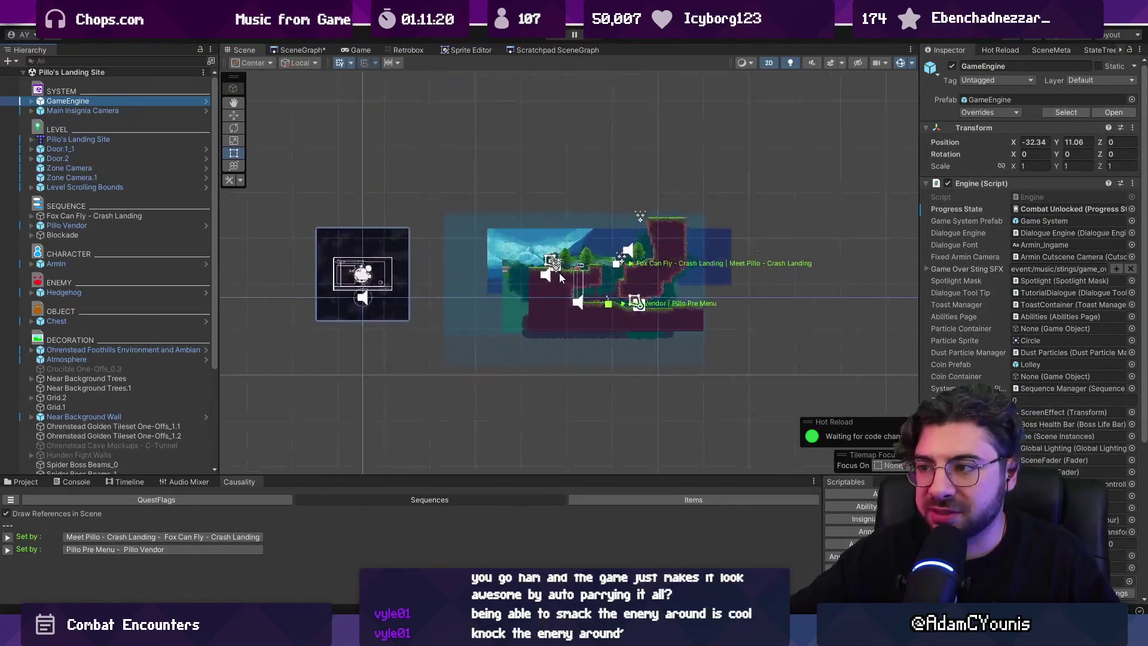
{"action": "scroll", "coordinate": [561, 277], "scroll_direction": "up", "scroll_amount": 10}
{"action": "left_click_drag", "start_coordinate": [731, 272], "coordinate": [657, 346]}
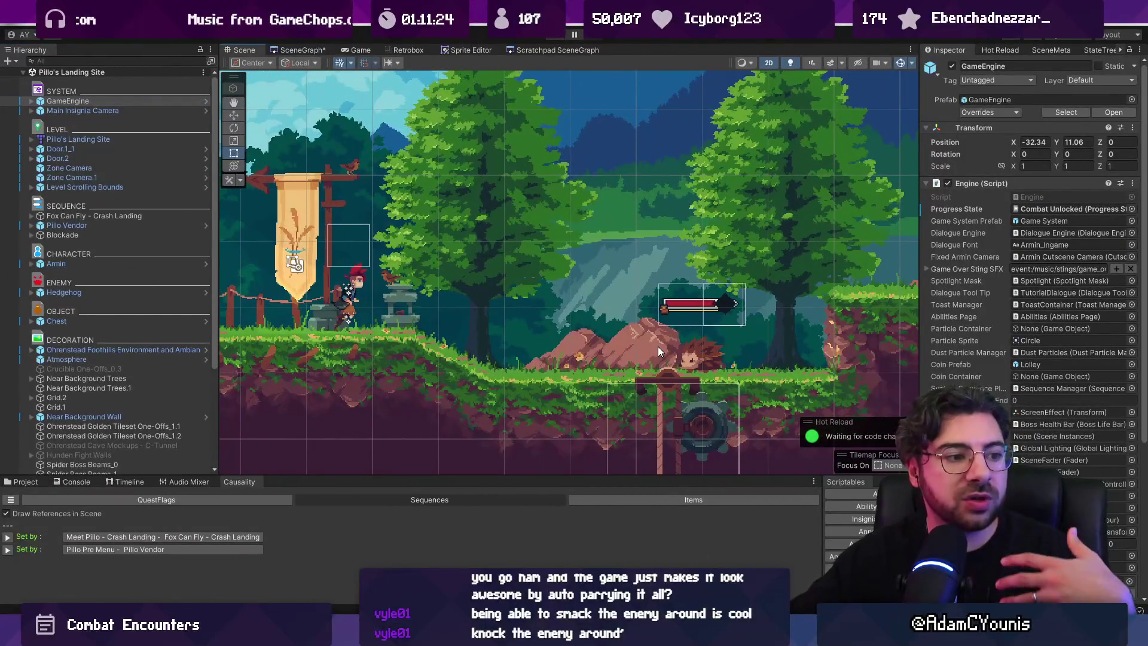
{"action": "mouse_move", "coordinate": [496, 634]}
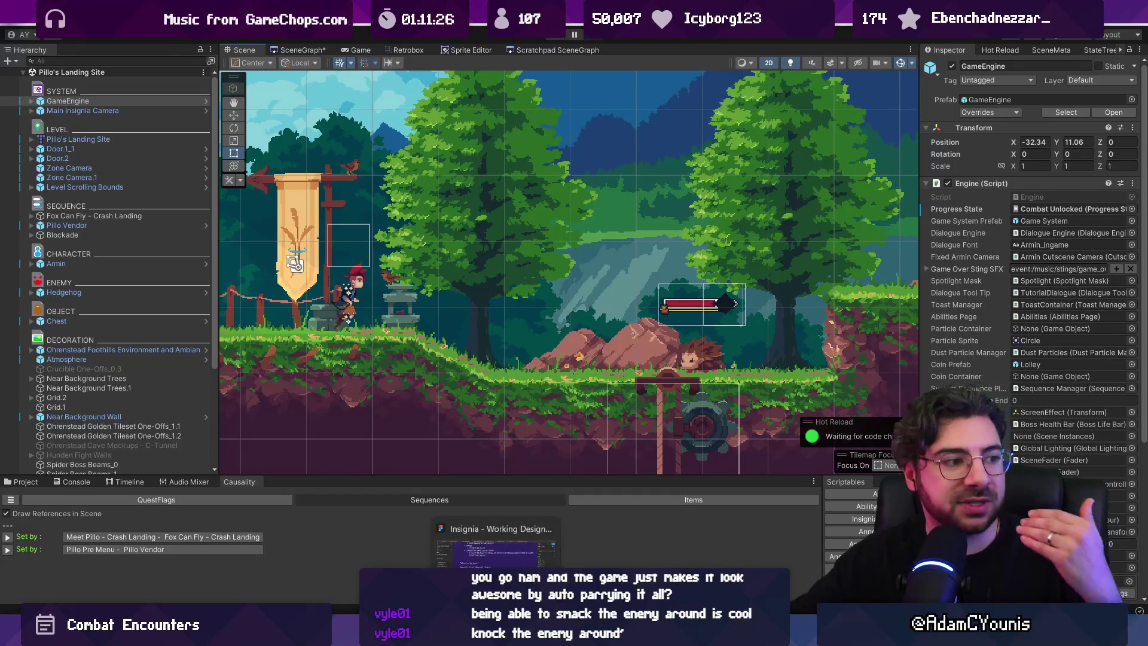
{"action": "left_click", "coordinate": [496, 547]}
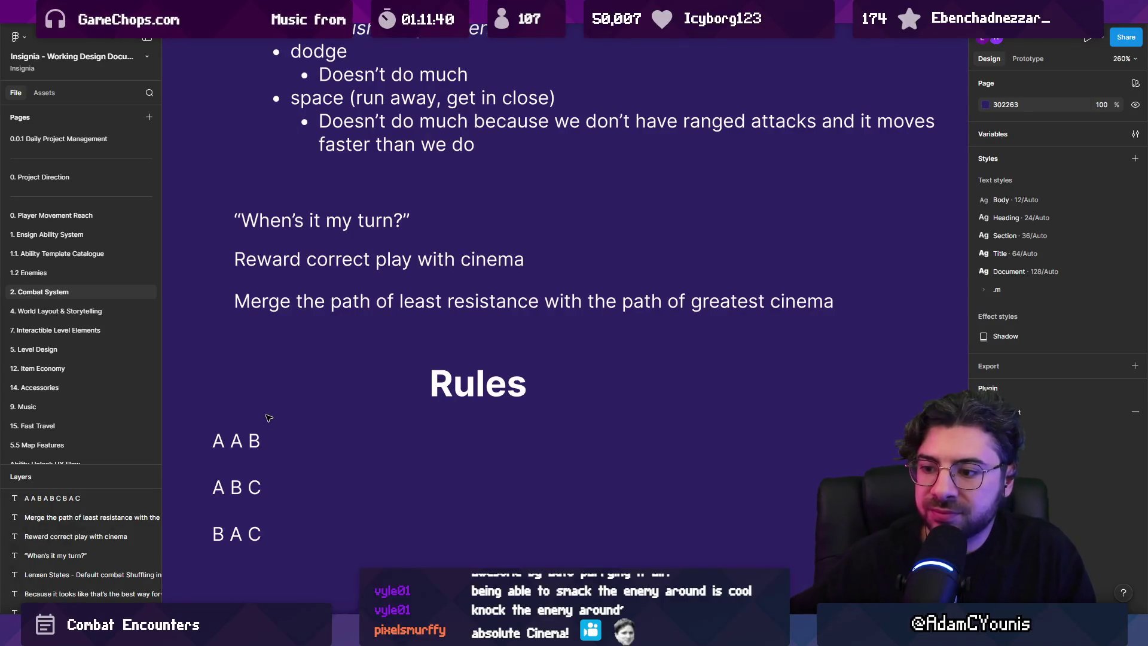
{"action": "key", "text": "alt+Tab"}
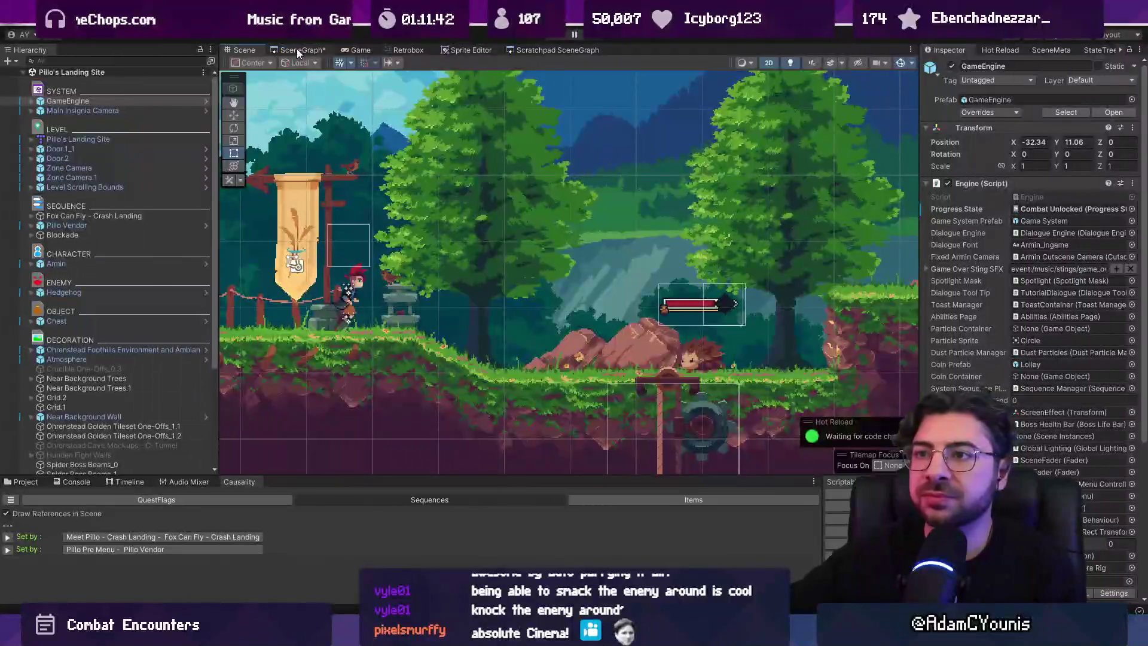
Open Ohrenstead Overlook from the SceneGraph, playtest it briefly, then go back to Figma
{"action": "left_click", "coordinate": [296, 50]}
{"action": "double_click", "coordinate": [491, 269]}
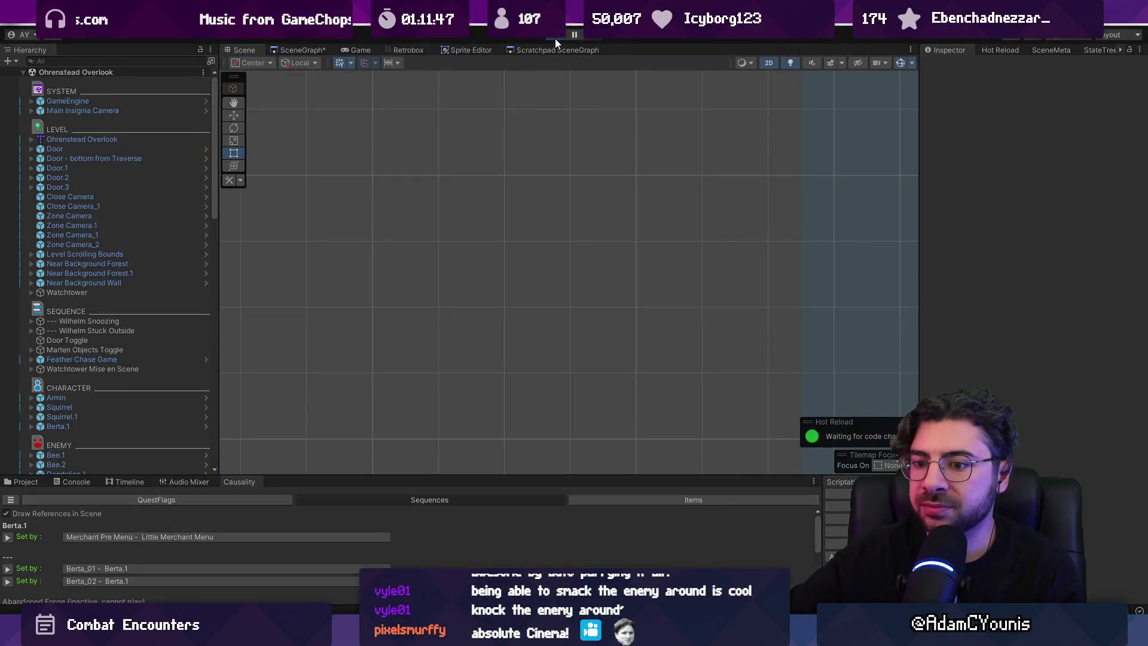
{"action": "left_click", "coordinate": [554, 38]}
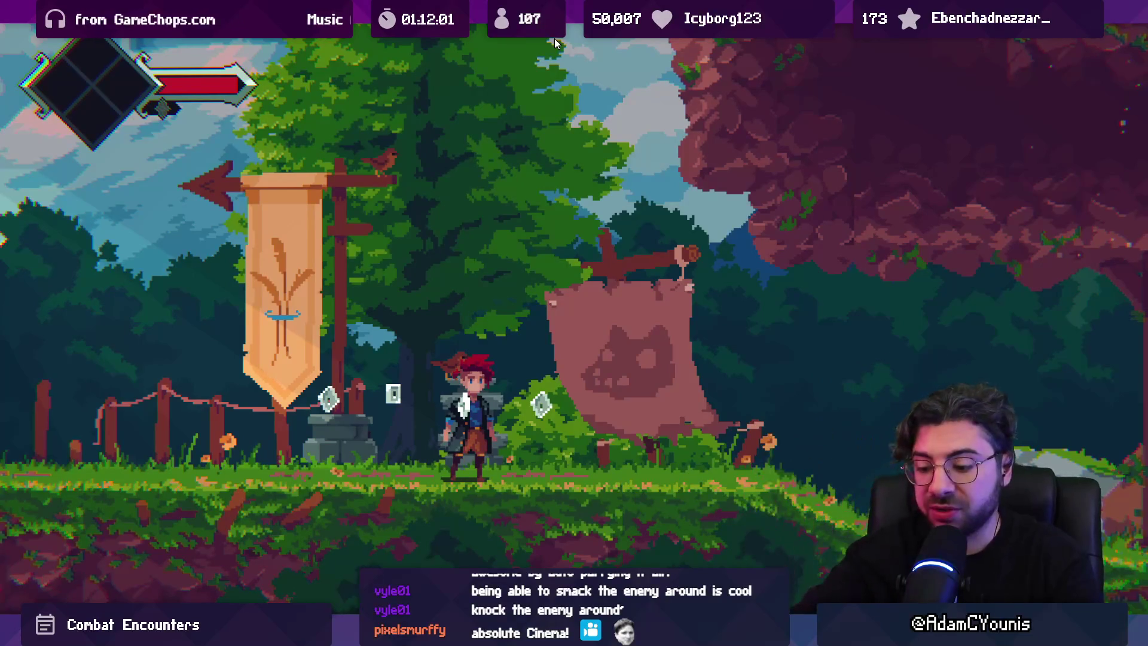
{"action": "key", "text": "shift+space"}
{"action": "key", "text": "alt+Tab"}
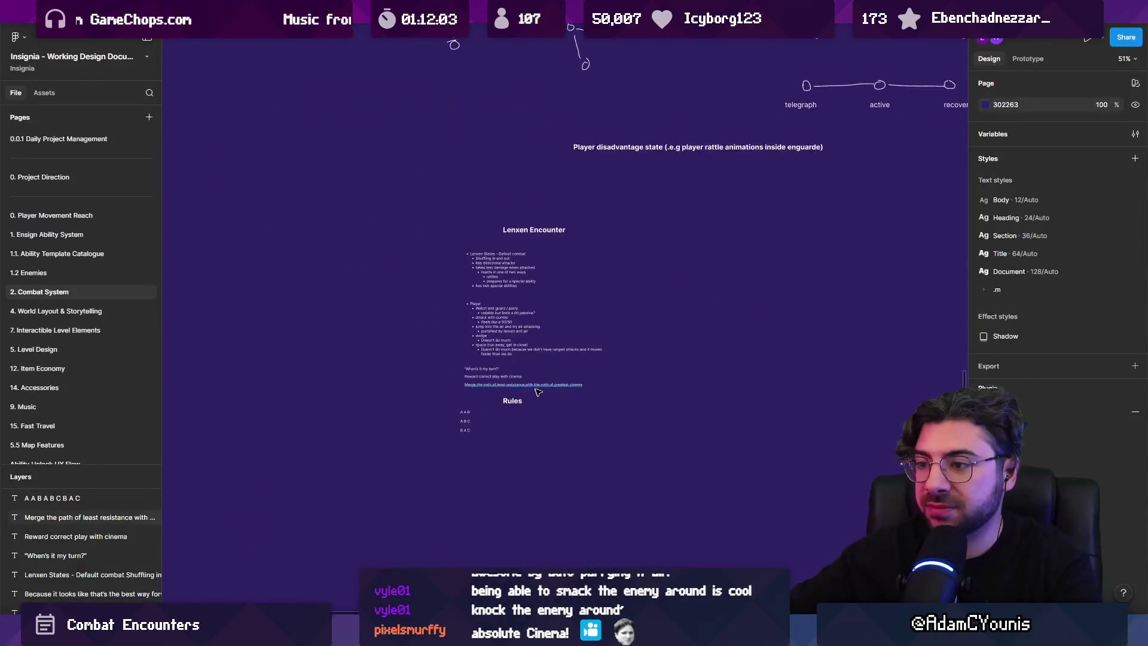
Duplicate the 'Merge the path…' line to its right and retype the copy as 'Marten "duck" out of cover'
{"action": "left_click", "coordinate": [375, 351]}
{"action": "left_click_drag", "start_coordinate": [376, 352], "coordinate": [926, 351]}
{"action": "scroll", "coordinate": [658, 359], "scroll_direction": "right", "scroll_amount": 5}
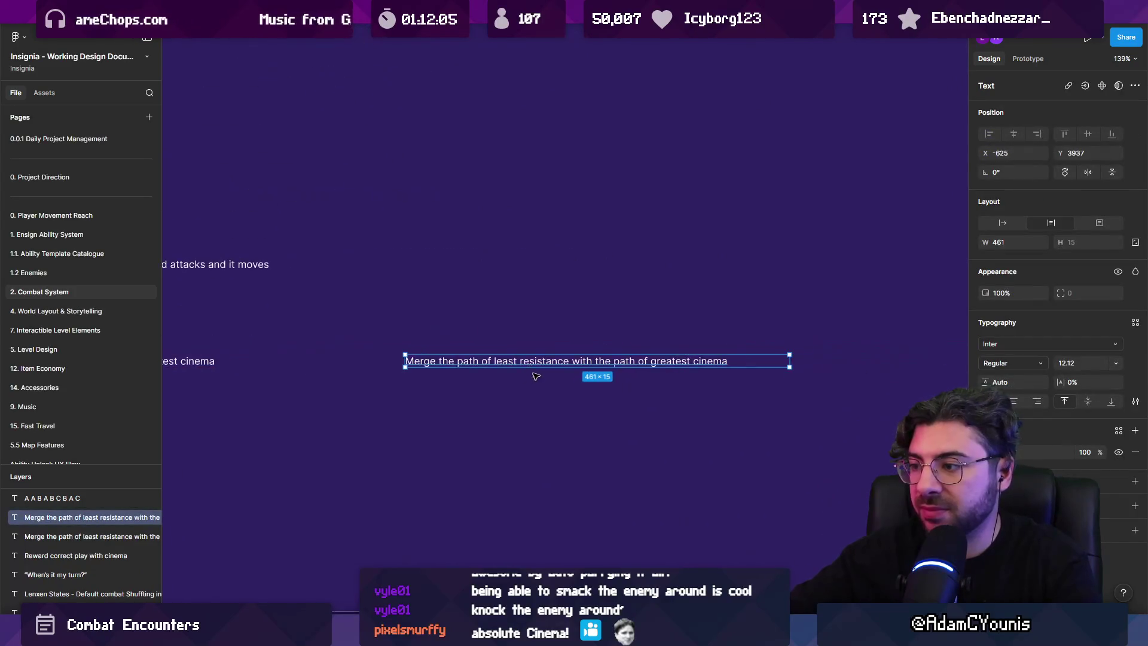
{"action": "type", "text": "Marten “duck” out of cover"}
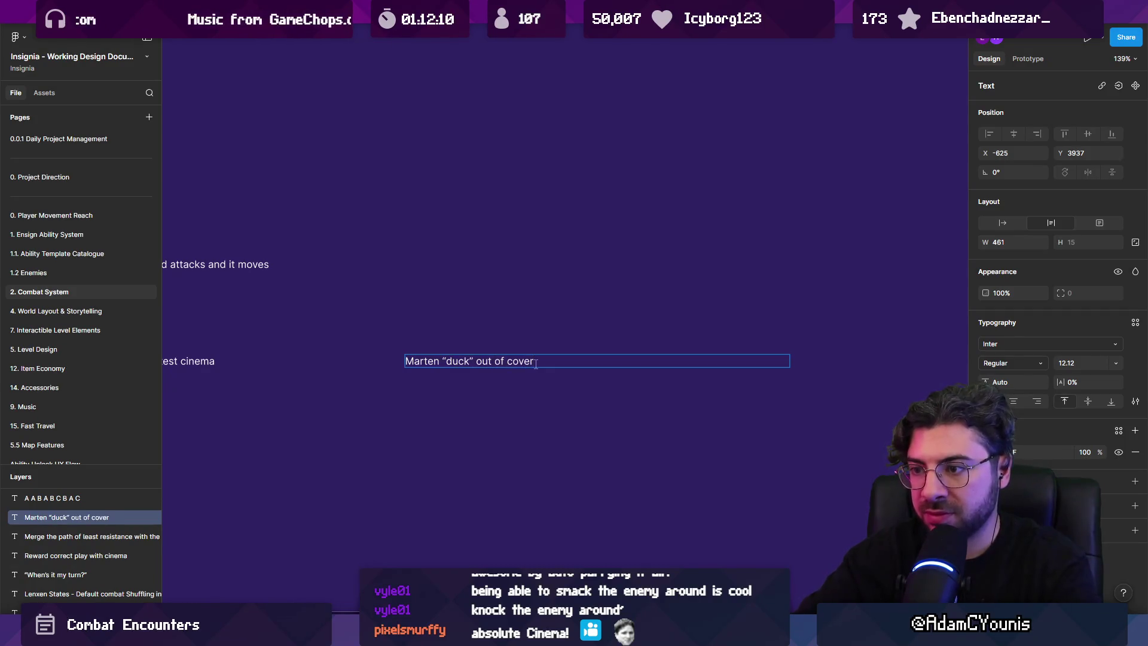
{"action": "key", "text": "Escape"}
{"action": "left_click", "coordinate": [567, 361]}
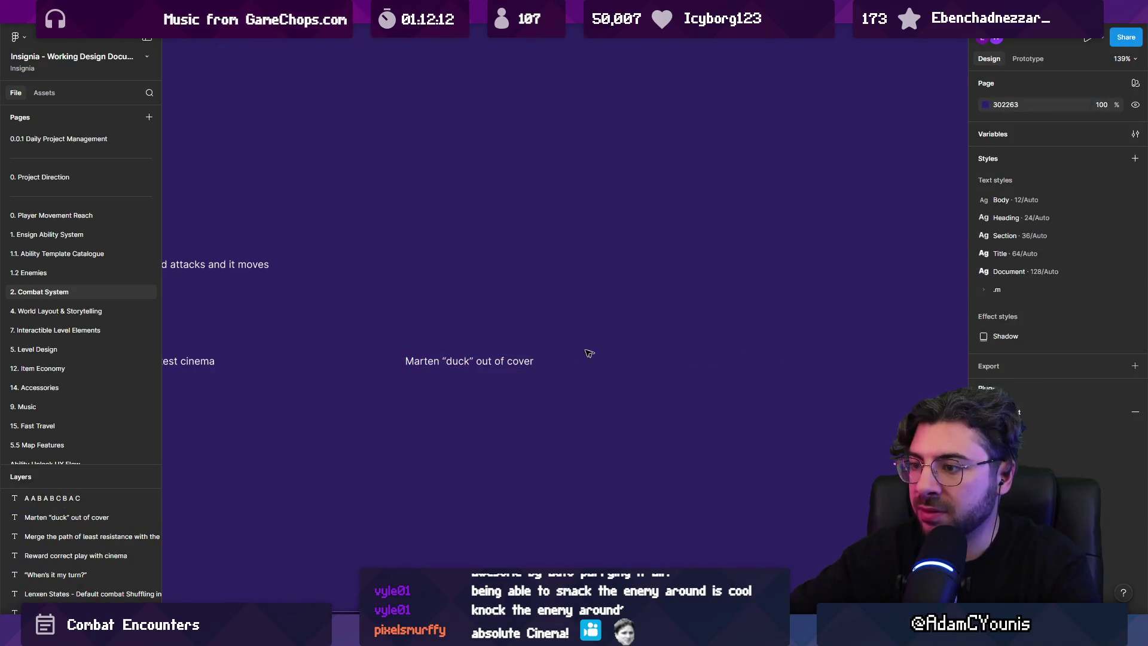
{"action": "left_click", "coordinate": [615, 395]}
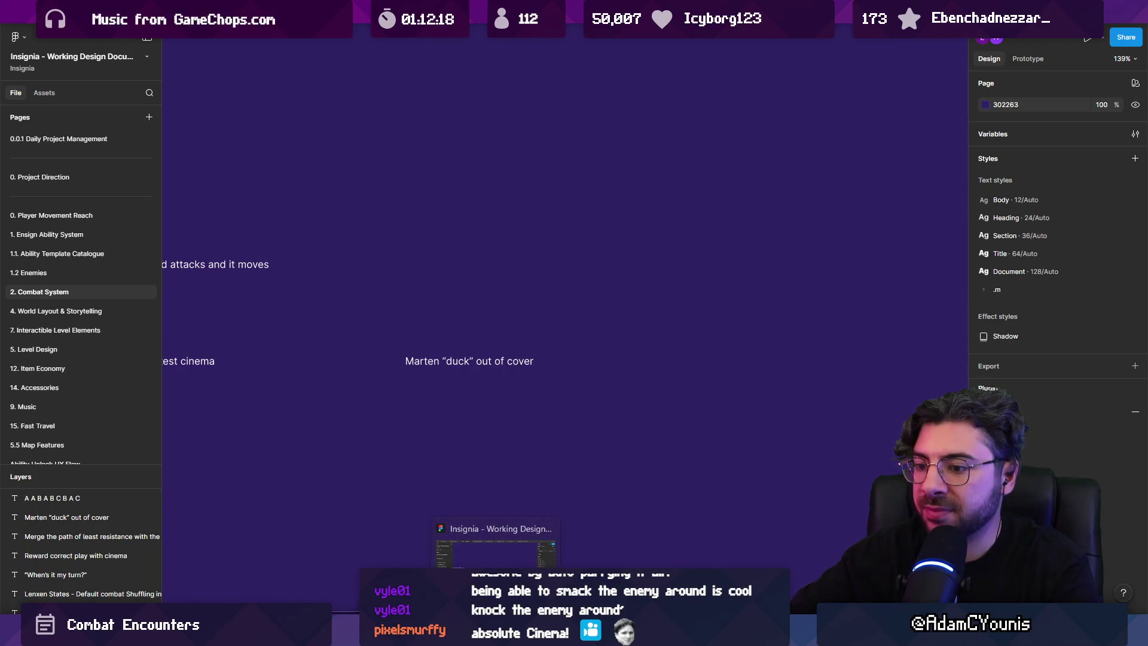
{"action": "left_click", "coordinate": [496, 635]}
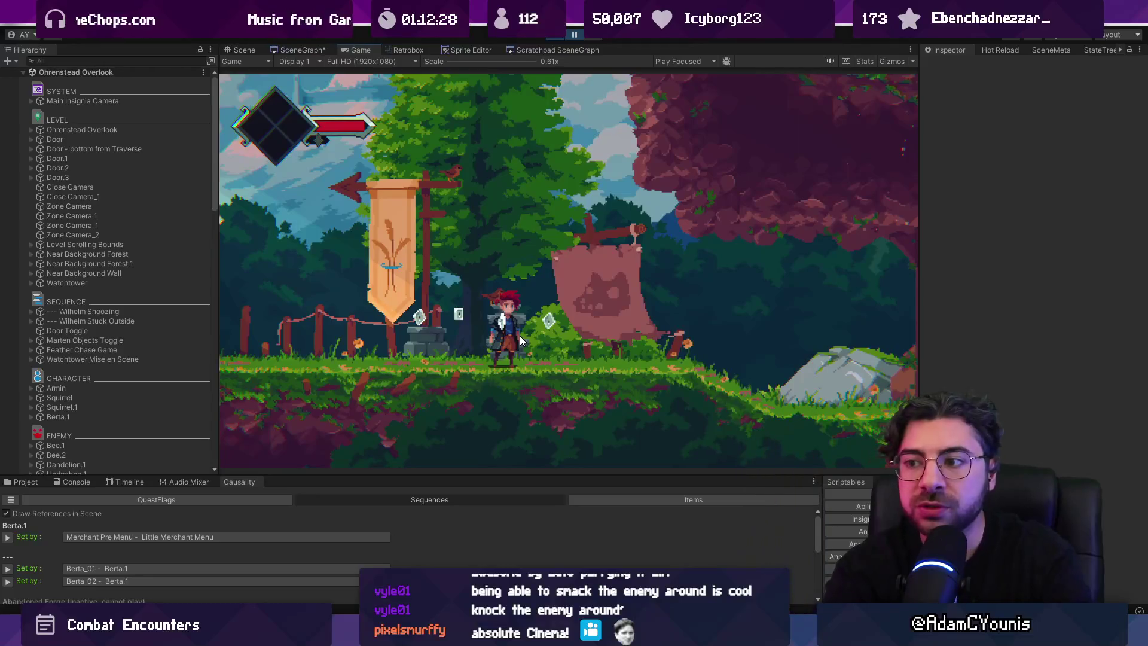
Make the Game view full-screen and fight through the forest enemy, the bee and the fox-like enemy
{"action": "key", "text": "shift+space"}
{"action": "key", "text": "Right"}
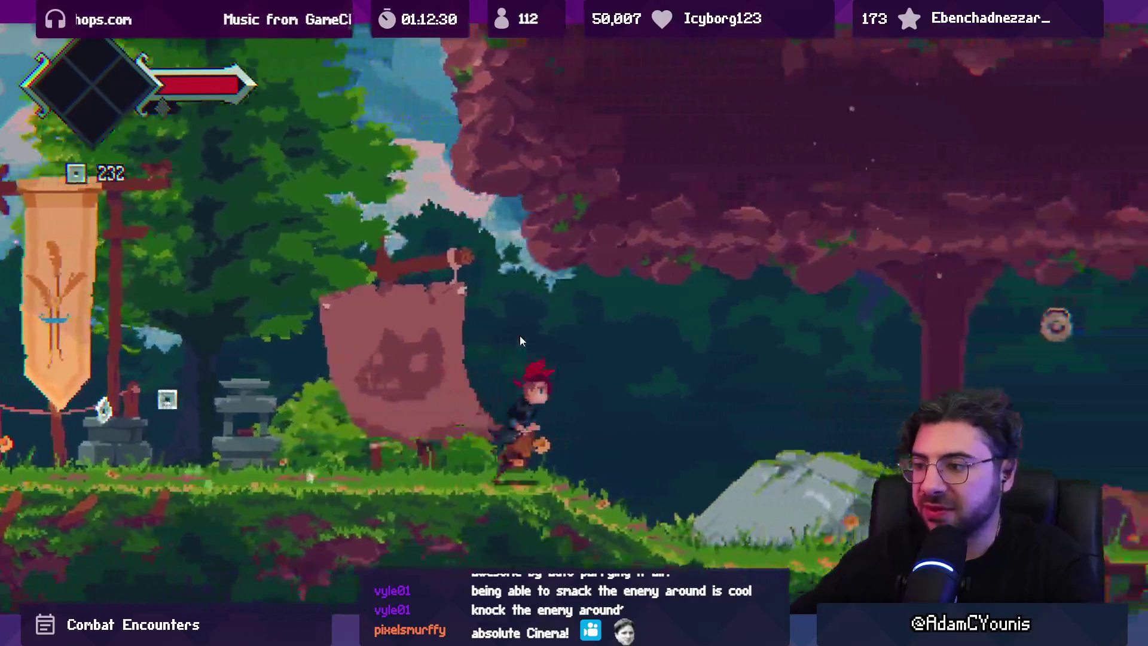
{"action": "key", "text": "Right"}
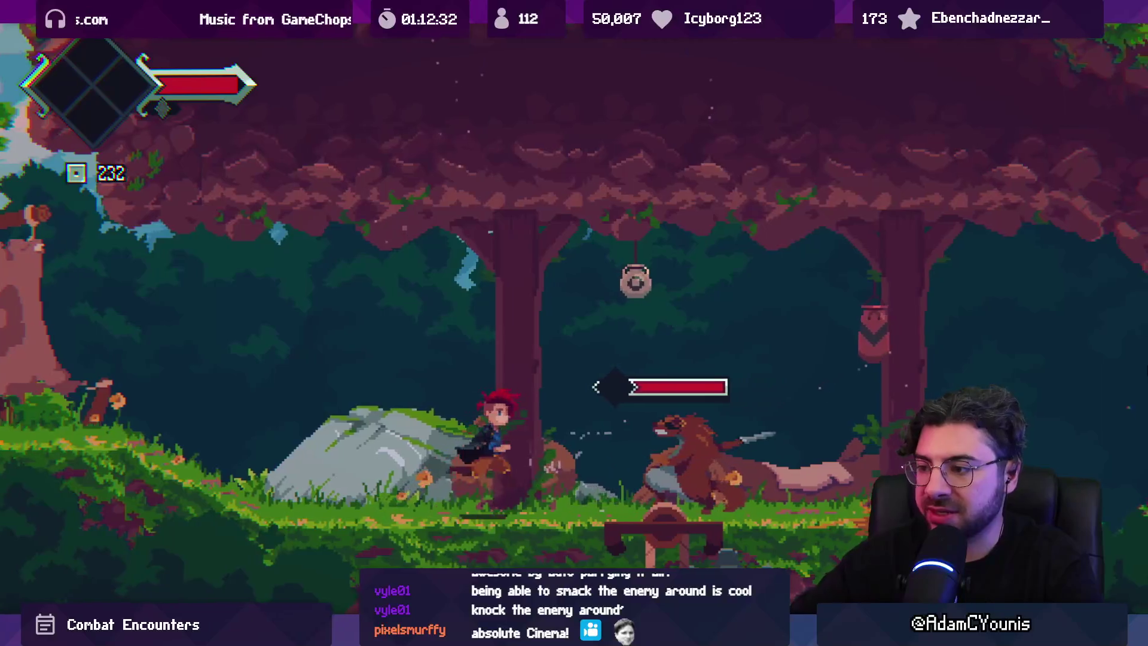
{"action": "key", "text": "Right"}
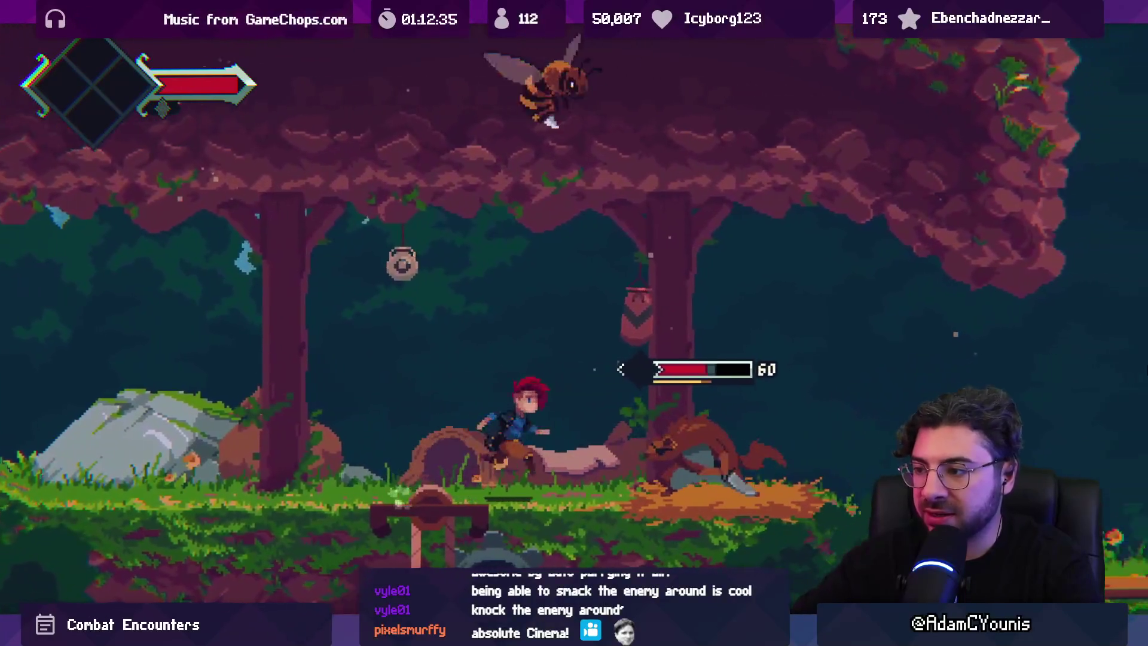
{"action": "key", "text": "Right"}
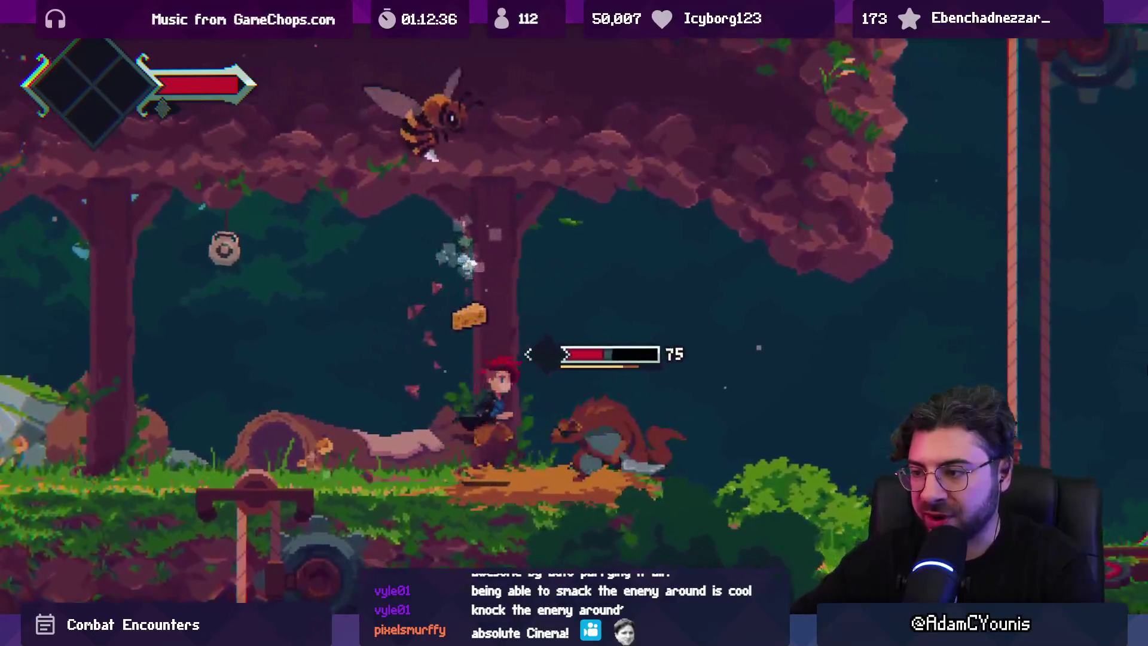
{"action": "key", "text": "Right"}
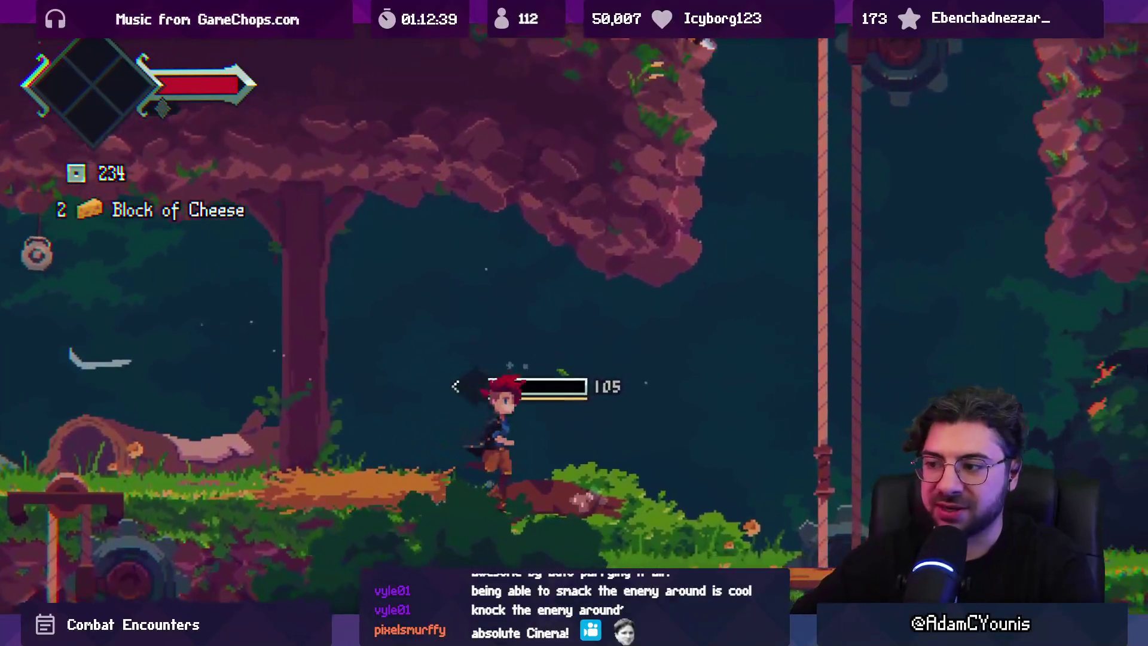
{"action": "key", "text": "Right"}
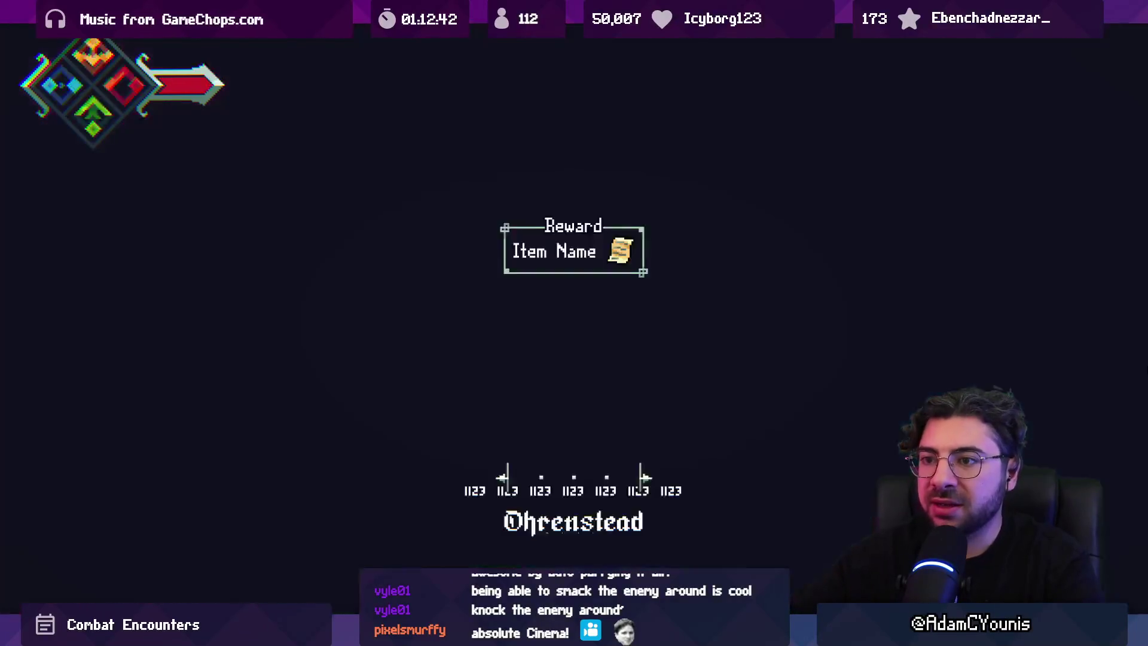
{"action": "key", "text": "Right"}
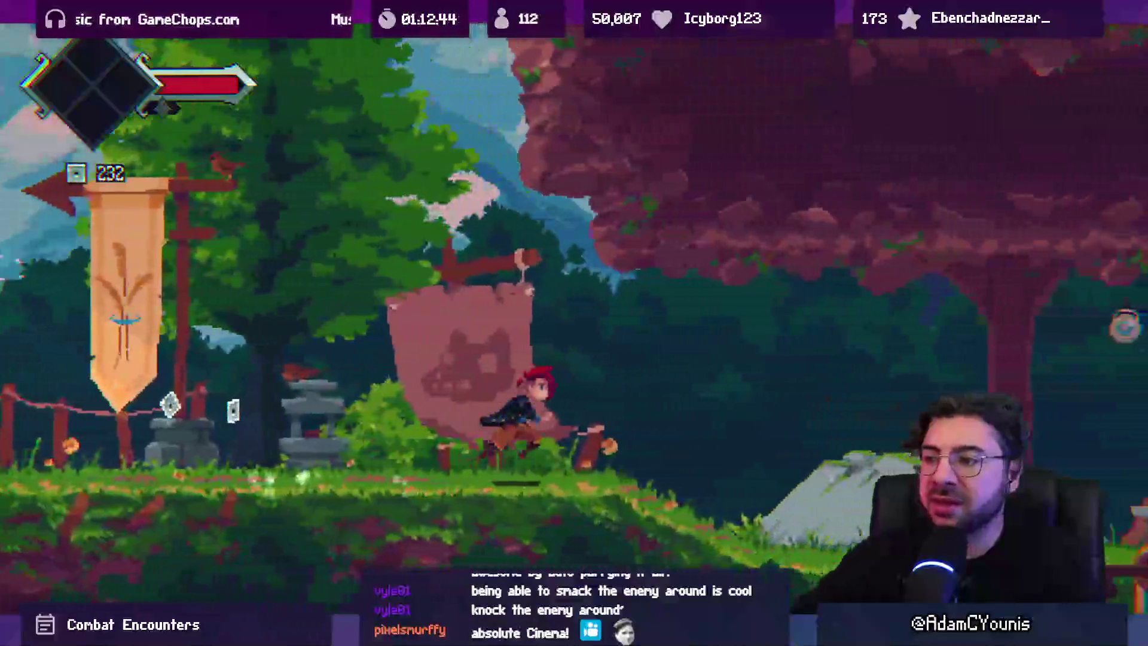
{"action": "key", "text": "Right"}
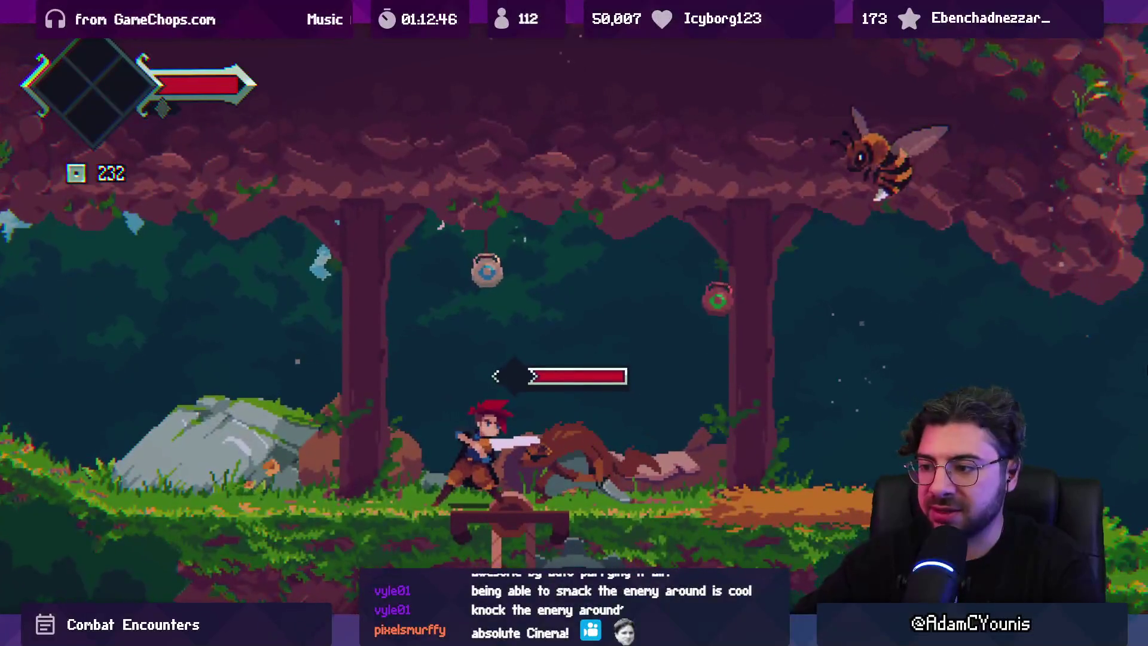
{"action": "key", "text": "Right"}
{"action": "key", "text": "x"}
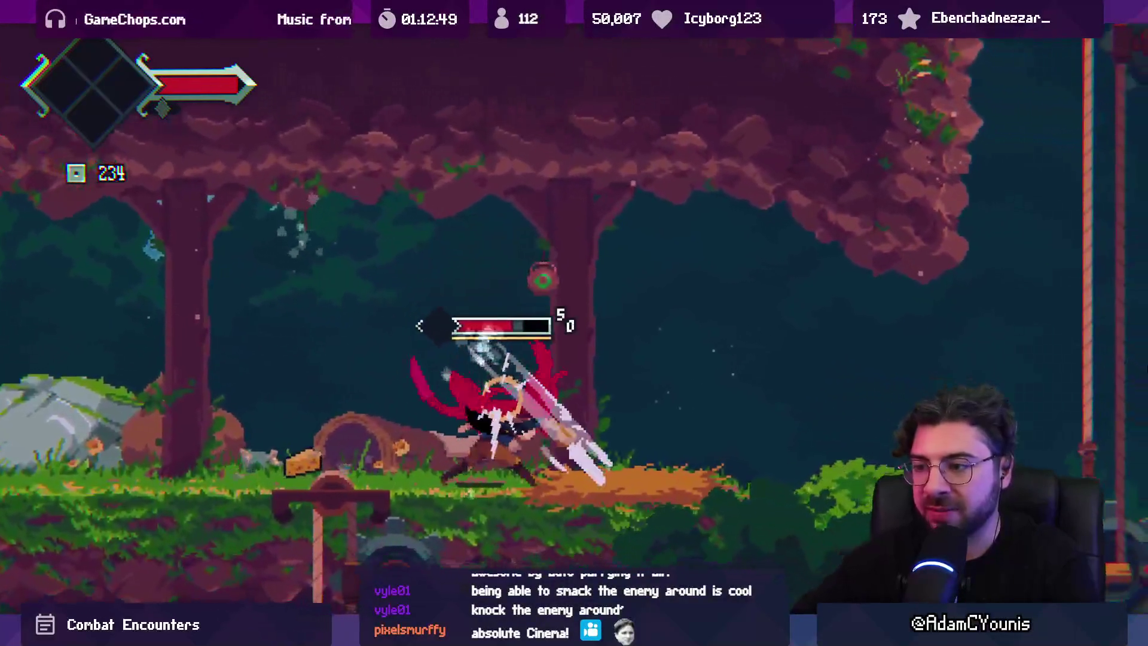
{"action": "key", "text": "x"}
{"action": "key", "text": "x"}
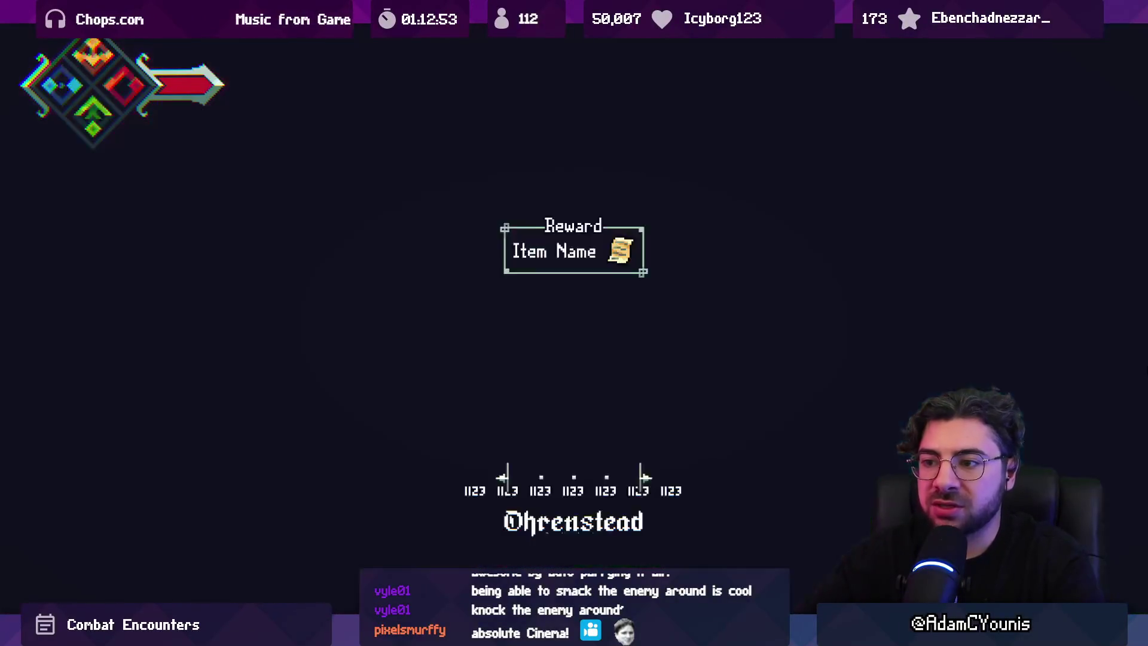
After the reward screen, combo-slash the next enemy, then leave the forest for the Ohrenstead scene
{"action": "key", "text": "Right"}
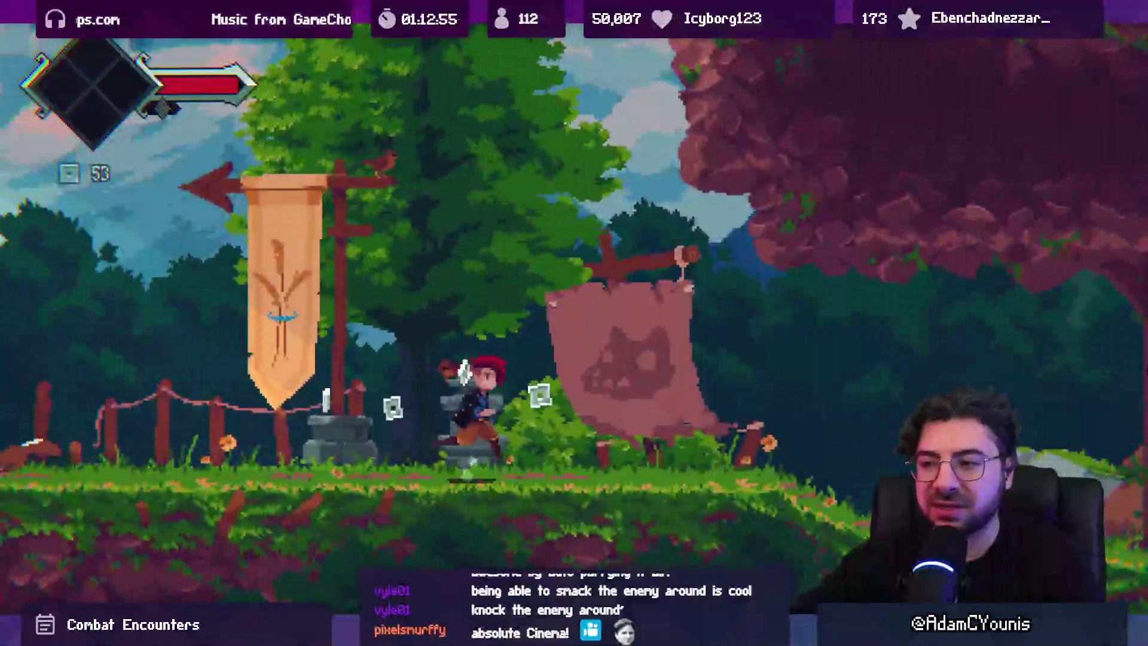
{"action": "key", "text": "Right"}
{"action": "key", "text": "x"}
{"action": "key", "text": "x"}
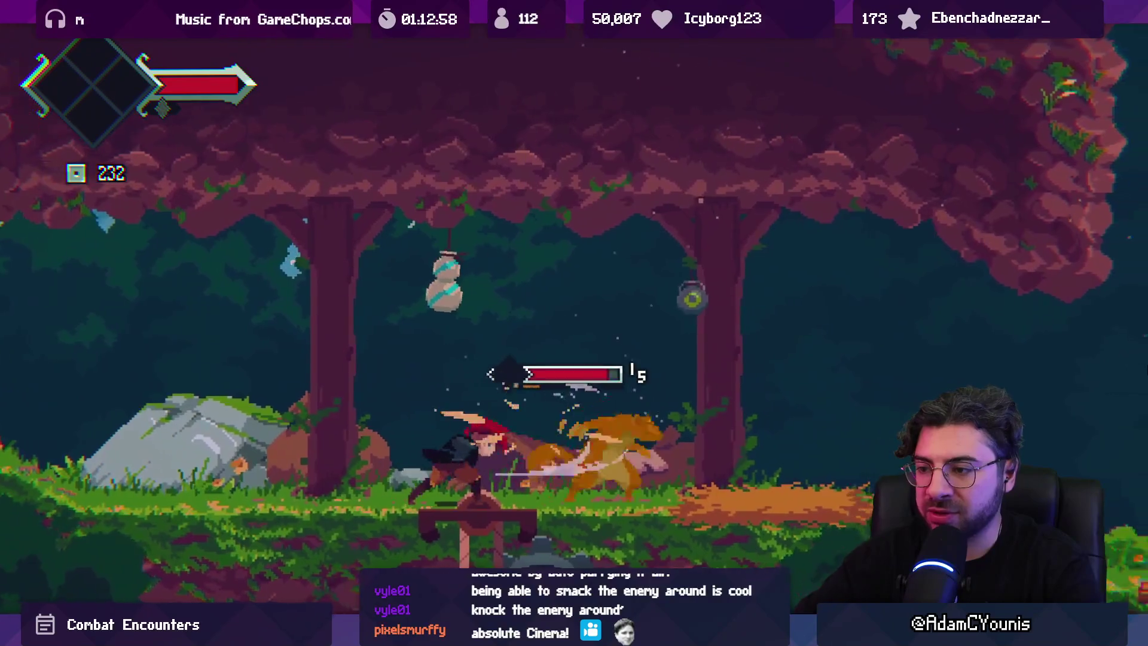
{"action": "key", "text": "x"}
{"action": "key", "text": "x"}
{"action": "key", "text": "x"}
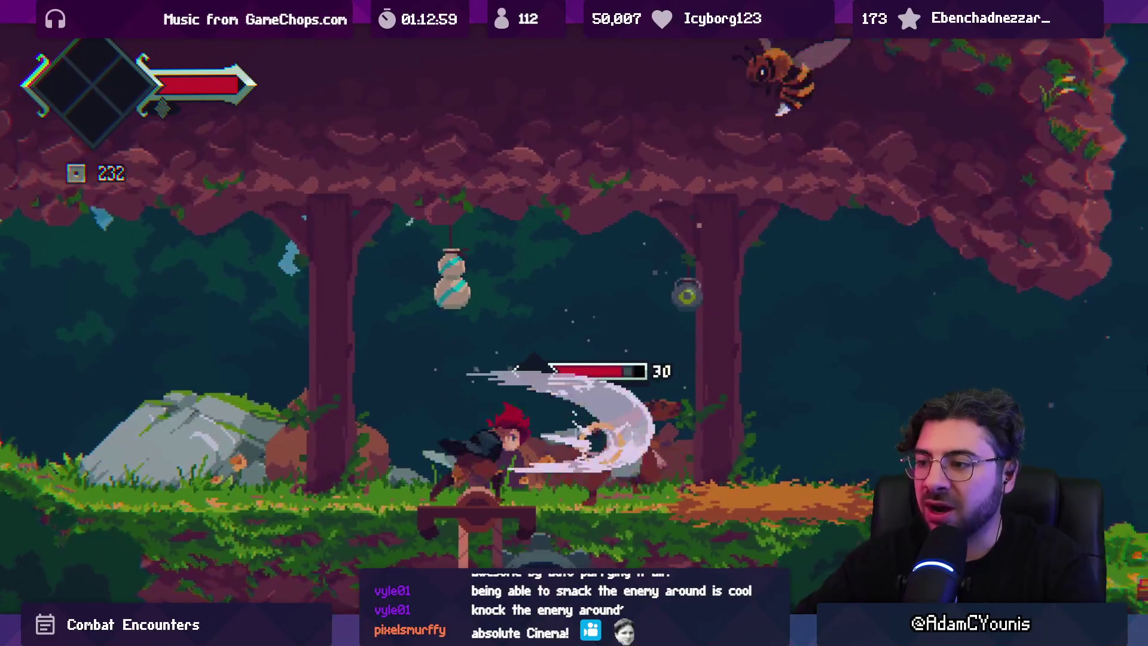
{"action": "key", "text": "x"}
{"action": "key", "text": "x"}
{"action": "key", "text": "x"}
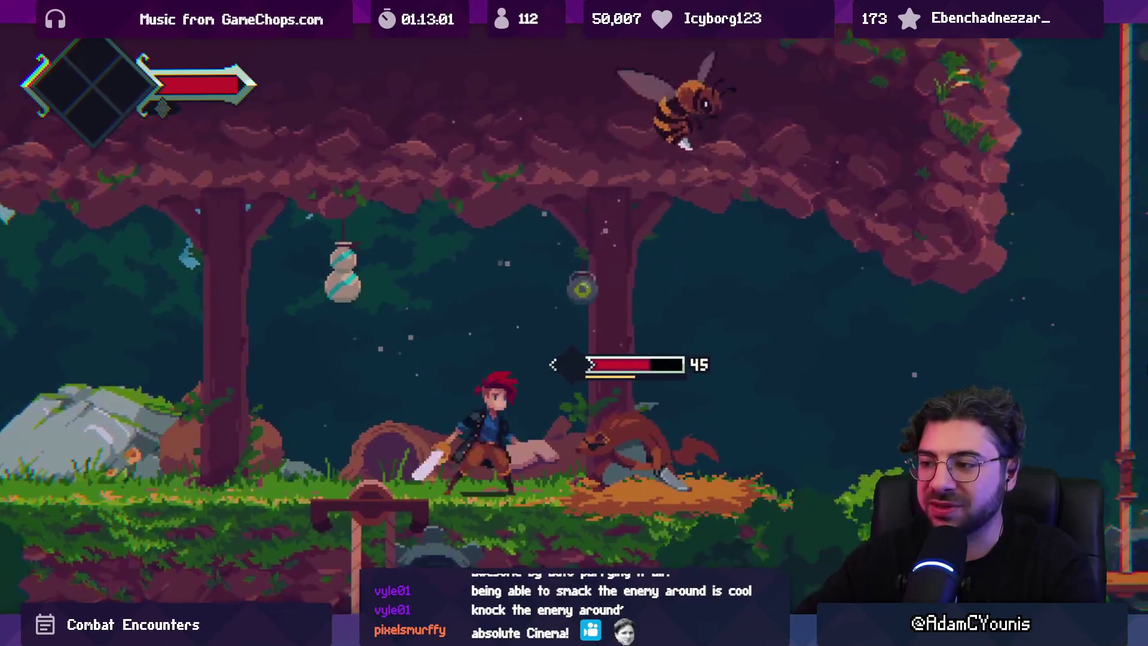
{"action": "key", "text": "x"}
{"action": "key", "text": "Right"}
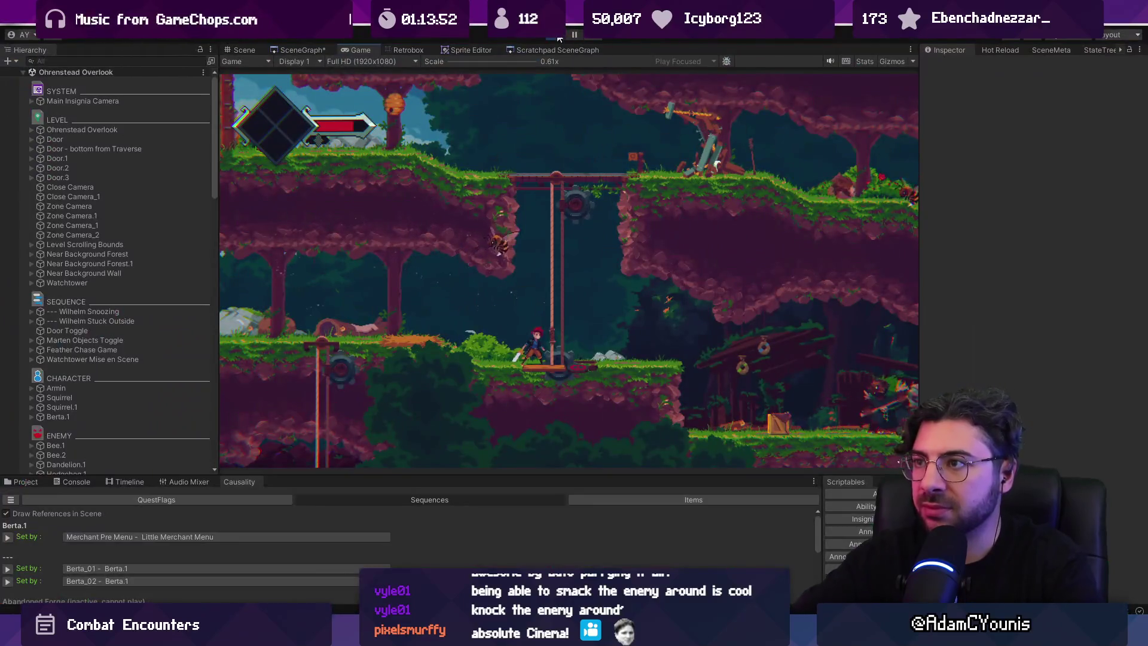
{"action": "key", "text": "ctrl+p"}
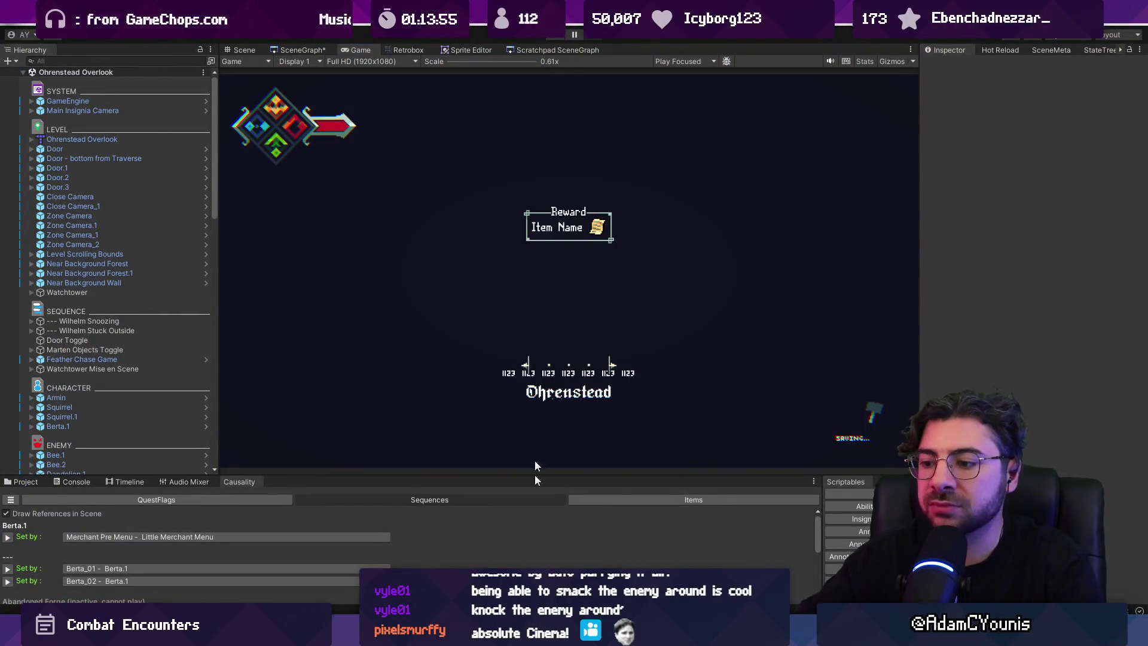
Return to Figma and scroll from Lenxen Encounter to the Flow of combat disadvantage, footsies and advantage diagrams
{"action": "key", "text": "alt+Tab"}
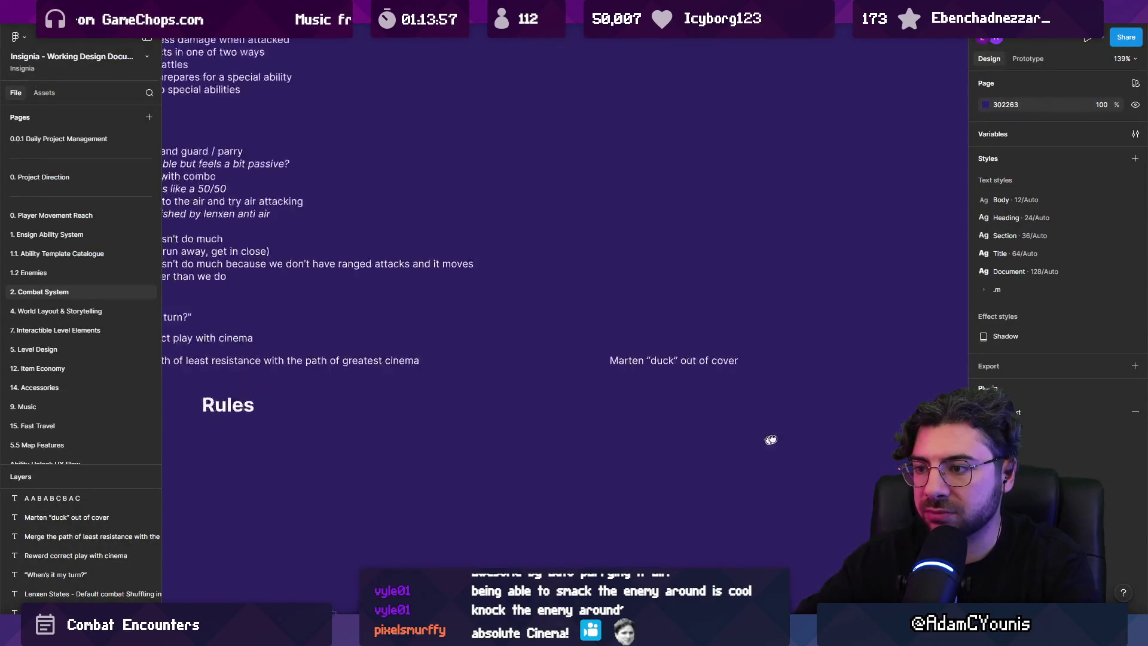
{"action": "scroll", "coordinate": [540, 440], "scroll_direction": "down", "scroll_amount": 5}
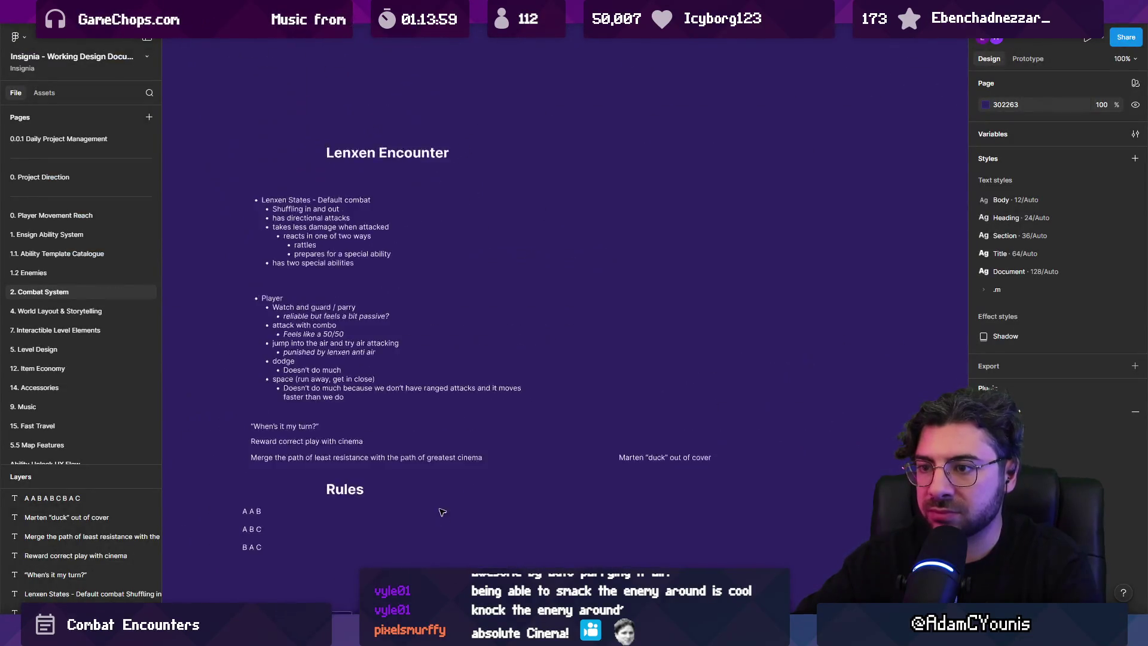
{"action": "scroll", "coordinate": [523, 438], "scroll_direction": "right", "scroll_amount": 2}
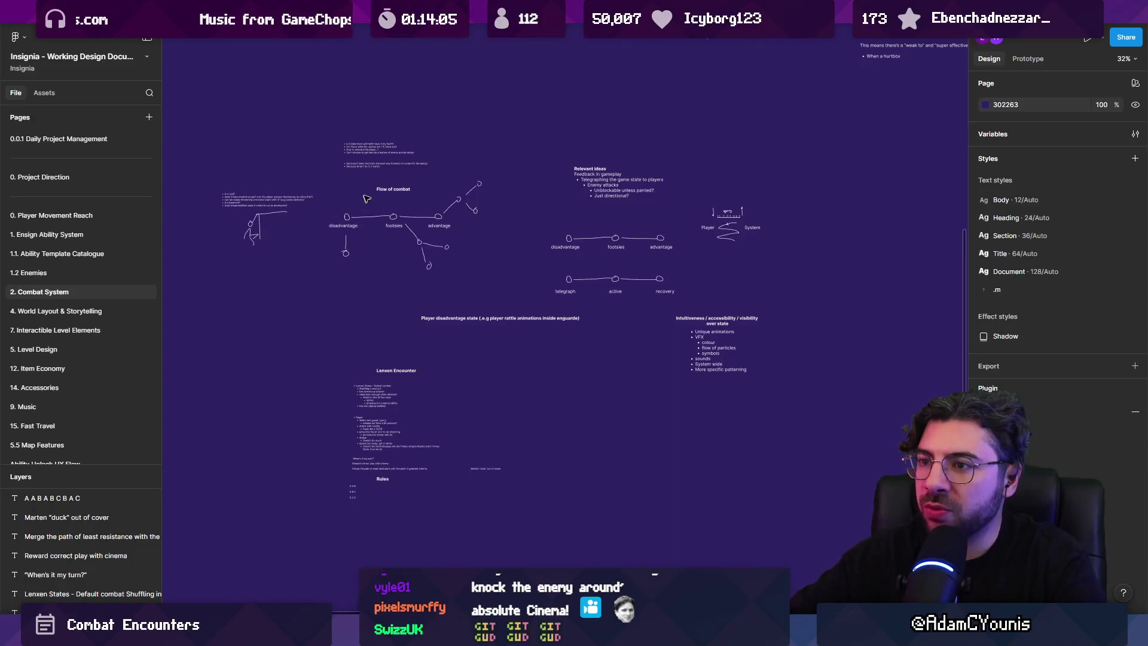
{"action": "scroll", "coordinate": [367, 199], "scroll_direction": "up", "scroll_amount": 4}
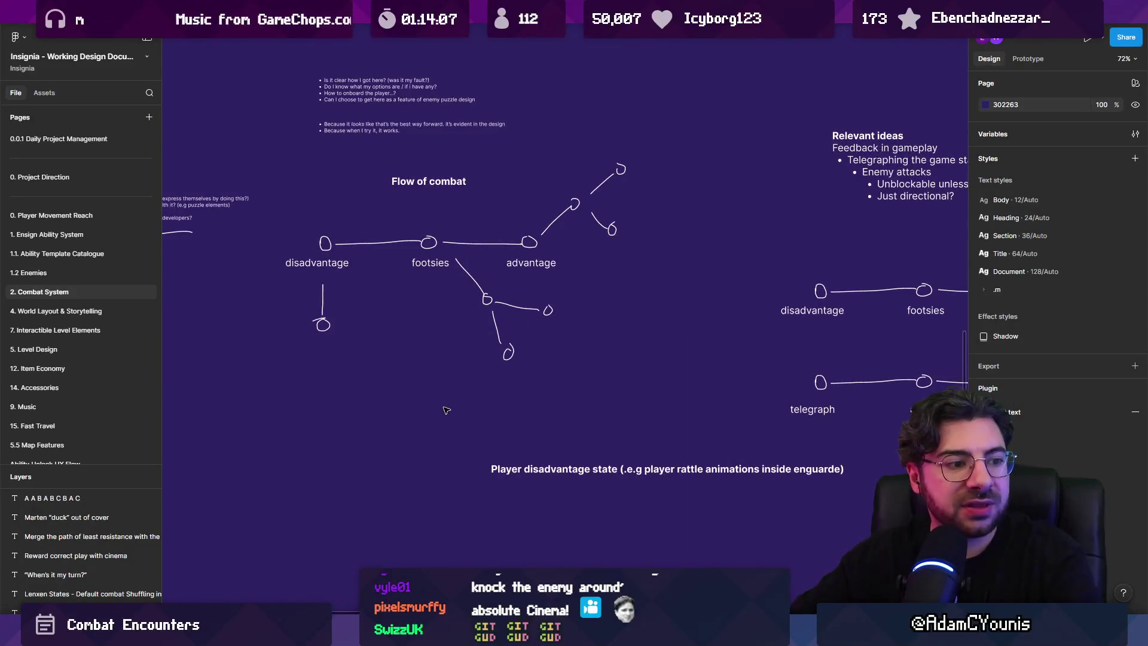
{"action": "scroll", "coordinate": [472, 149], "scroll_direction": "down", "scroll_amount": 6}
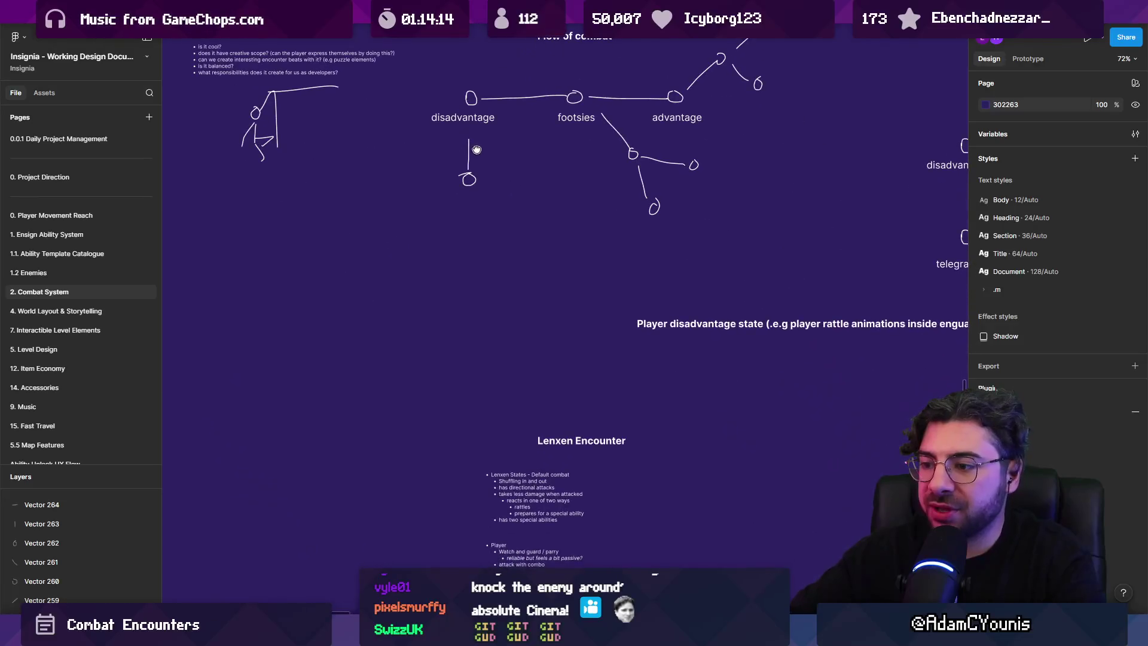
{"action": "scroll", "coordinate": [443, 132], "scroll_direction": "right", "scroll_amount": 10}
{"action": "scroll", "coordinate": [443, 132], "scroll_direction": "up", "scroll_amount": 5}
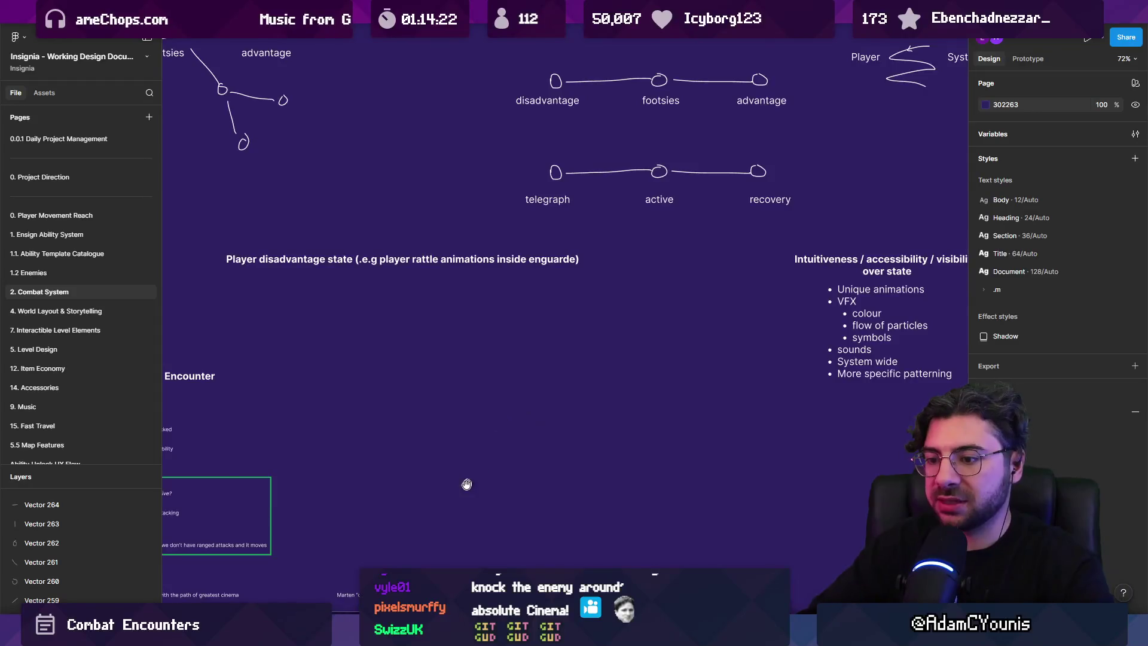
Pencil-sketch a small blob with an arrow to a circled blob above the Marten note, undoing stray strokes
{"action": "left_click_drag", "start_coordinate": [466, 484], "coordinate": [604, 220]}
{"action": "left_click", "coordinate": [596, 258]}
{"action": "key", "text": "shift+p"}
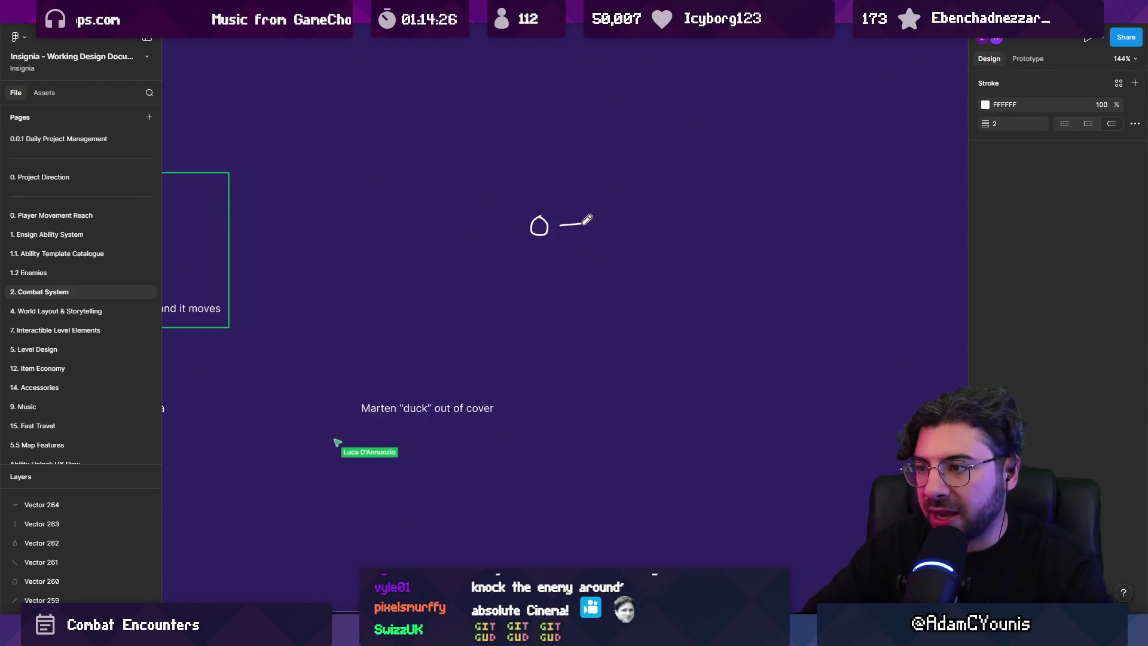
{"action": "mouse_move", "coordinate": [642, 213]}
{"action": "left_mouse_down"}
{"action": "mouse_move", "coordinate": [676, 216]}
{"action": "mouse_move", "coordinate": [657, 201]}
{"action": "left_mouse_up"}
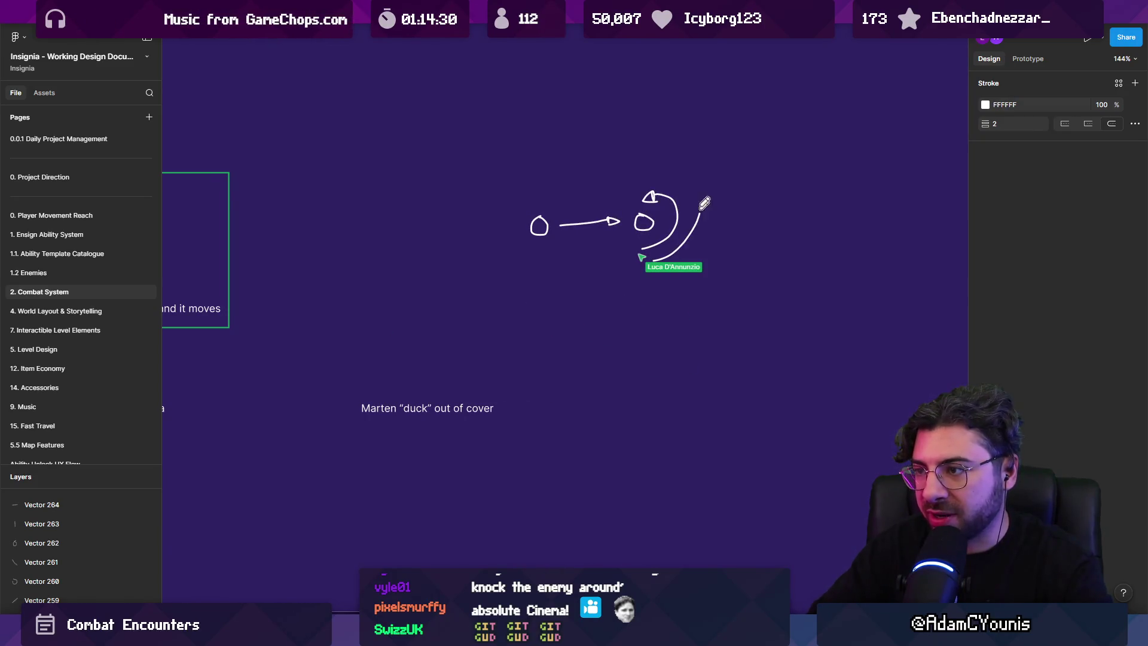
{"action": "key", "text": "ctrl+z"}
{"action": "key", "text": "ctrl+z"}
{"action": "key", "text": "ctrl+z"}
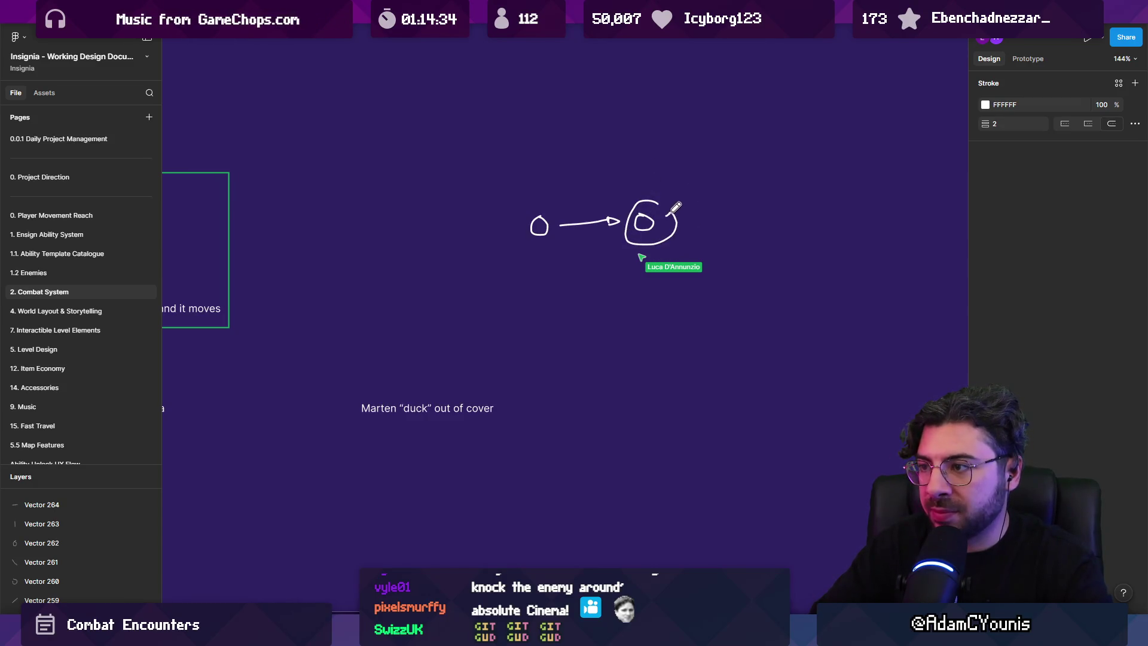
{"action": "scroll", "coordinate": [682, 202], "scroll_direction": "up", "scroll_amount": 5}
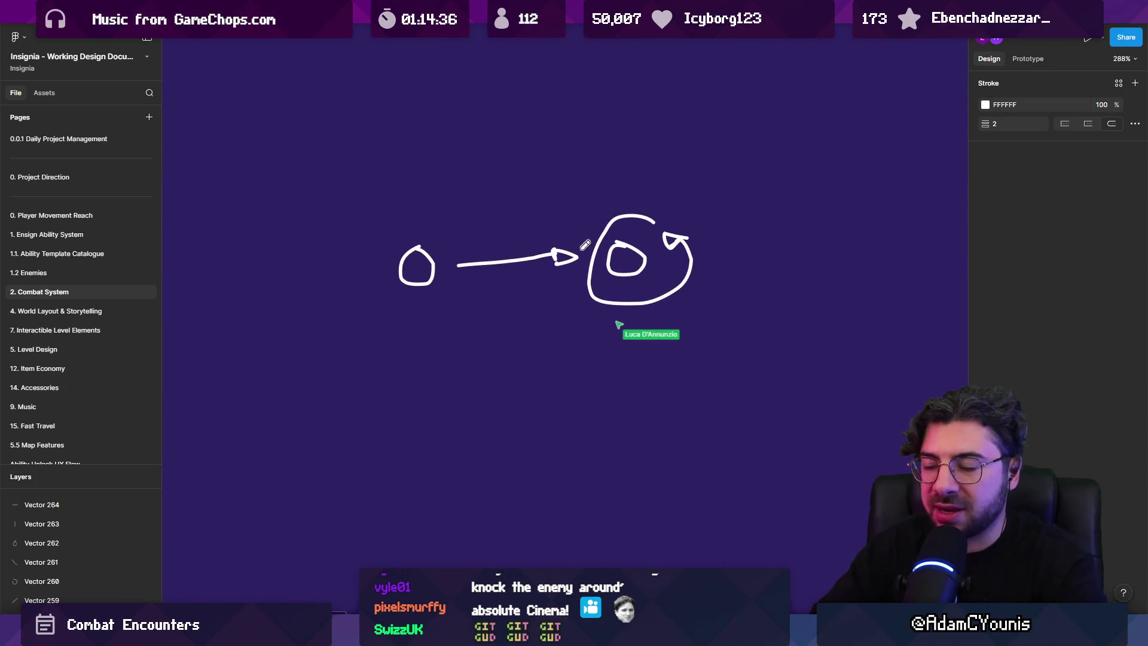
{"action": "key", "text": "ctrl+z"}
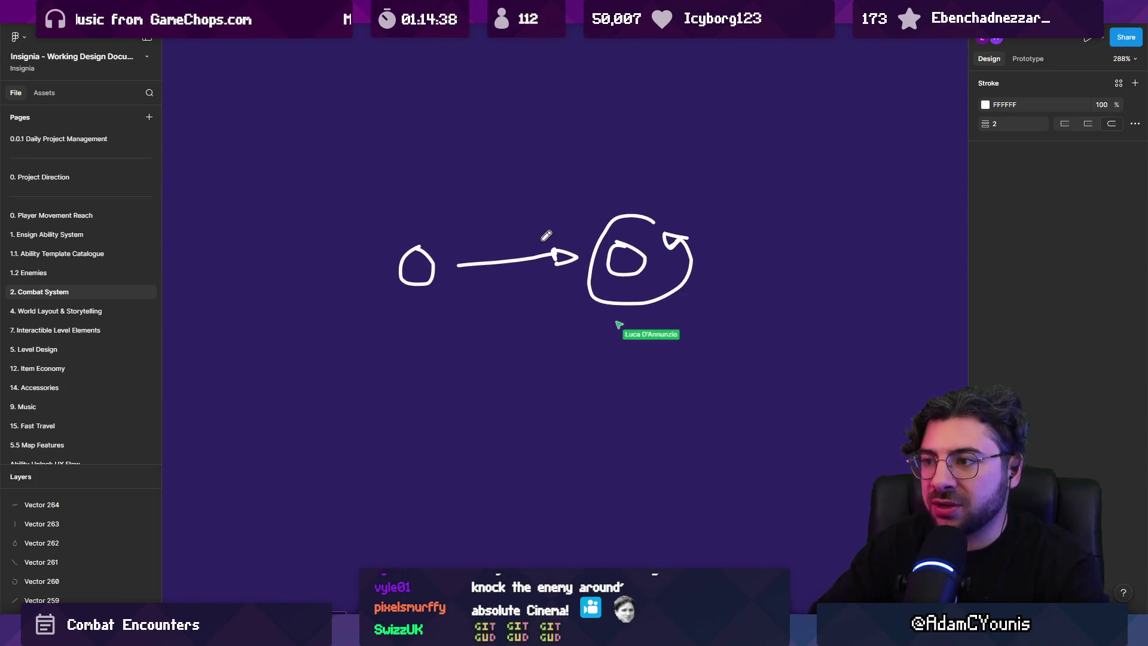
{"action": "scroll", "coordinate": [568, 203], "scroll_direction": "down", "scroll_amount": 2}
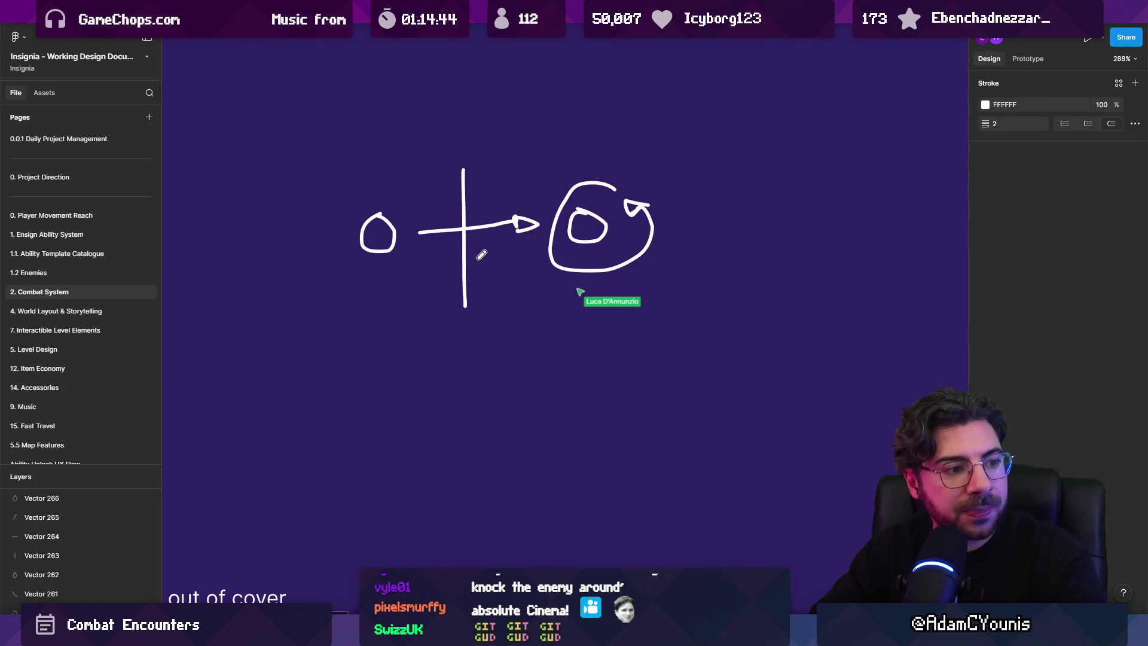
{"action": "scroll", "coordinate": [469, 249], "scroll_direction": "right", "scroll_amount": 2}
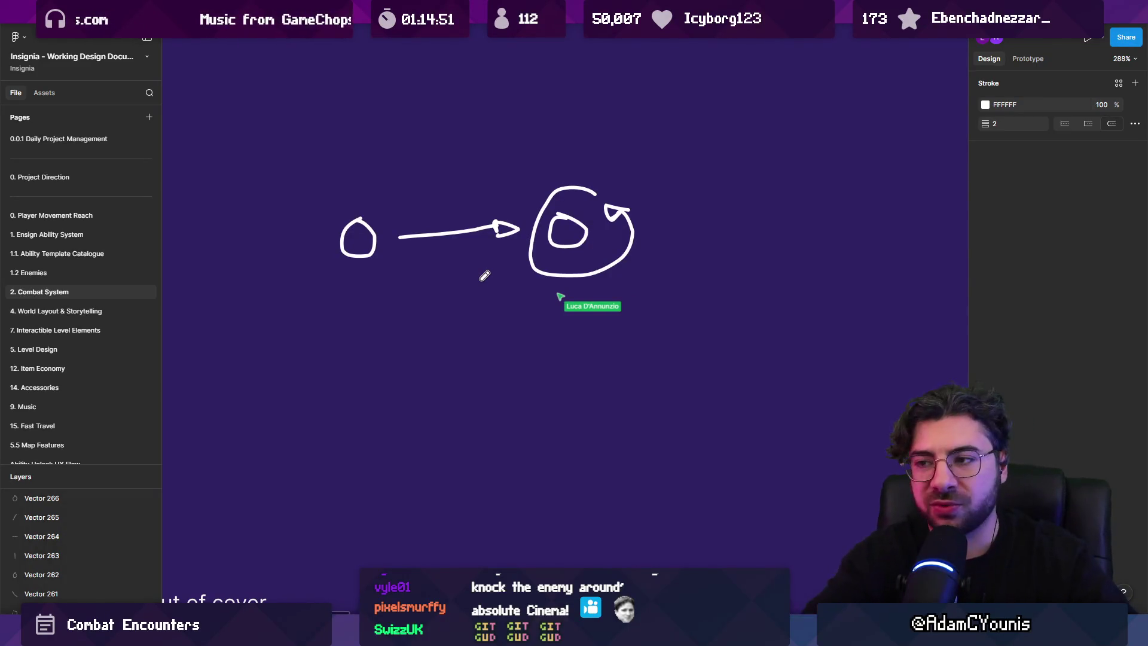
{"action": "key", "text": "Escape"}
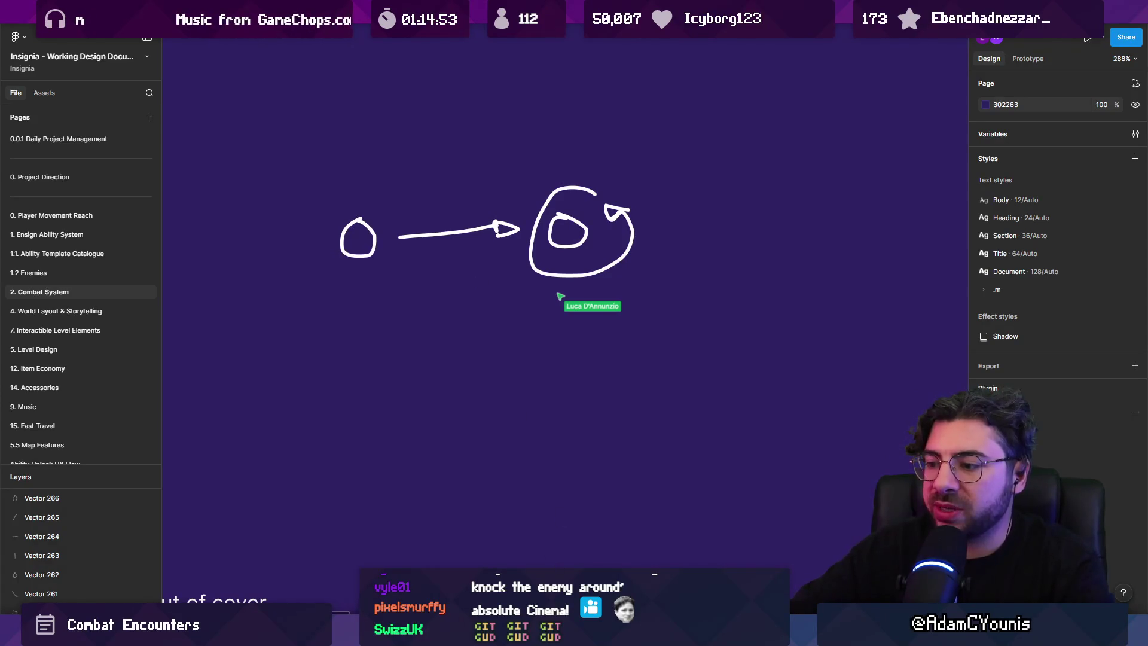
Add a text label reading 'Enemy disadvantage' just below the freehand sketch
{"action": "key", "text": "t"}
{"action": "left_click", "coordinate": [414, 386]}
{"action": "type", "text": "my "}
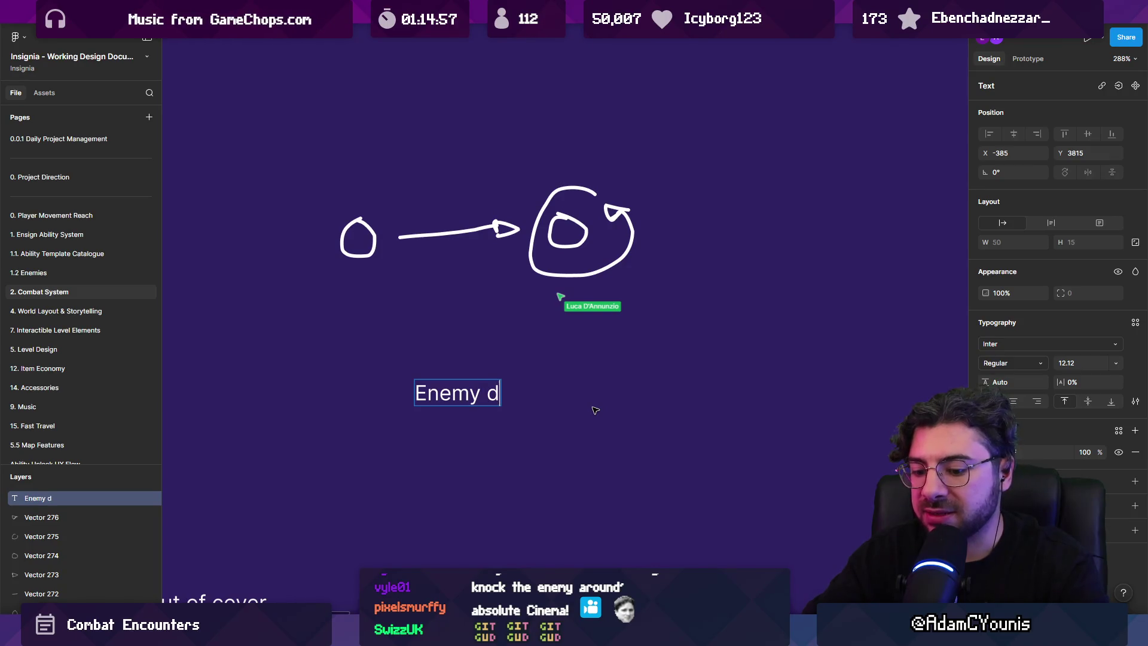
{"action": "type", "text": "disadvantage"}
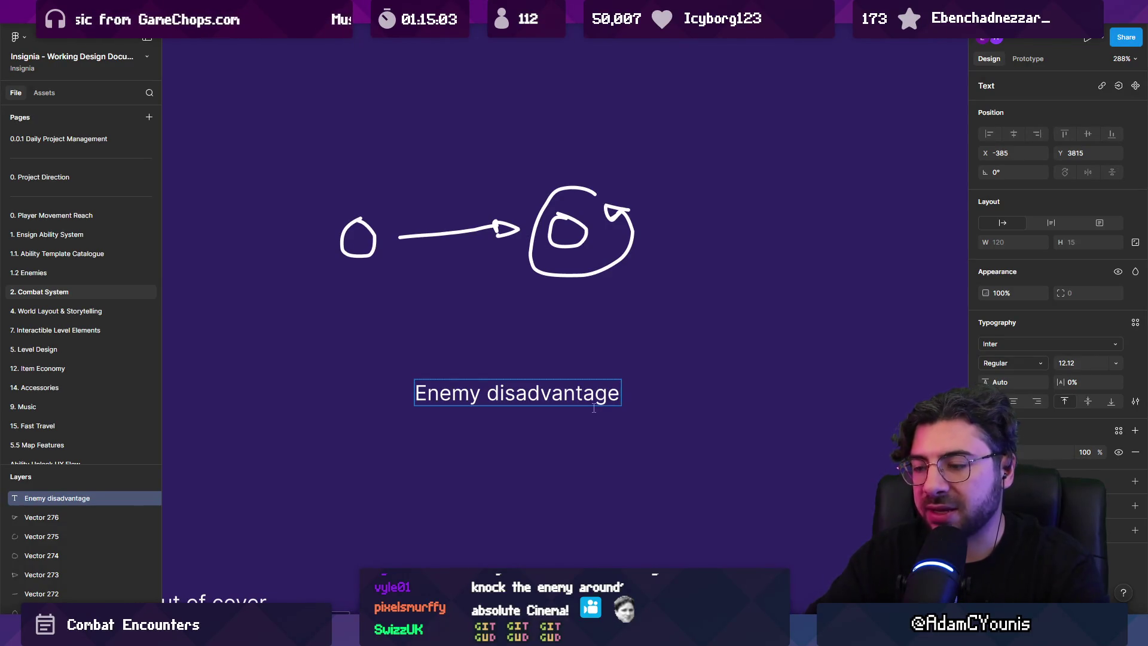
{"action": "left_click", "coordinate": [594, 408]}
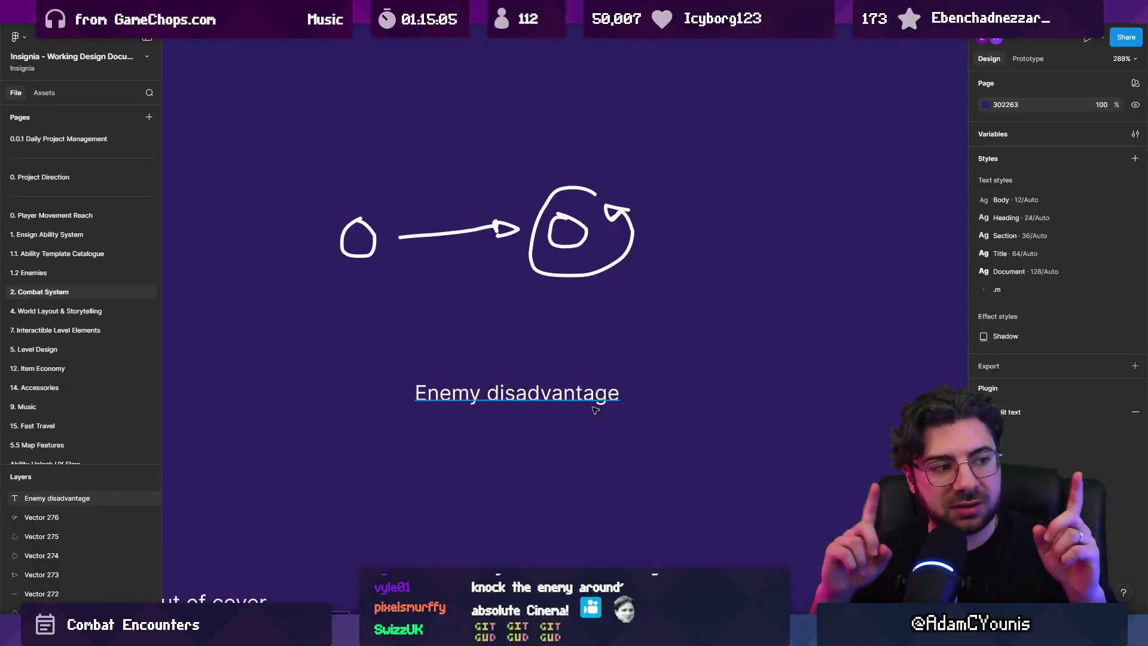
{"action": "left_click", "coordinate": [571, 405]}
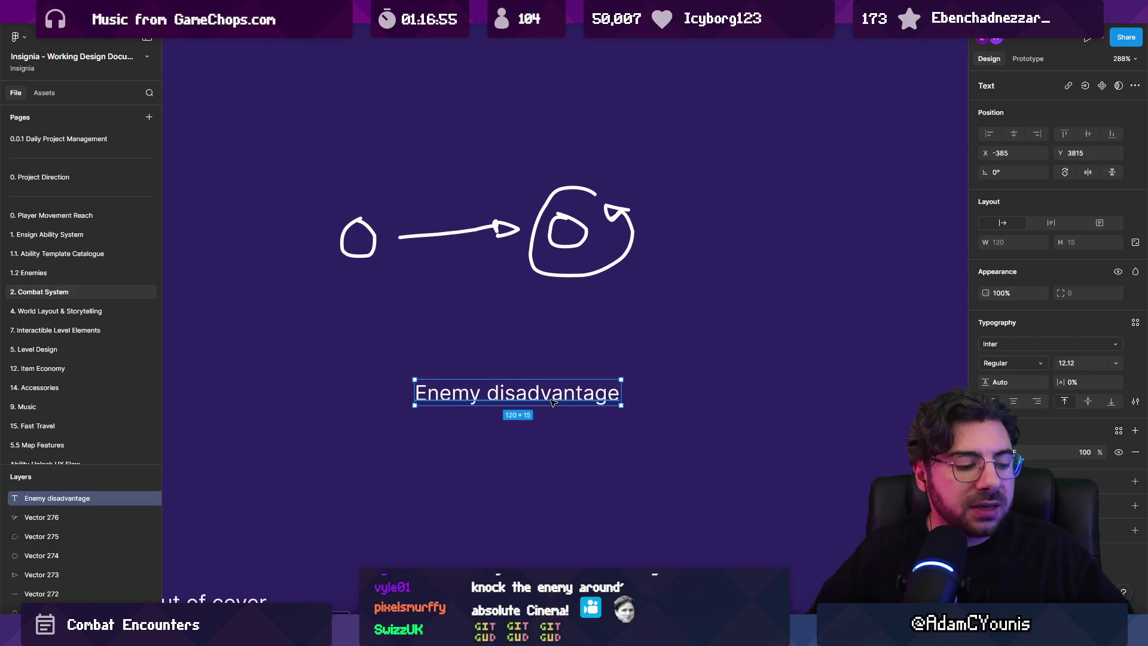
Duplicate the 'Enemy disadvantage' label just below it and retype the copy as 'Player advantage'
{"action": "scroll", "coordinate": [625, 420], "scroll_direction": "down", "scroll_amount": 5}
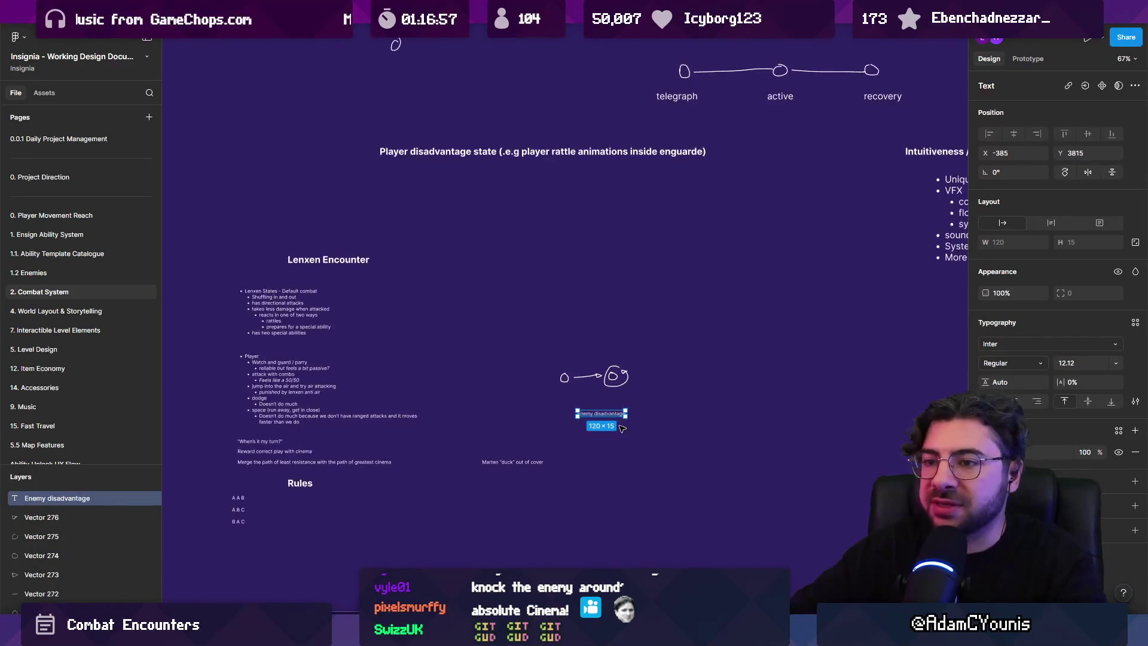
{"action": "scroll", "coordinate": [460, 318], "scroll_direction": "up", "scroll_amount": 5}
{"action": "left_click_drag", "start_coordinate": [461, 318], "coordinate": [453, 365], "text": "alt"}
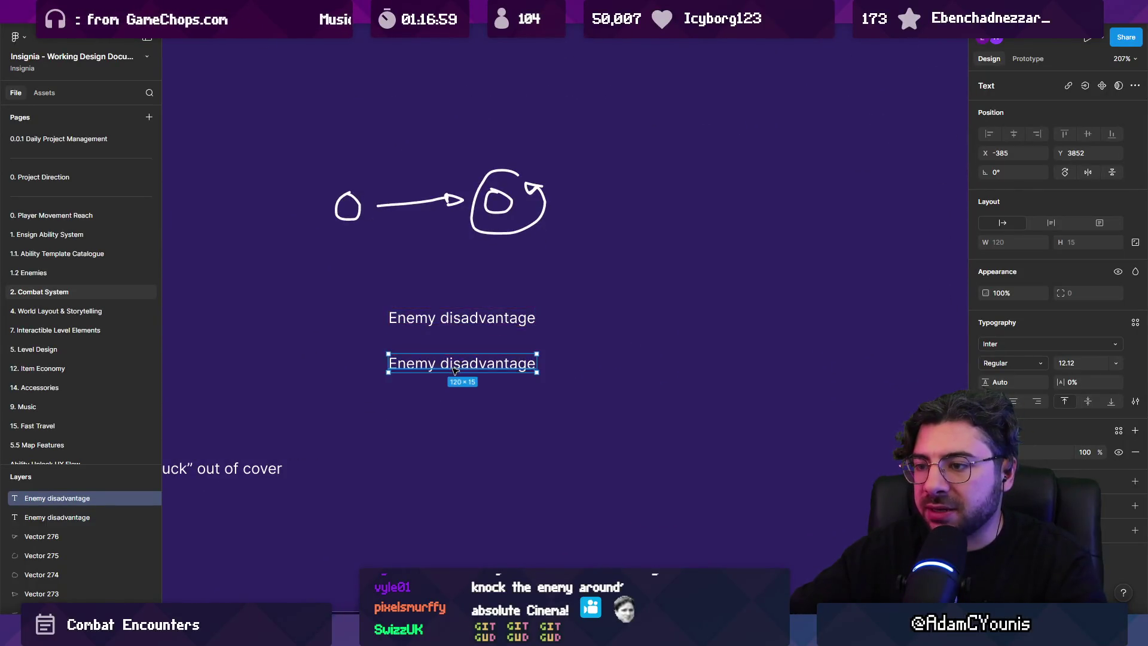
{"action": "scroll", "coordinate": [453, 366], "scroll_direction": "up", "scroll_amount": 4}
{"action": "key", "text": "Return"}
{"action": "type", "text": "Play"}
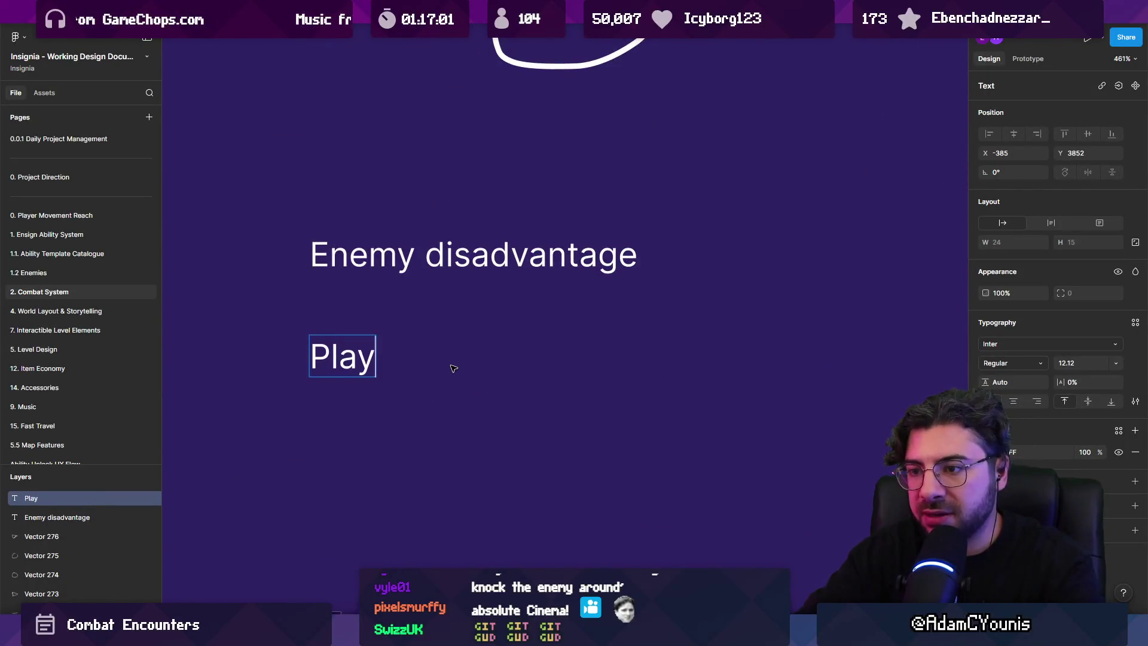
{"action": "type", "text": "er advantage"}
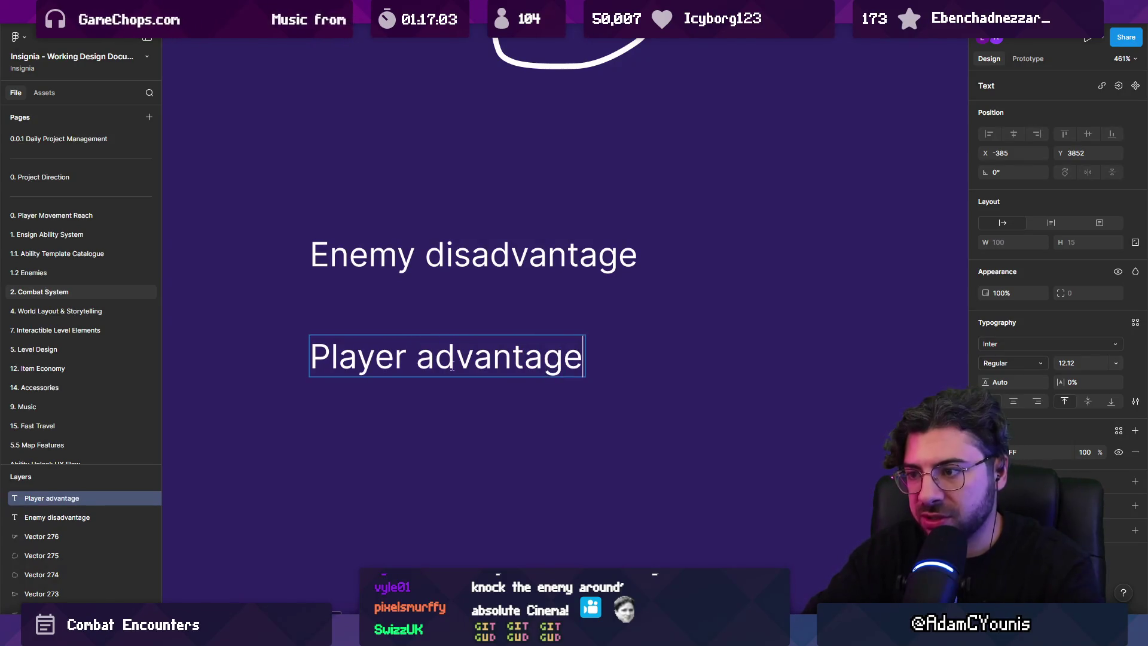
{"action": "key", "text": "Escape"}
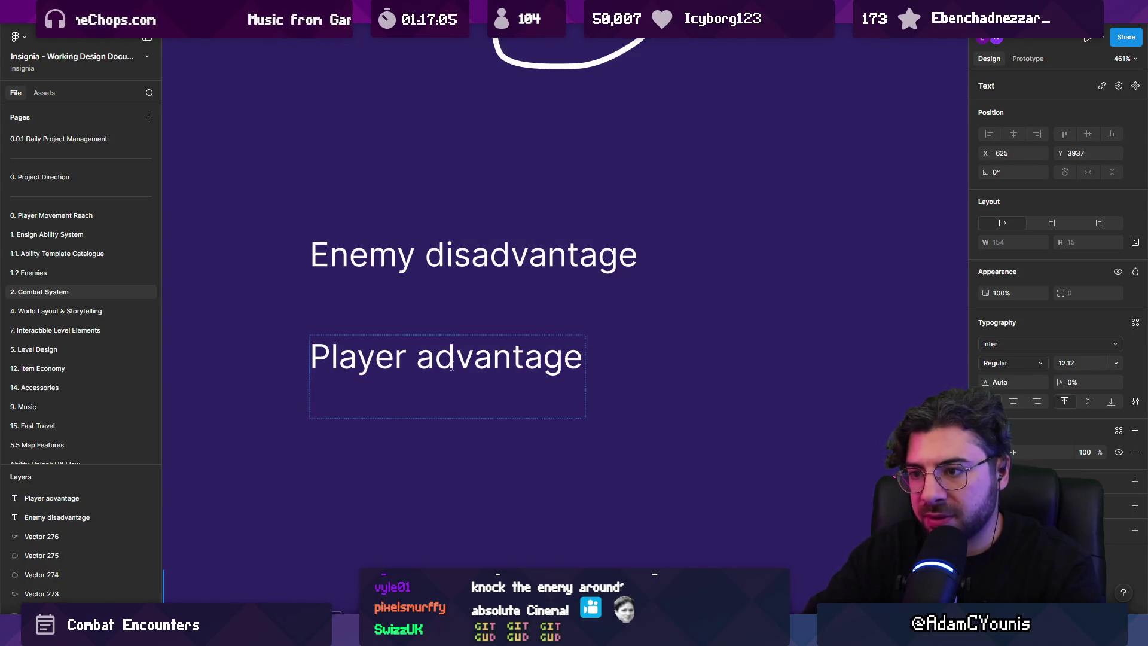
Place another copy of the 'Player advantage' label further down, ready for new text
{"action": "scroll", "coordinate": [452, 367], "scroll_direction": "down", "scroll_amount": 5}
{"action": "scroll", "coordinate": [489, 295], "scroll_direction": "right", "scroll_amount": 5}
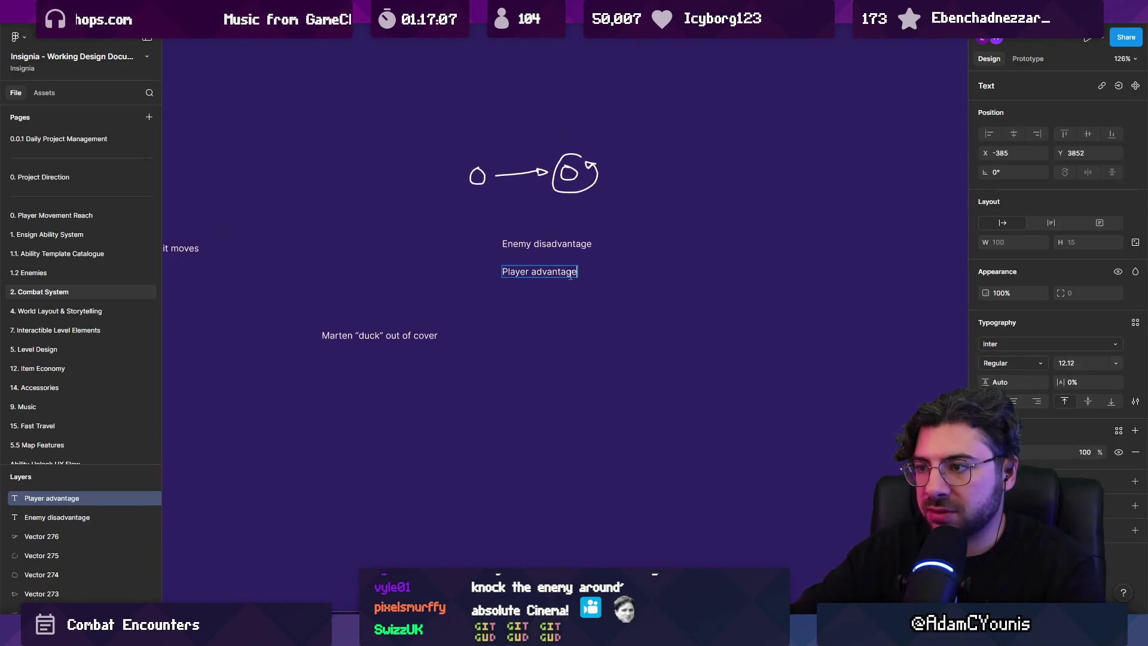
{"action": "left_click_drag", "start_coordinate": [517, 270], "coordinate": [529, 380]}
{"action": "scroll", "coordinate": [529, 380], "scroll_direction": "up", "scroll_amount": 10}
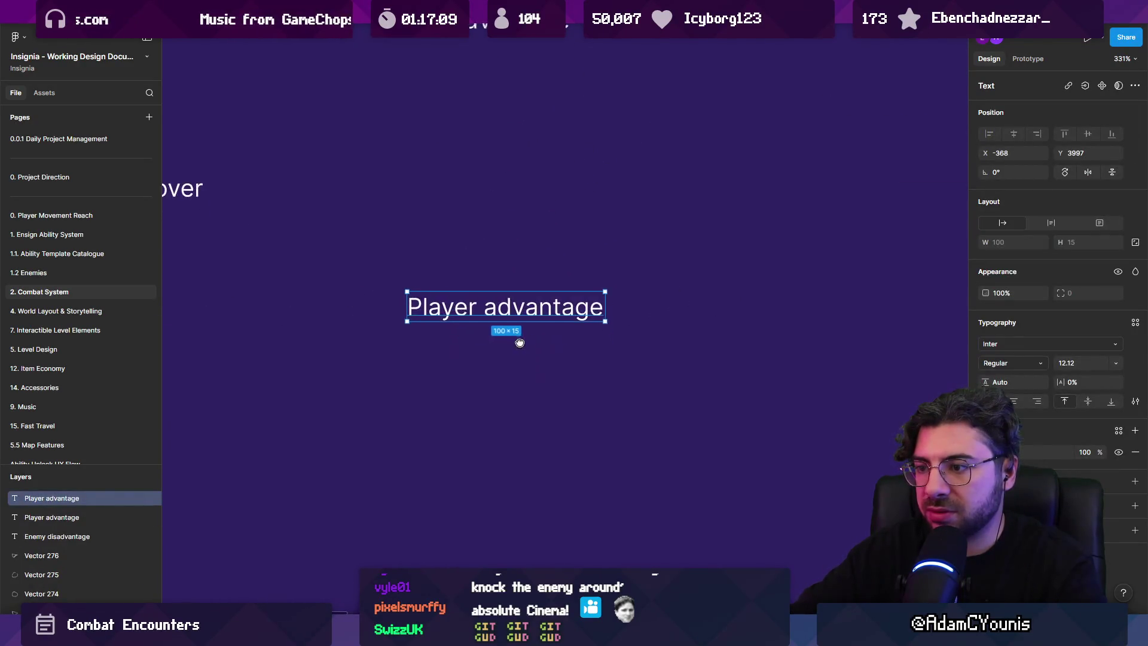
{"action": "key", "text": "Return"}
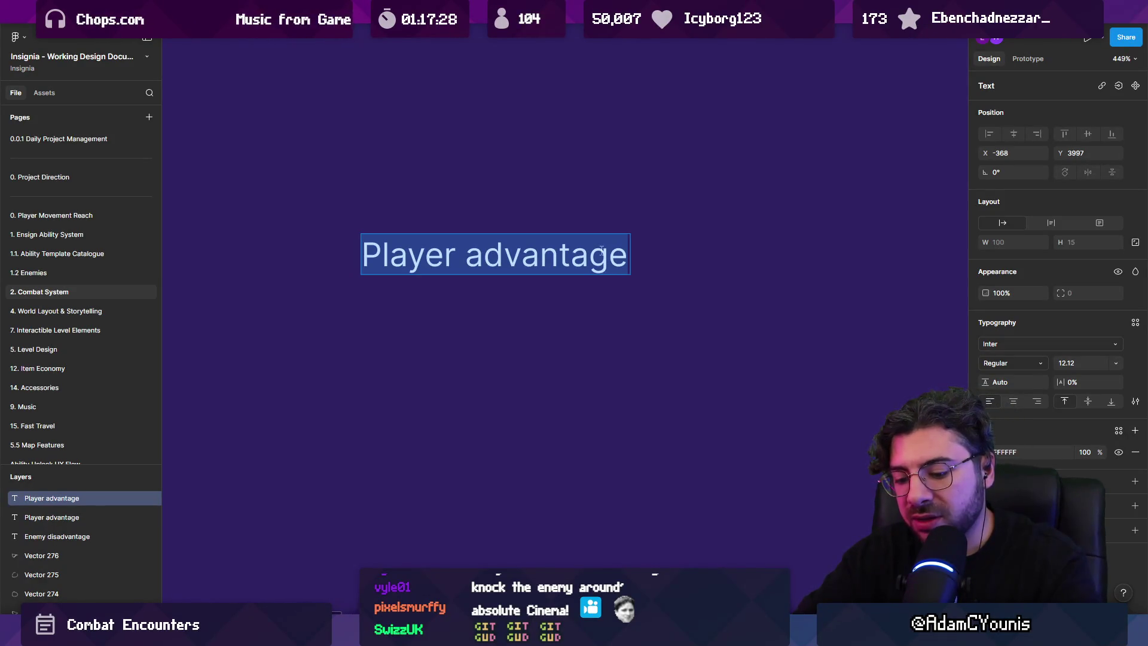
Write a question asking whether the player ever has perfect permission to press any button
{"action": "type", "text": "Is therew a"}
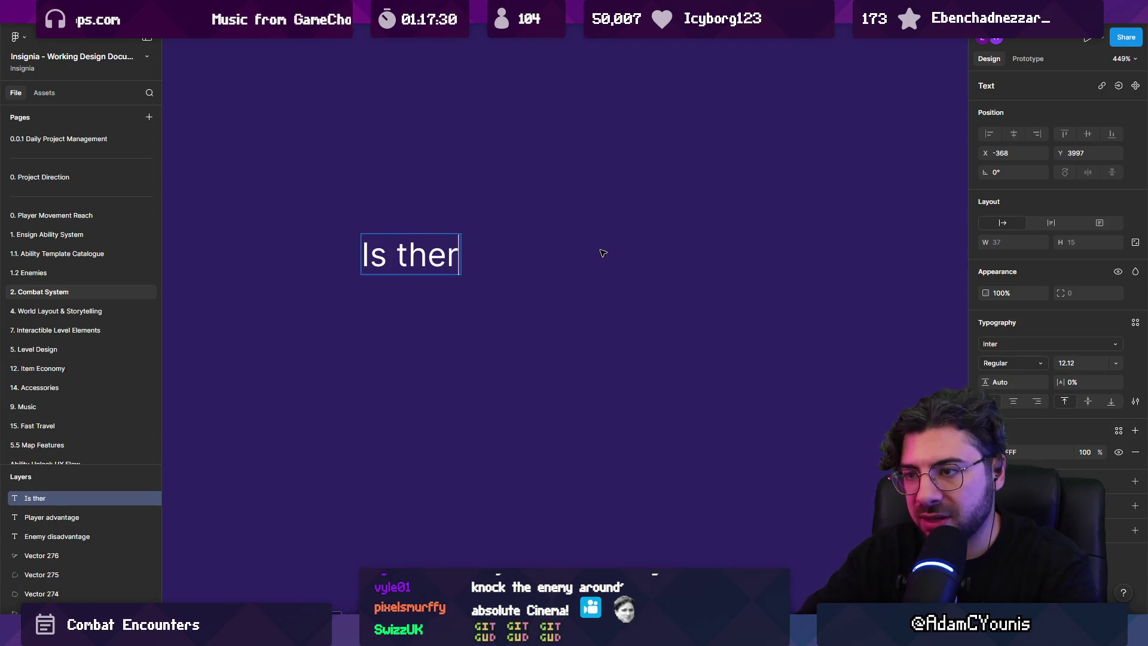
{"action": "key", "text": "BackSpace"}
{"action": "key", "text": "BackSpace"}
{"action": "key", "text": "BackSpace"}
{"action": "type", "text": "a situation where the"}
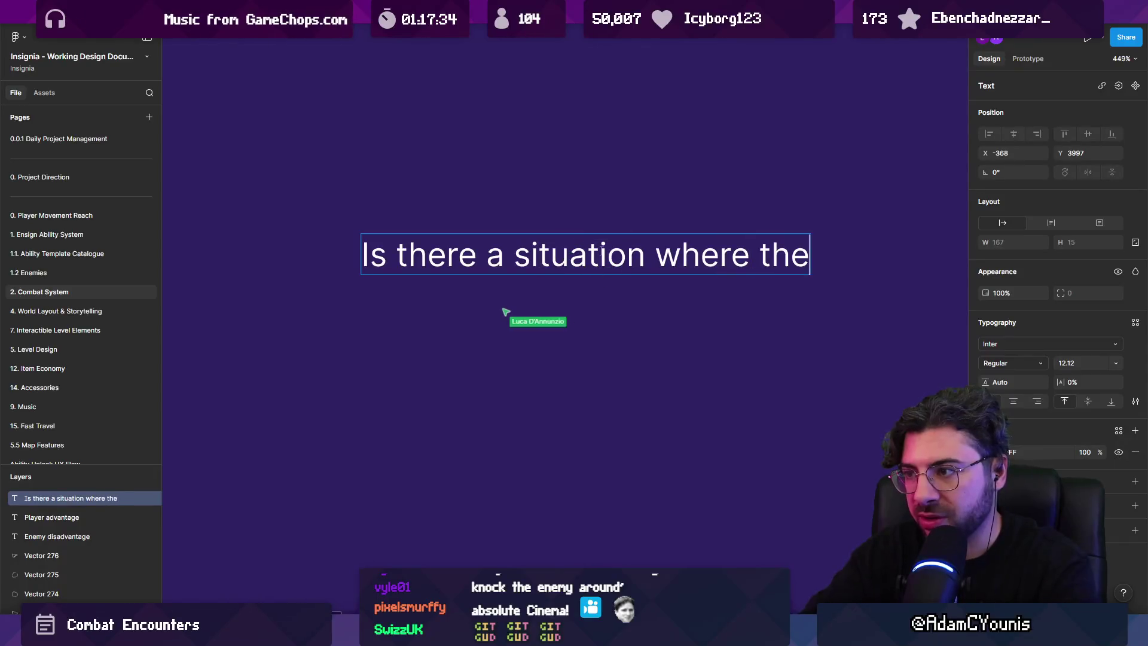
{"action": "type", "text": " player has perfect"}
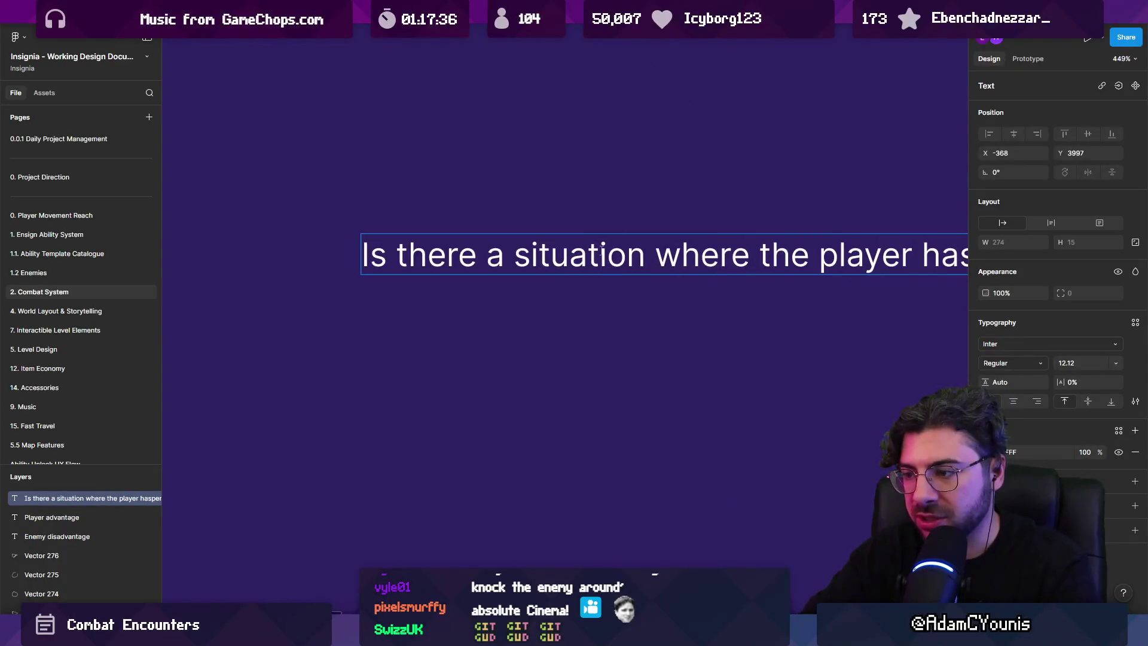
{"action": "scroll", "coordinate": [320, 283], "scroll_direction": "down", "scroll_amount": 5}
{"action": "key", "text": "BackSpace"}
{"action": "key", "text": "BackSpace"}
{"action": "key", "text": "BackSpace"}
{"action": "type", "text": "permission to pre"}
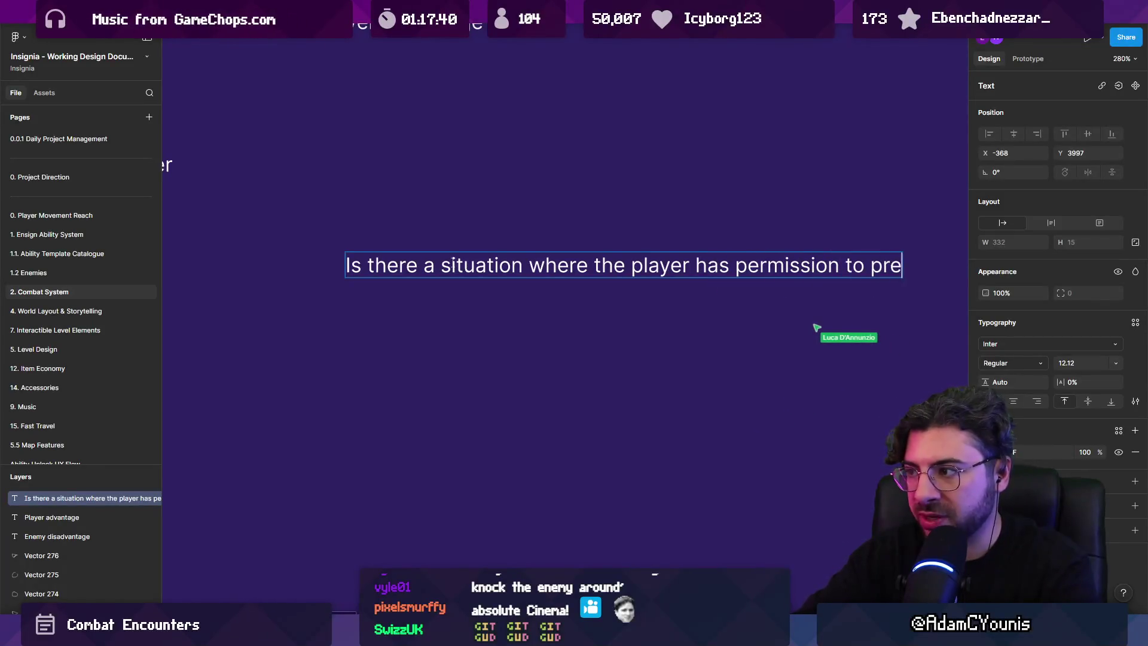
{"action": "type", "text": "ss anytton"}
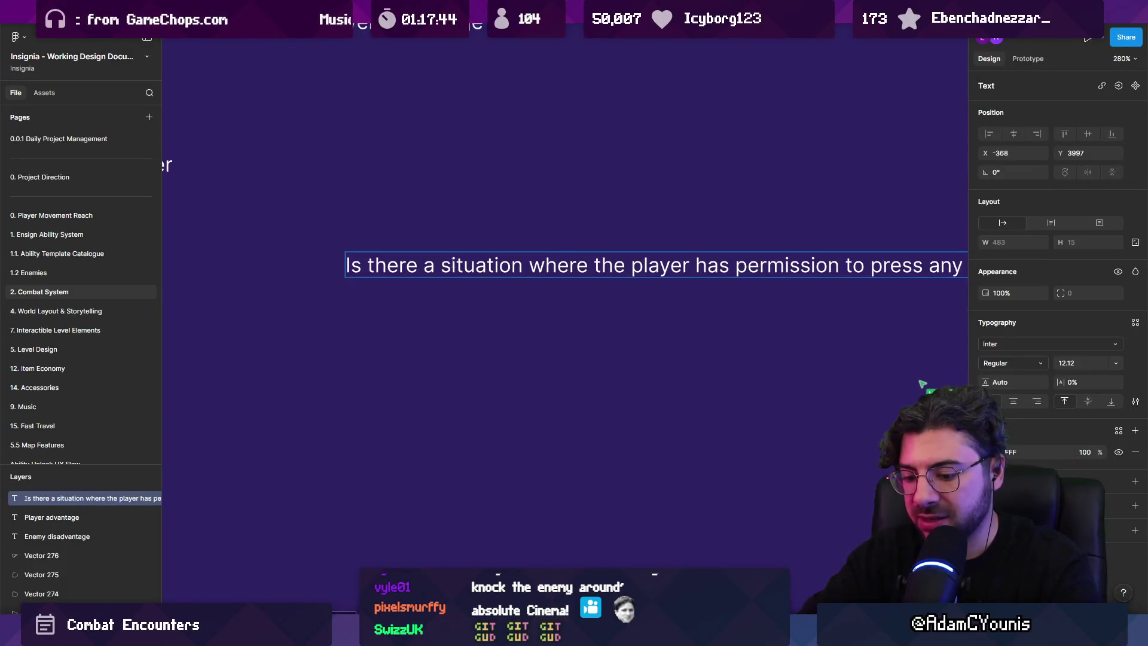
{"action": "key", "text": "Escape"}
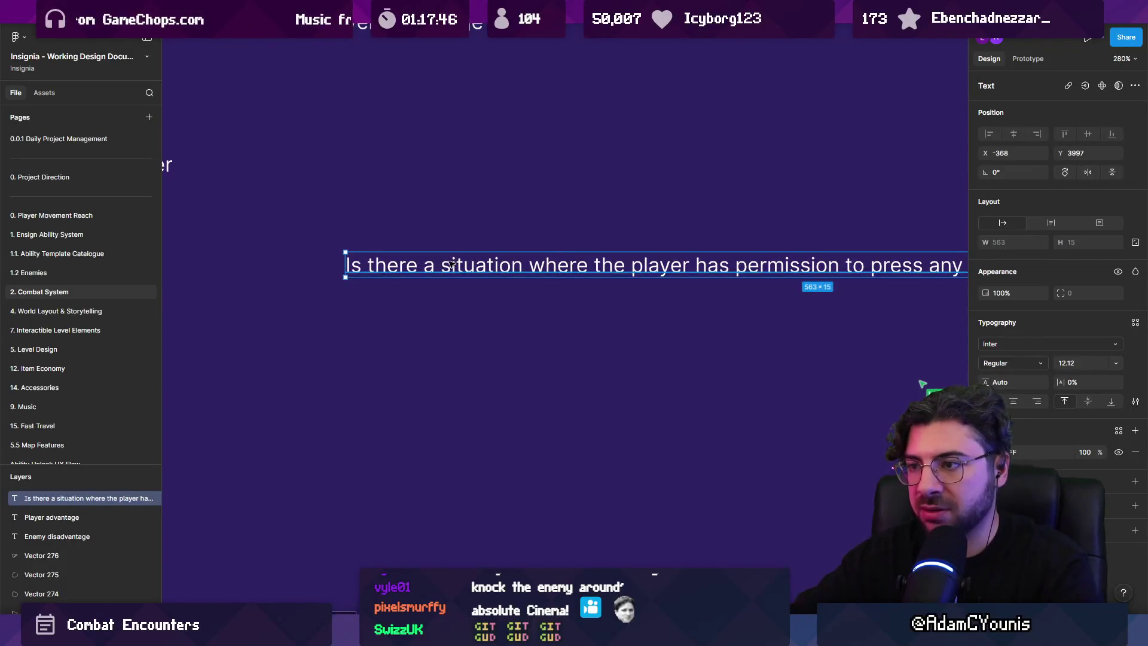
Narrow the question's text box to width 299 so it wraps onto two lines, and end it with a period
{"action": "scroll", "coordinate": [867, 275], "scroll_direction": "down", "scroll_amount": 3}
{"action": "mouse_move", "coordinate": [871, 275]}
{"action": "left_mouse_down"}
{"action": "mouse_move", "coordinate": [547, 275]}
{"action": "mouse_move", "coordinate": [592, 276]}
{"action": "left_mouse_up"}
{"action": "scroll", "coordinate": [379, 299], "scroll_direction": "up", "scroll_amount": 3}
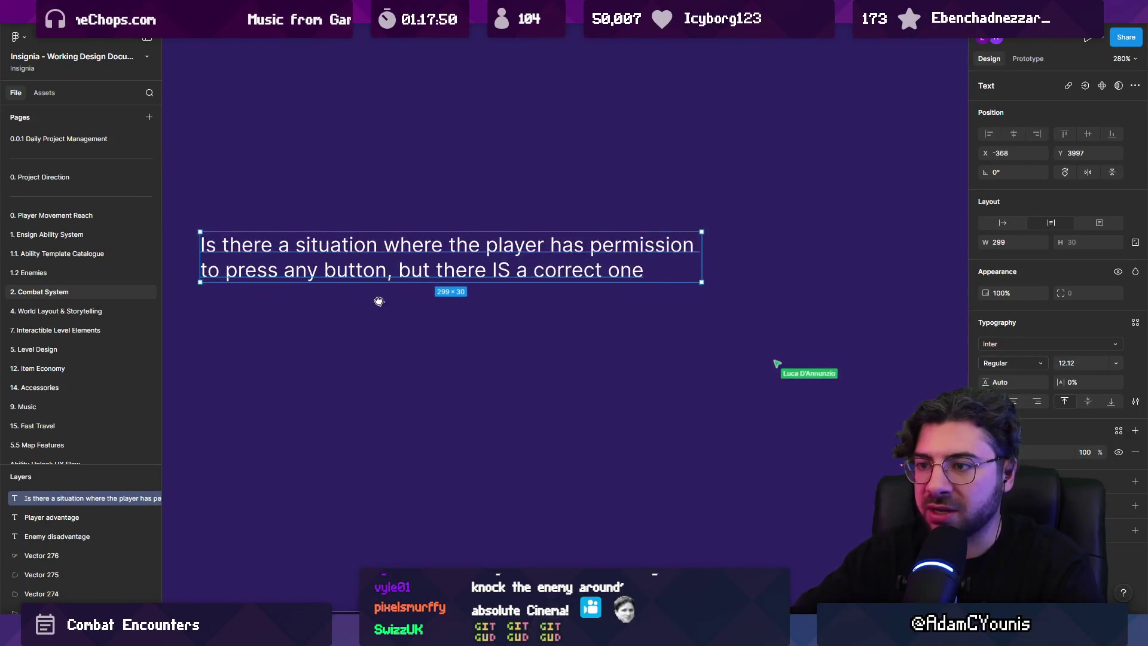
{"action": "key", "text": "Return"}
{"action": "left_click", "coordinate": [715, 265]}
{"action": "key", "text": "Right"}
{"action": "type", "text": "."}
{"action": "key", "text": "Return"}
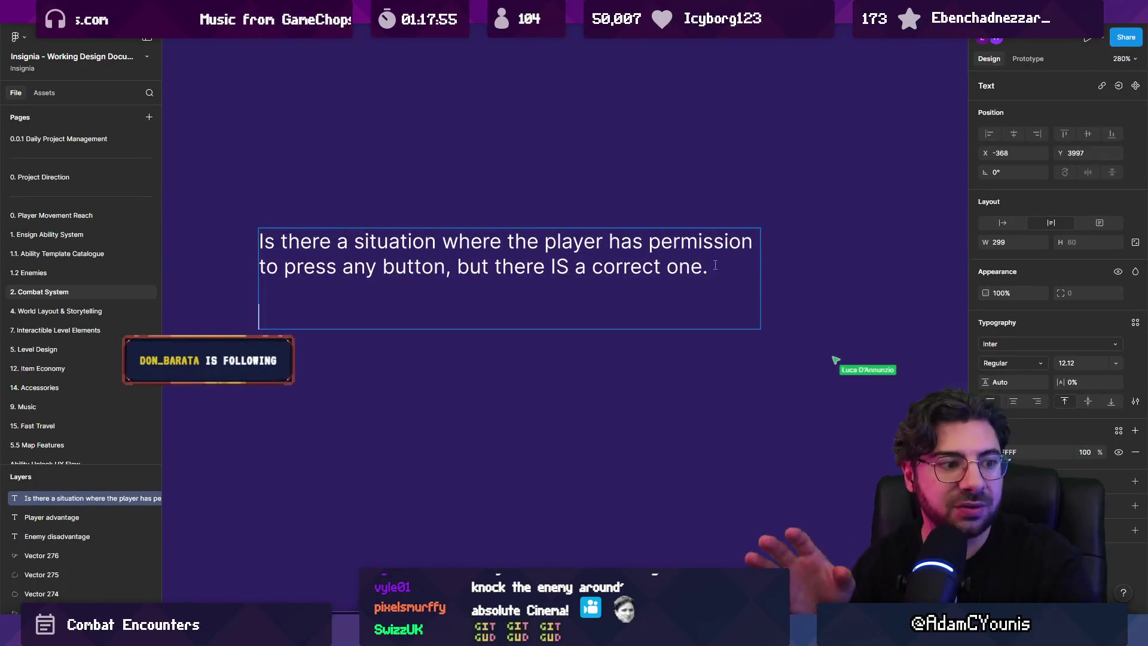
{"action": "key", "text": "BackSpace"}
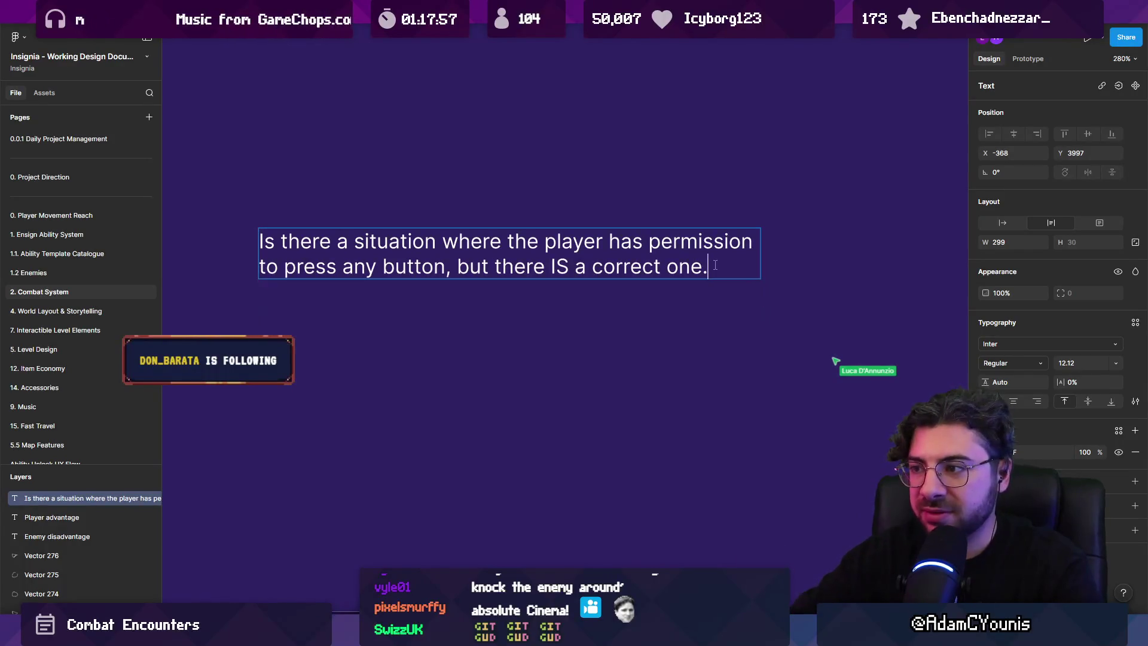
{"action": "left_click", "coordinate": [639, 324]}
Shift the view to show the headings above, briefly reselecting and deselecting the question block
{"action": "left_click_drag", "start_coordinate": [532, 323], "coordinate": [528, 375]}
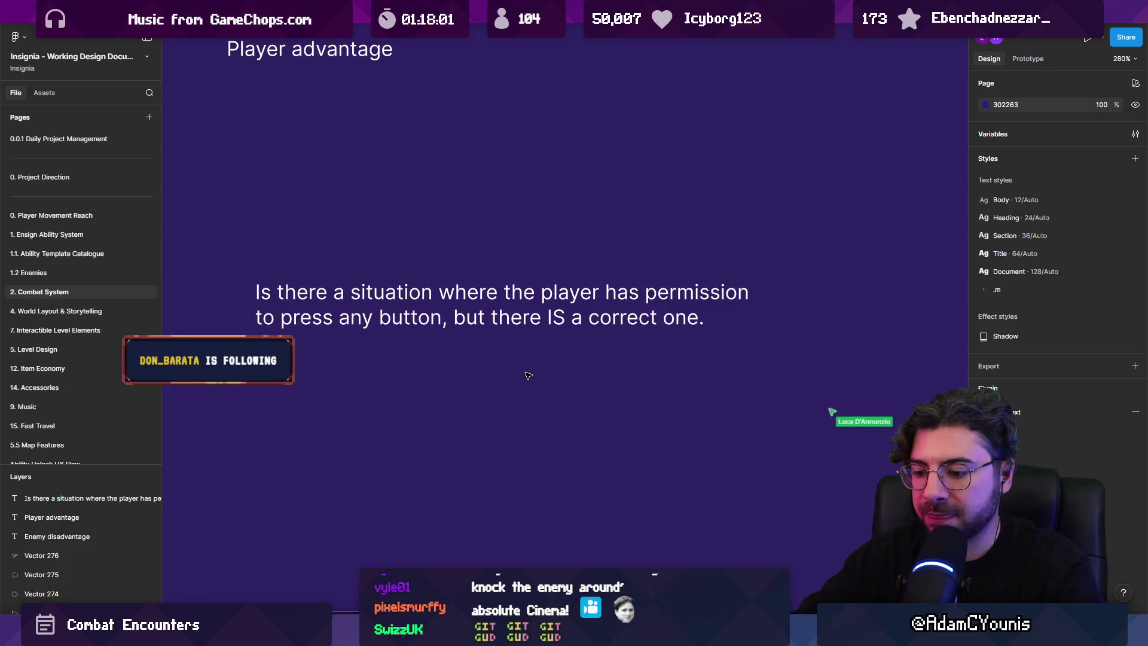
{"action": "scroll", "coordinate": [523, 376], "scroll_direction": "down", "scroll_amount": 3}
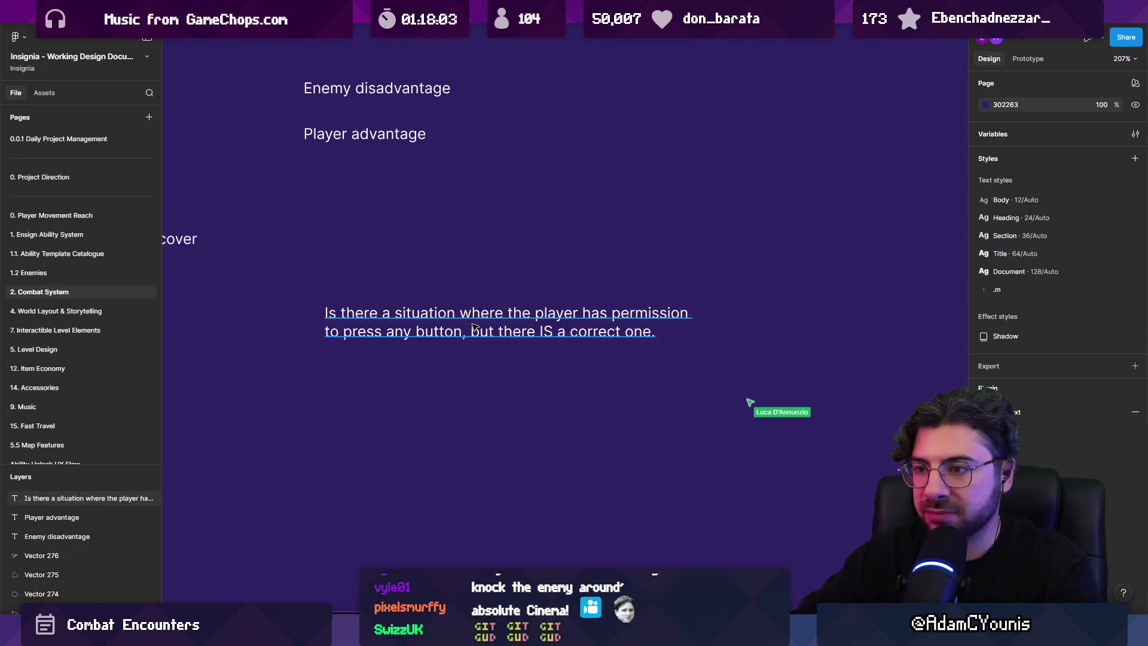
{"action": "left_click", "coordinate": [472, 326]}
{"action": "scroll", "coordinate": [535, 318], "scroll_direction": "up", "scroll_amount": 3}
{"action": "left_click", "coordinate": [463, 371]}
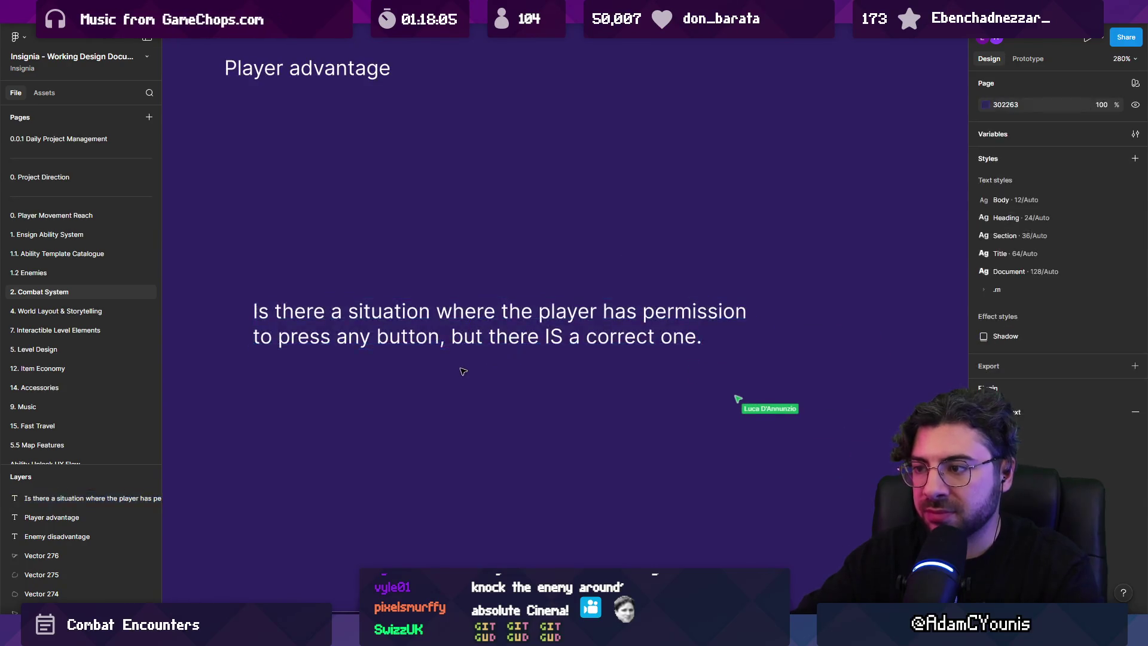
{"action": "scroll", "coordinate": [463, 371], "scroll_direction": "down", "scroll_amount": 4}
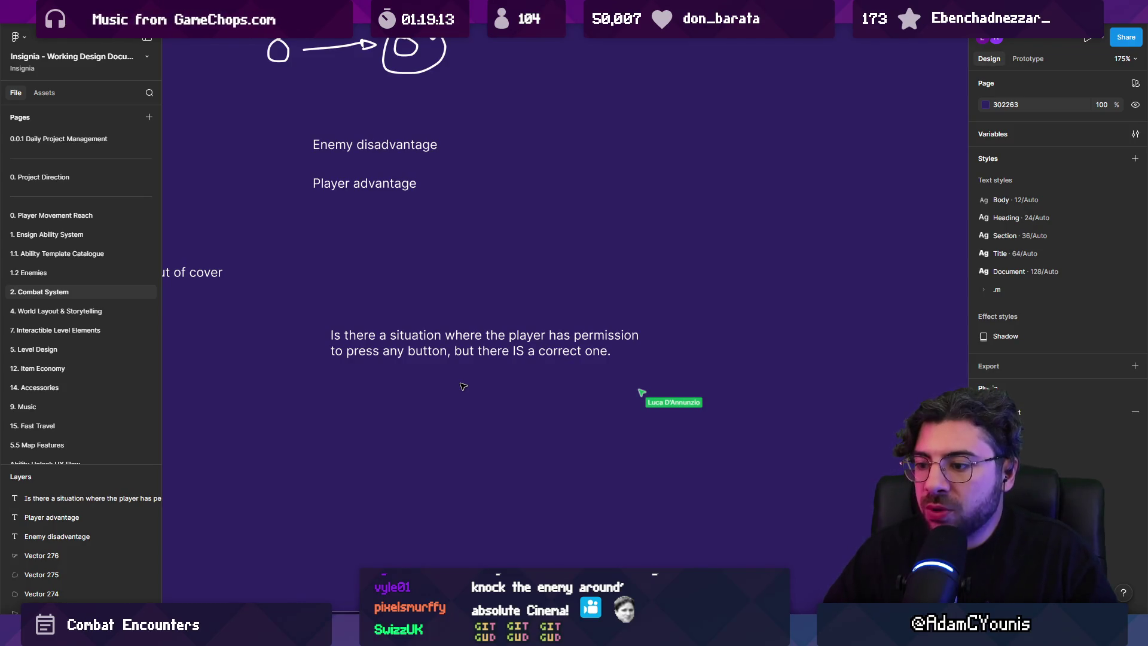
In Unity's SceneGraph, load a level room and stop the Ohrenstead playtest, then bring up the sketching app
{"action": "key", "text": "alt+Tab"}
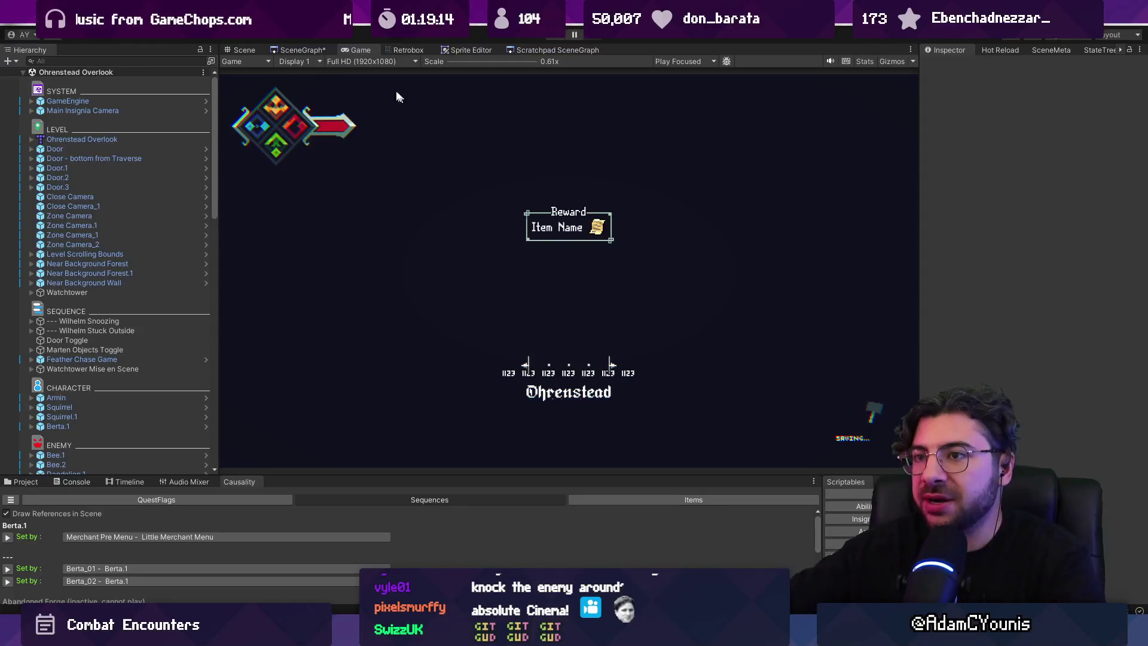
{"action": "left_click", "coordinate": [297, 50]}
{"action": "scroll", "coordinate": [541, 269], "scroll_direction": "down", "scroll_amount": 3}
{"action": "double_click", "coordinate": [569, 322]}
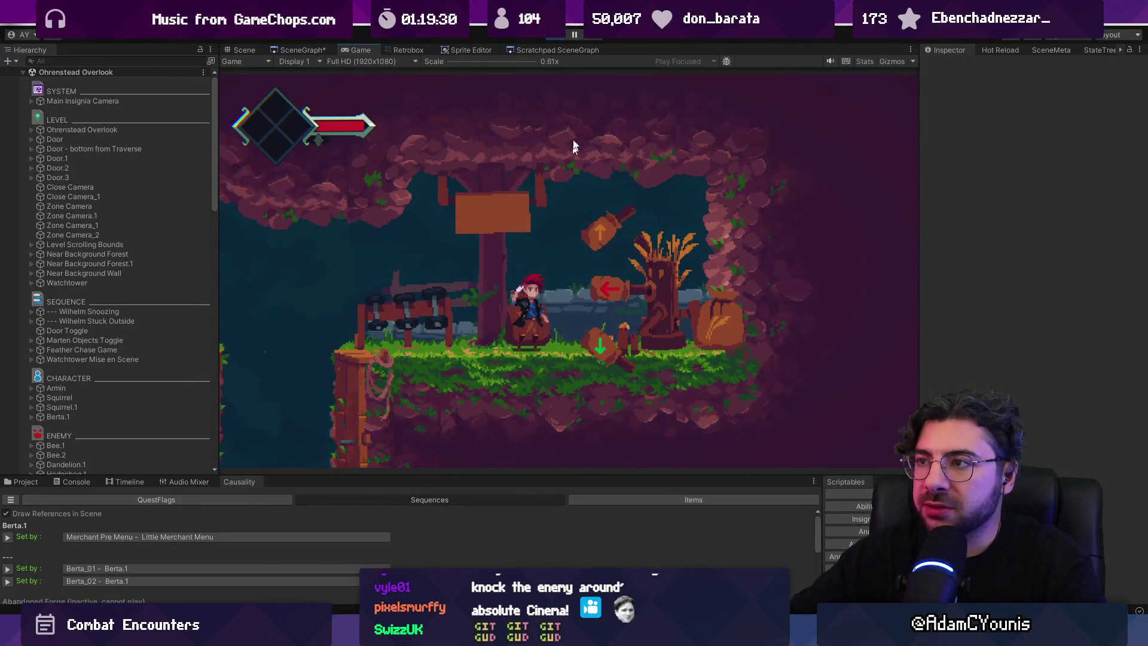
{"action": "left_click", "coordinate": [557, 37]}
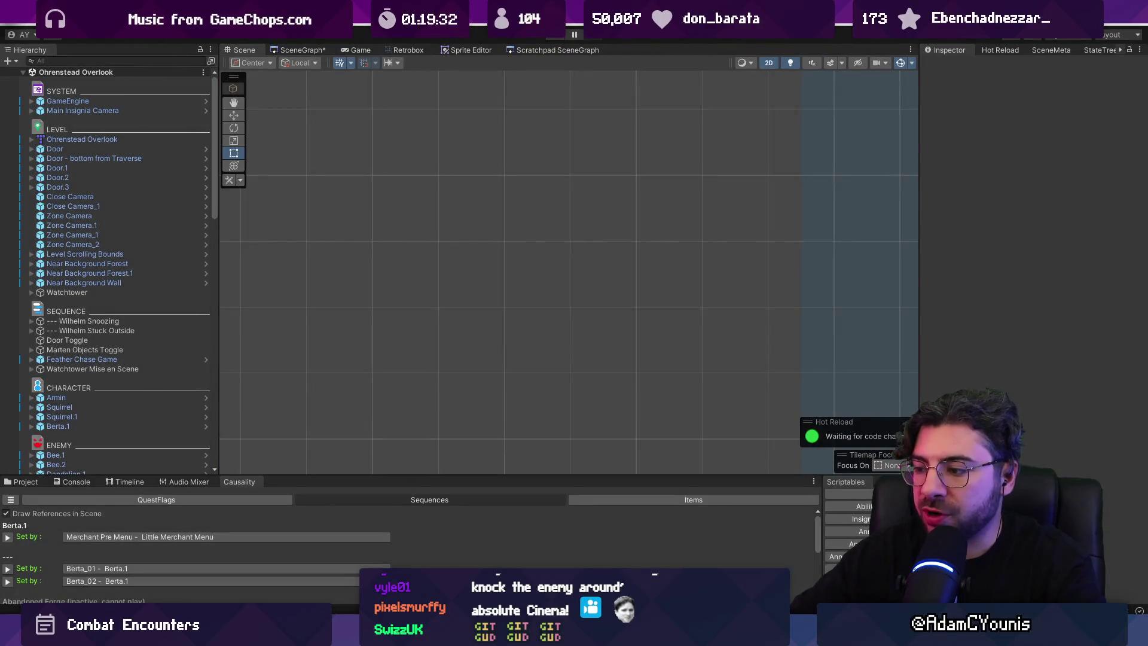
{"action": "key", "text": "alt+Tab"}
{"action": "mouse_move", "coordinate": [787, 633]}
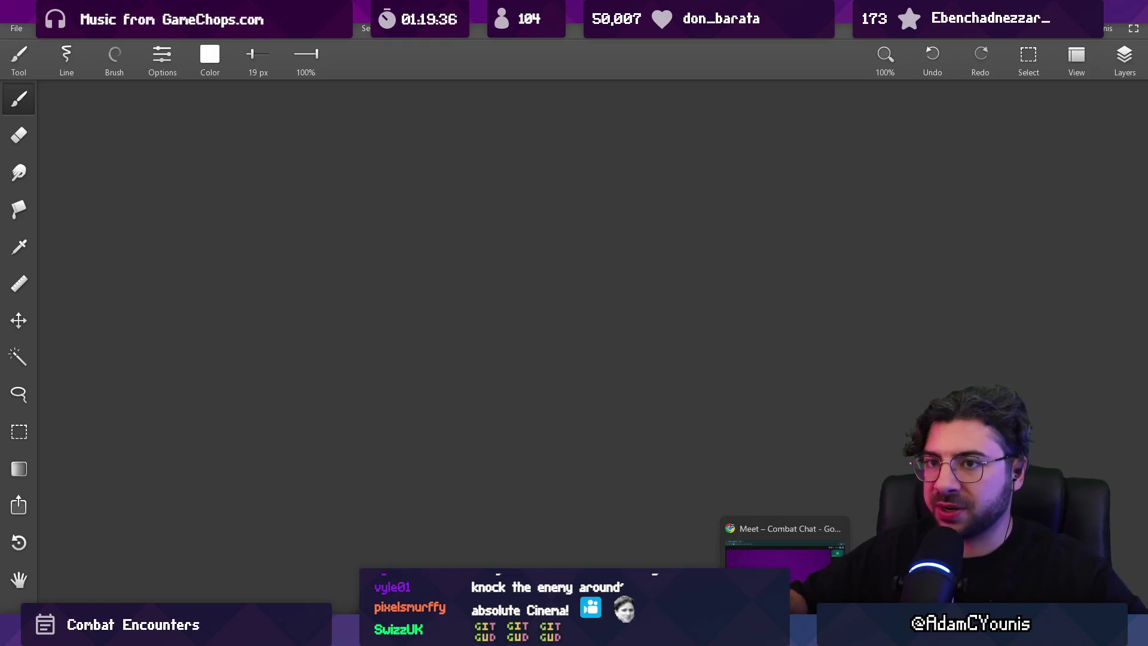
Shrink the brush to 15 px, erase the stray diagonal strokes, and draw an arc on the circle's left
{"action": "key", "text": "bracketleft"}
{"action": "key", "text": "bracketleft"}
{"action": "key", "text": "bracketleft"}
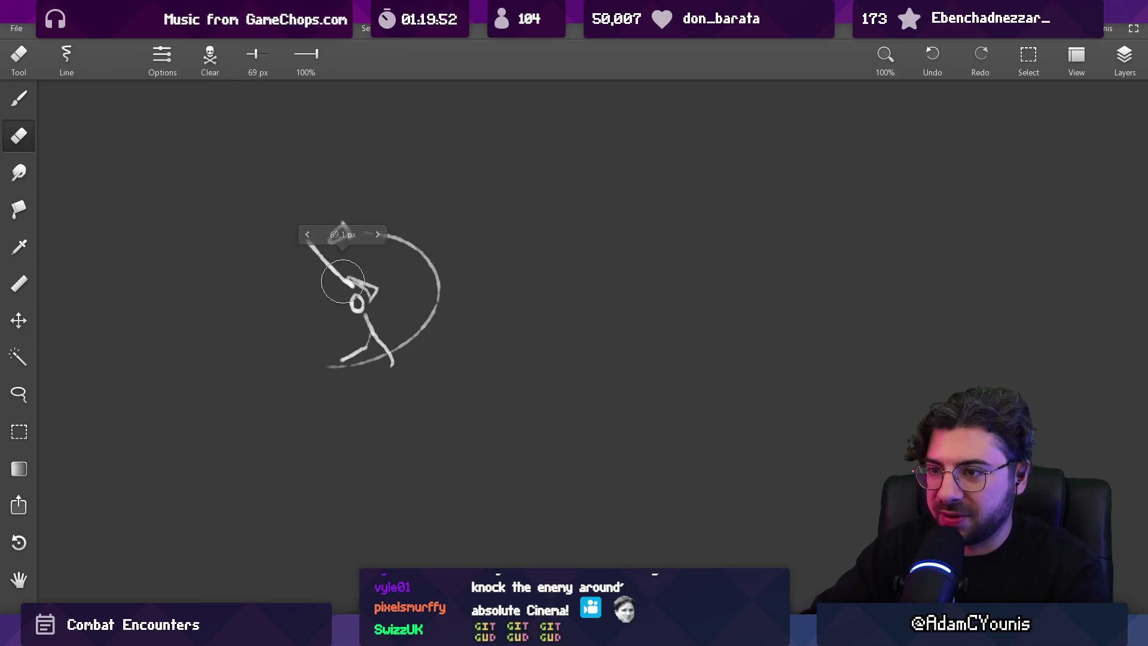
{"action": "key", "text": "e"}
{"action": "mouse_move", "coordinate": [304, 238]}
{"action": "left_mouse_down"}
{"action": "mouse_move", "coordinate": [351, 286]}
{"action": "mouse_move", "coordinate": [383, 251]}
{"action": "left_mouse_up"}
{"action": "key", "text": "b"}
{"action": "key", "text": "e"}
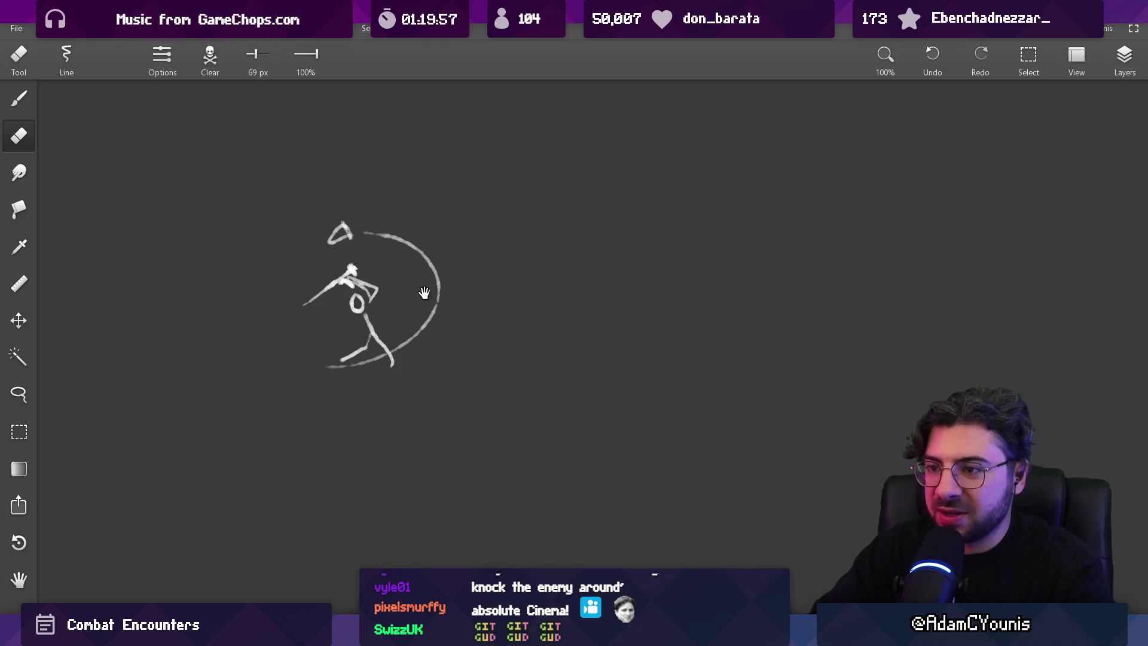
{"action": "key", "text": "b"}
{"action": "left_click_drag", "start_coordinate": [346, 206], "coordinate": [314, 268]}
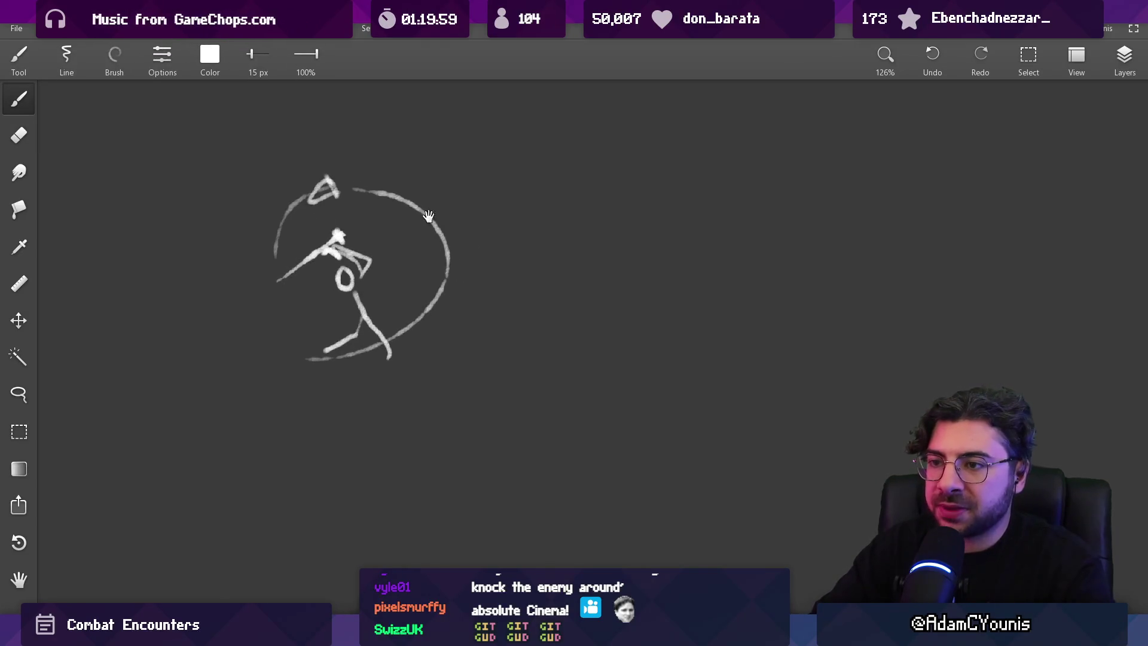
Reposition the sketch, then draw a downward arrow and a long arrow from 0 to the circled figure
{"action": "left_click_drag", "start_coordinate": [429, 216], "coordinate": [442, 265]}
{"action": "left_click_drag", "start_coordinate": [391, 350], "coordinate": [637, 322]}
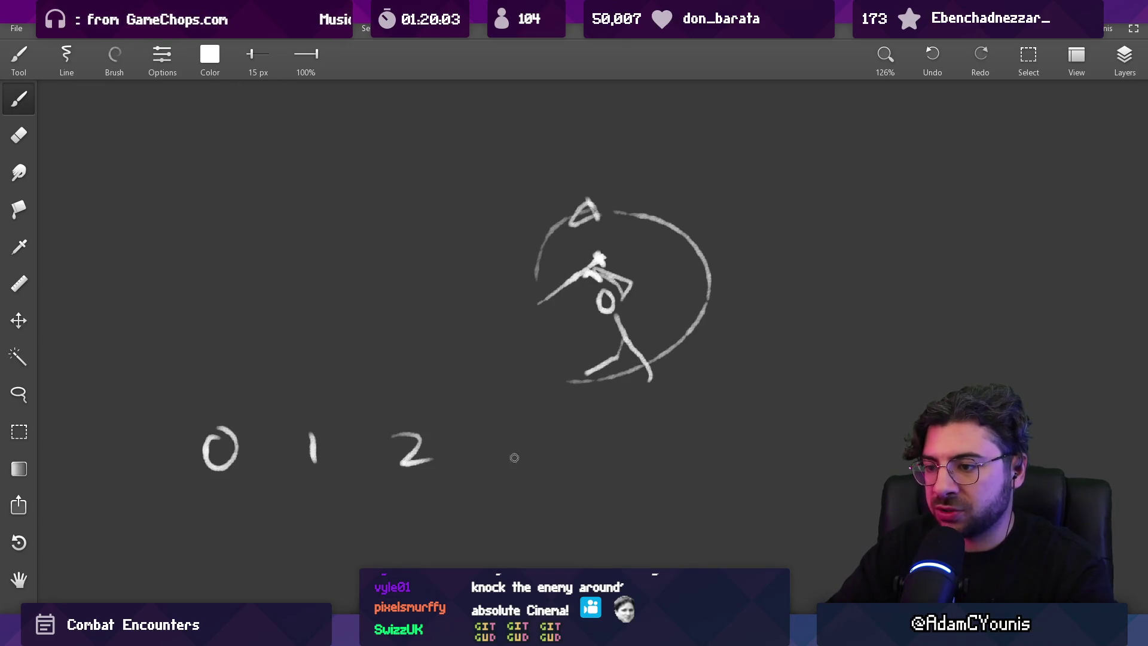
{"action": "mouse_move", "coordinate": [642, 456]}
{"action": "left_mouse_down"}
{"action": "mouse_move", "coordinate": [482, 436]}
{"action": "mouse_move", "coordinate": [388, 380]}
{"action": "left_mouse_up"}
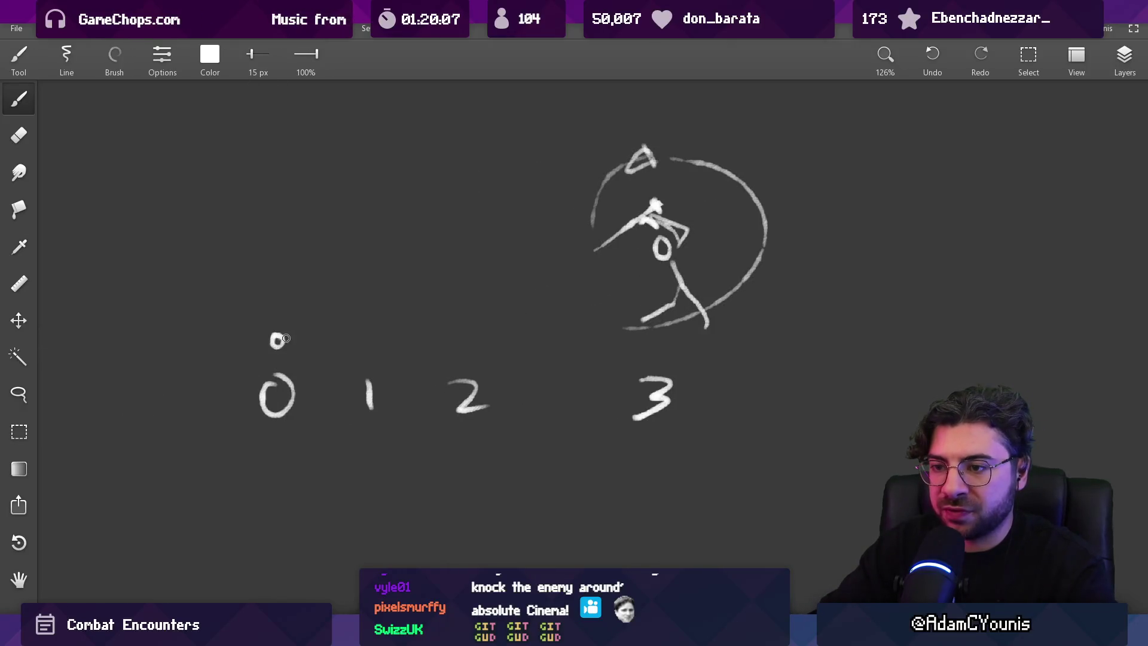
{"action": "left_click_drag", "start_coordinate": [343, 253], "coordinate": [338, 339]}
{"action": "mouse_move", "coordinate": [338, 213]}
{"action": "left_mouse_down"}
{"action": "mouse_move", "coordinate": [341, 290]}
{"action": "mouse_move", "coordinate": [349, 257]}
{"action": "left_mouse_up"}
{"action": "mouse_move", "coordinate": [295, 406]}
{"action": "left_mouse_down"}
{"action": "mouse_move", "coordinate": [632, 412]}
{"action": "mouse_move", "coordinate": [617, 424]}
{"action": "left_mouse_up"}
{"action": "mouse_move", "coordinate": [415, 167]}
{"action": "left_mouse_down"}
{"action": "mouse_move", "coordinate": [365, 215]}
{"action": "mouse_move", "coordinate": [592, 251]}
{"action": "mouse_move", "coordinate": [488, 159]}
{"action": "left_mouse_up"}
{"action": "key", "text": "ctrl+z"}
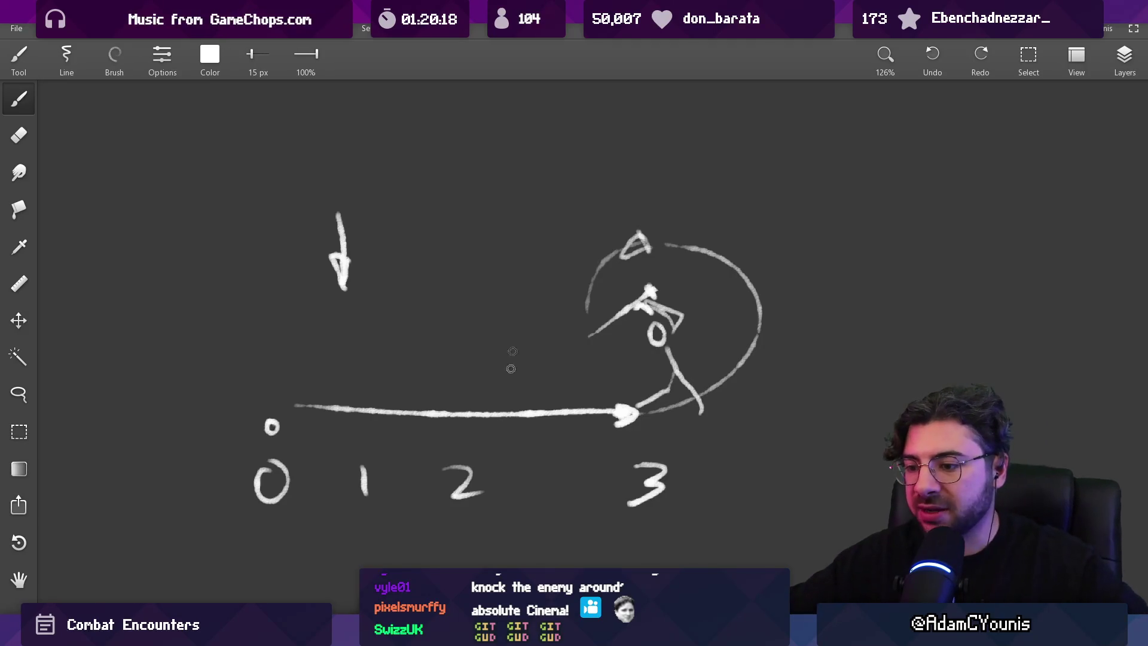
{"action": "key", "text": "alt+Tab"}
{"action": "left_click", "coordinate": [305, 49]}
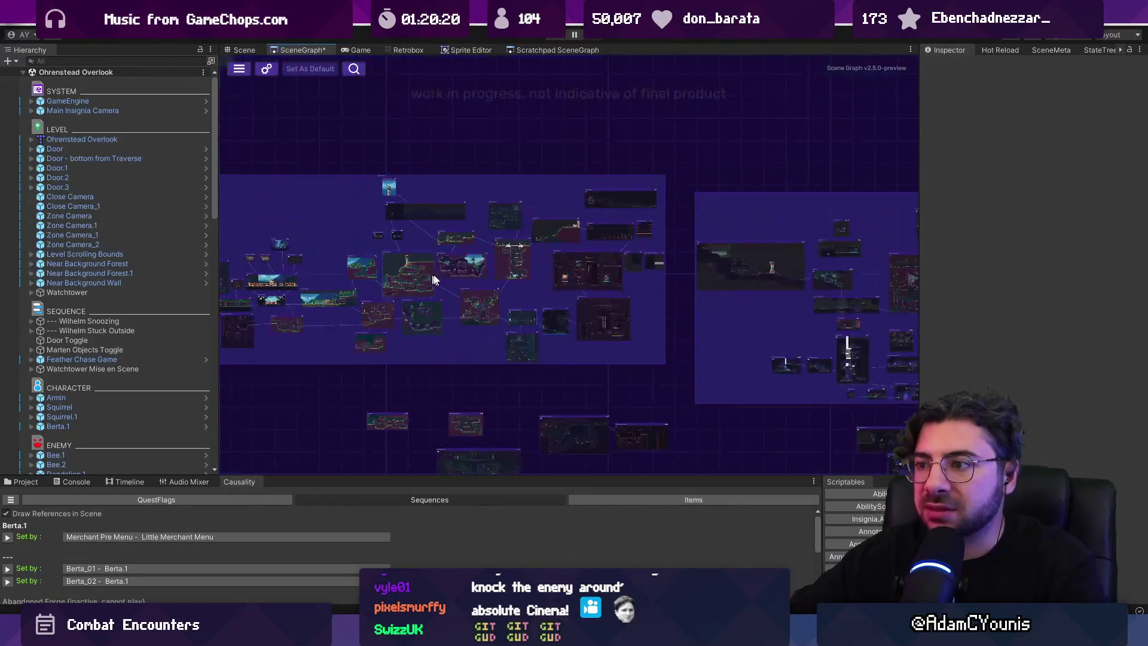
Play the Ohrenstead Under Tower room, pause the fight with Lenxen at 15 health, and open EnGuarde.cs
{"action": "double_click", "coordinate": [581, 324]}
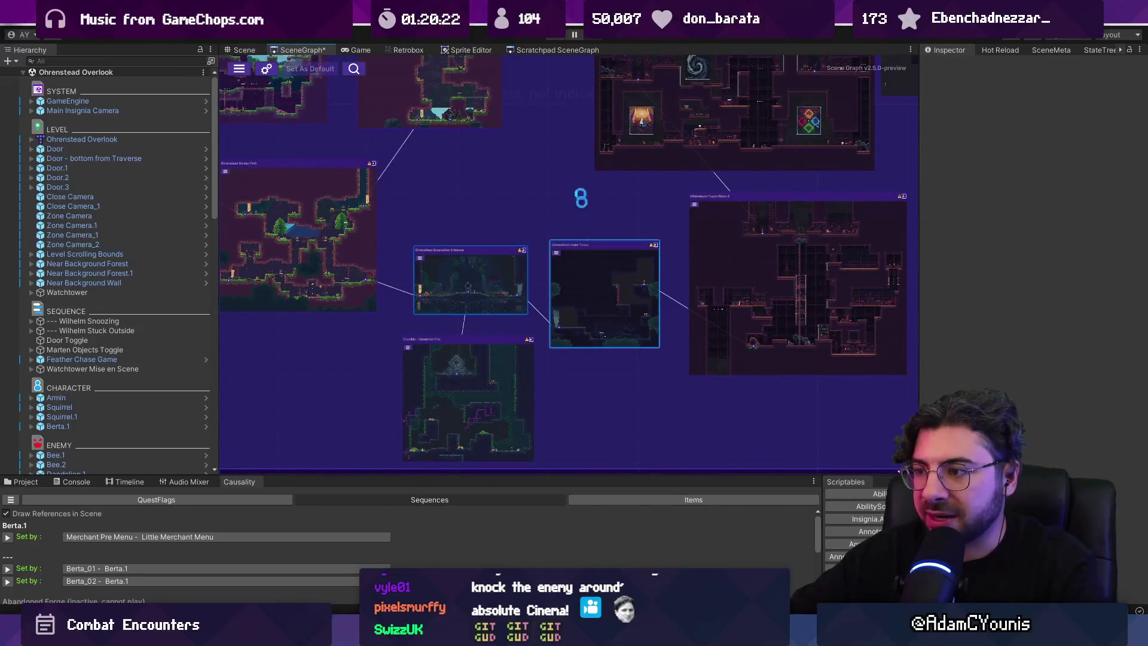
{"action": "left_click", "coordinate": [555, 35]}
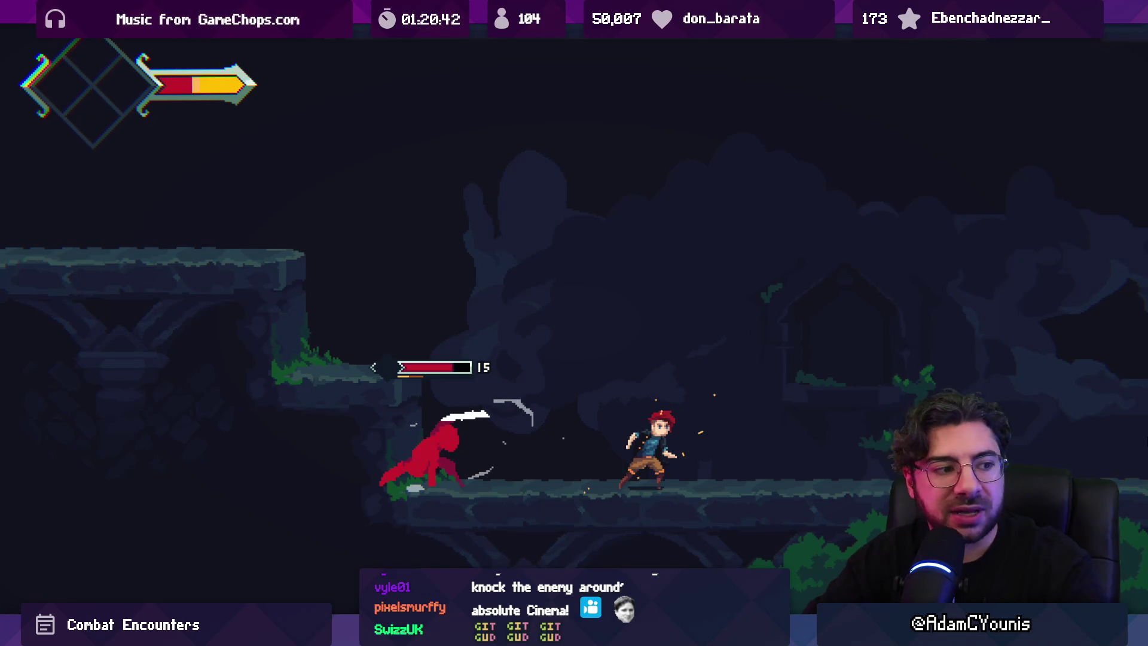
{"action": "key", "text": "ctrl+shift+p"}
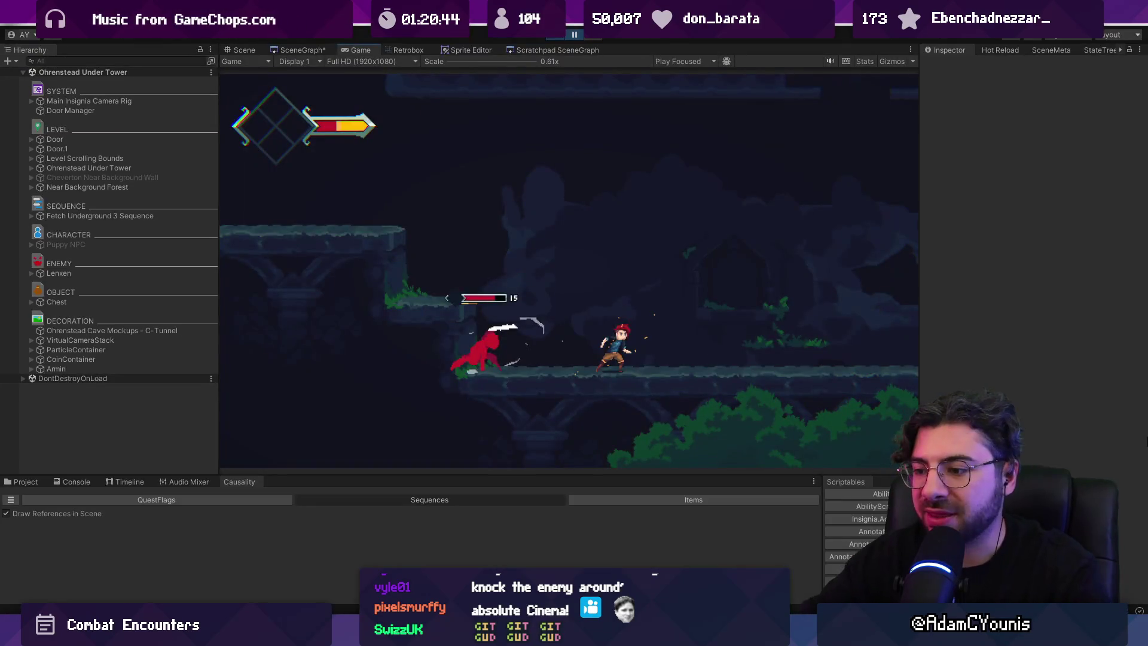
{"action": "key", "text": "alt+Tab"}
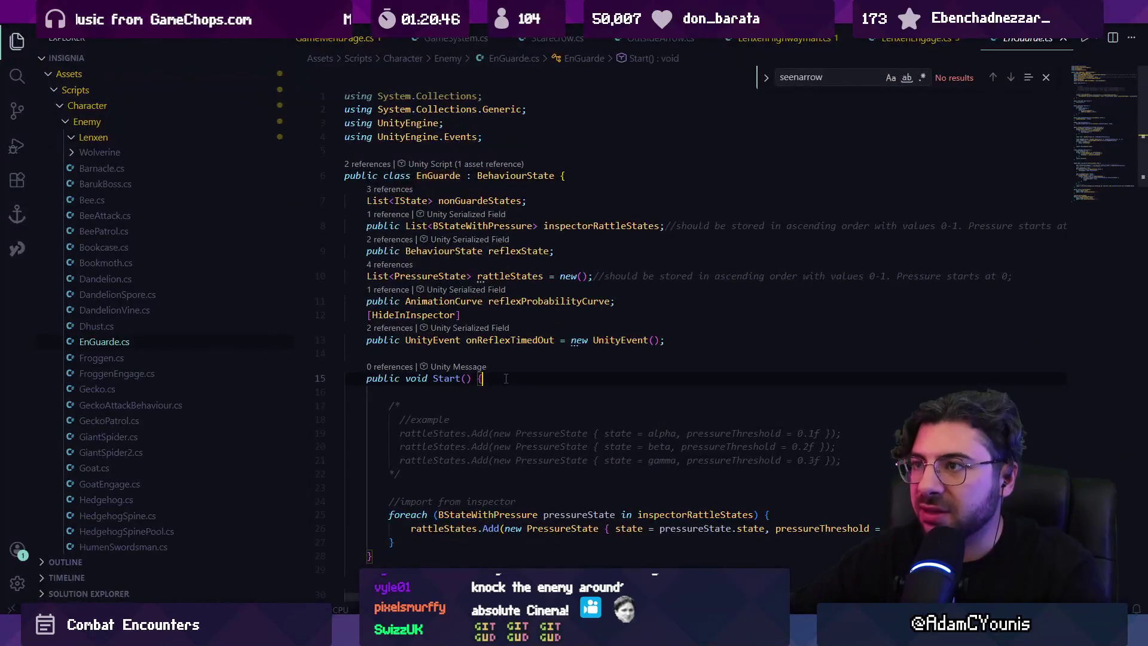
Open ReflexAttack.cs through quick search with 'Refl' and scroll down to OnReflex
{"action": "key", "text": "ctrl+p"}
{"action": "type", "text": "Refl"}
{"action": "key", "text": "Return"}
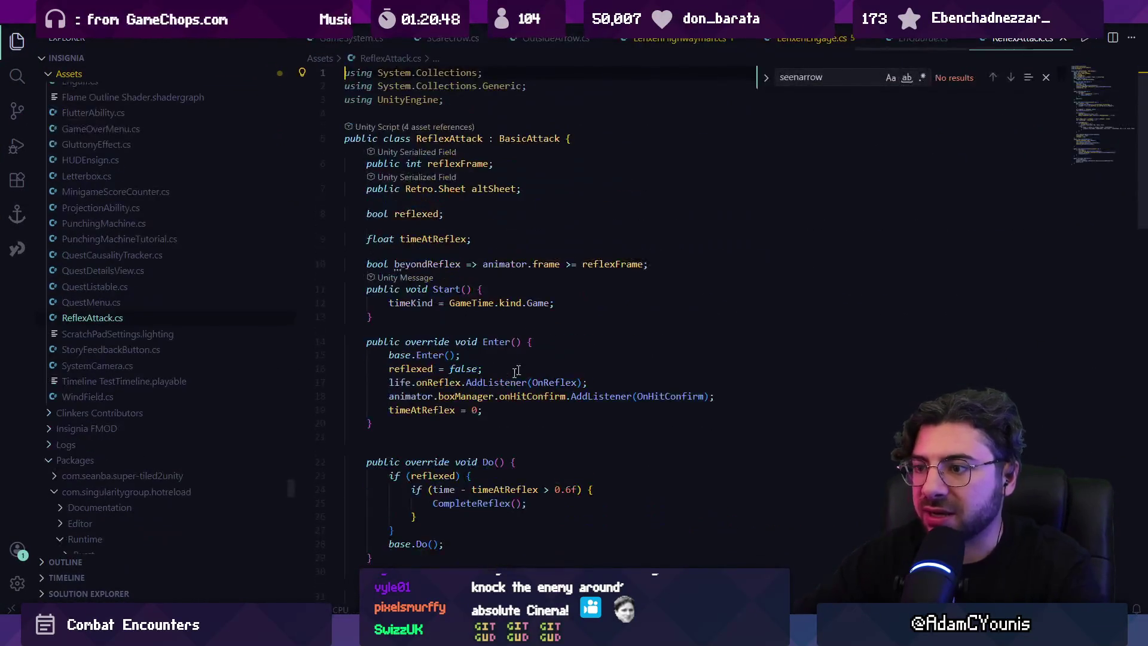
{"action": "scroll", "coordinate": [566, 264], "scroll_direction": "down", "scroll_amount": 8}
{"action": "scroll", "coordinate": [567, 265], "scroll_direction": "down", "scroll_amount": 2}
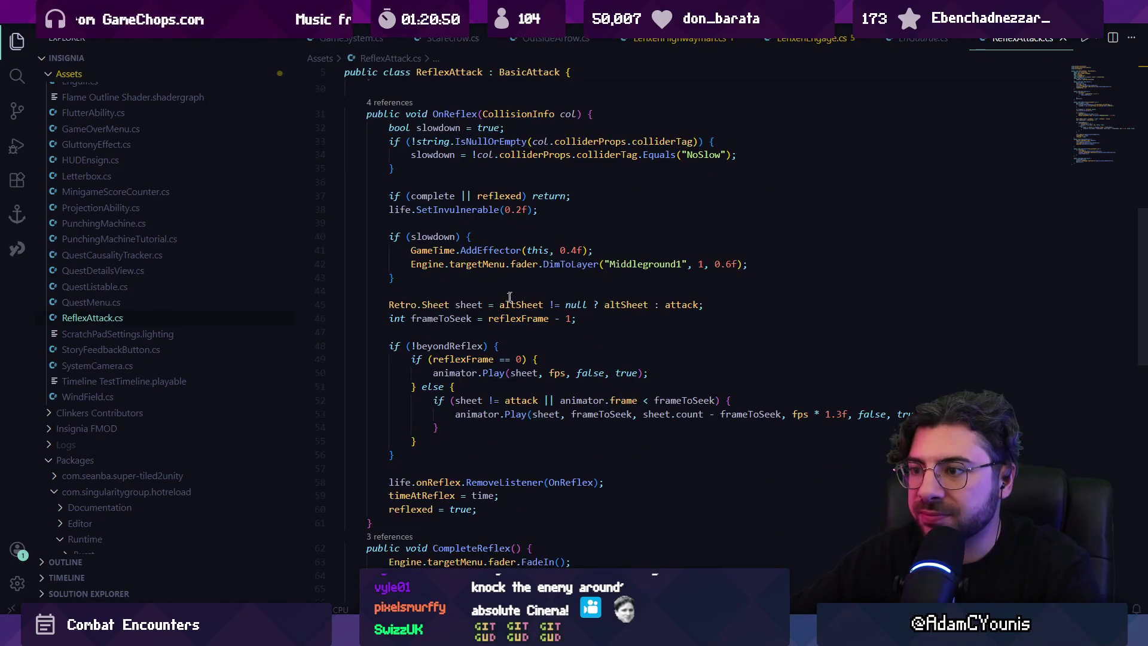
Highlight OnReflex lines 37–56, pointing out the frameToSeek line and nested else block
{"action": "left_click", "coordinate": [498, 318]}
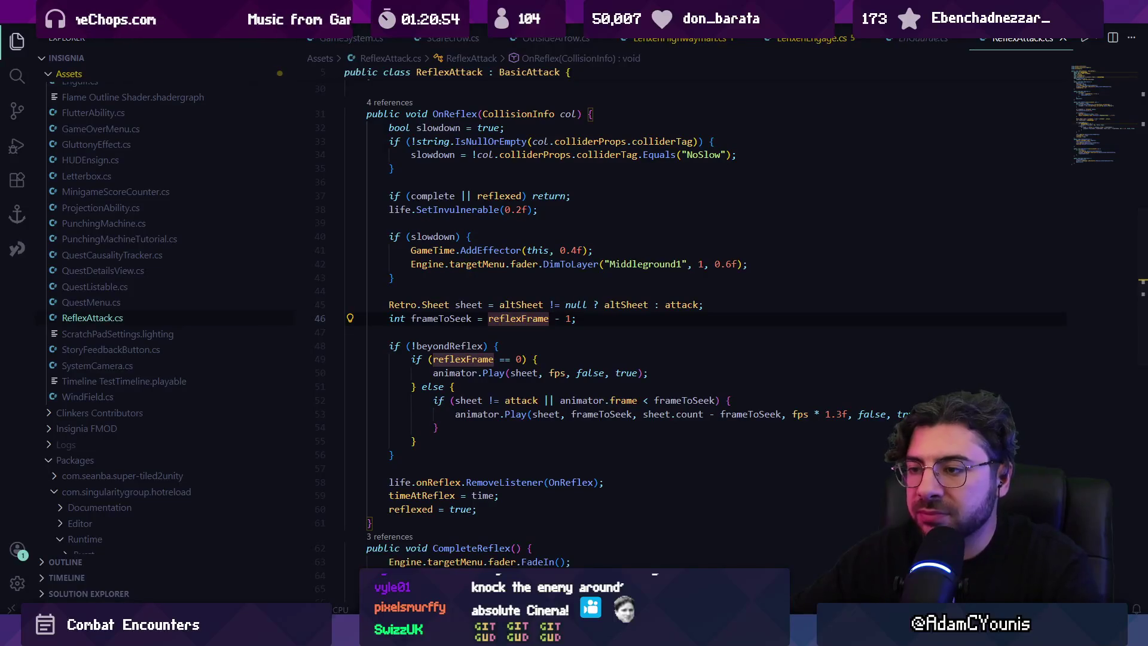
{"action": "left_click", "coordinate": [584, 335]}
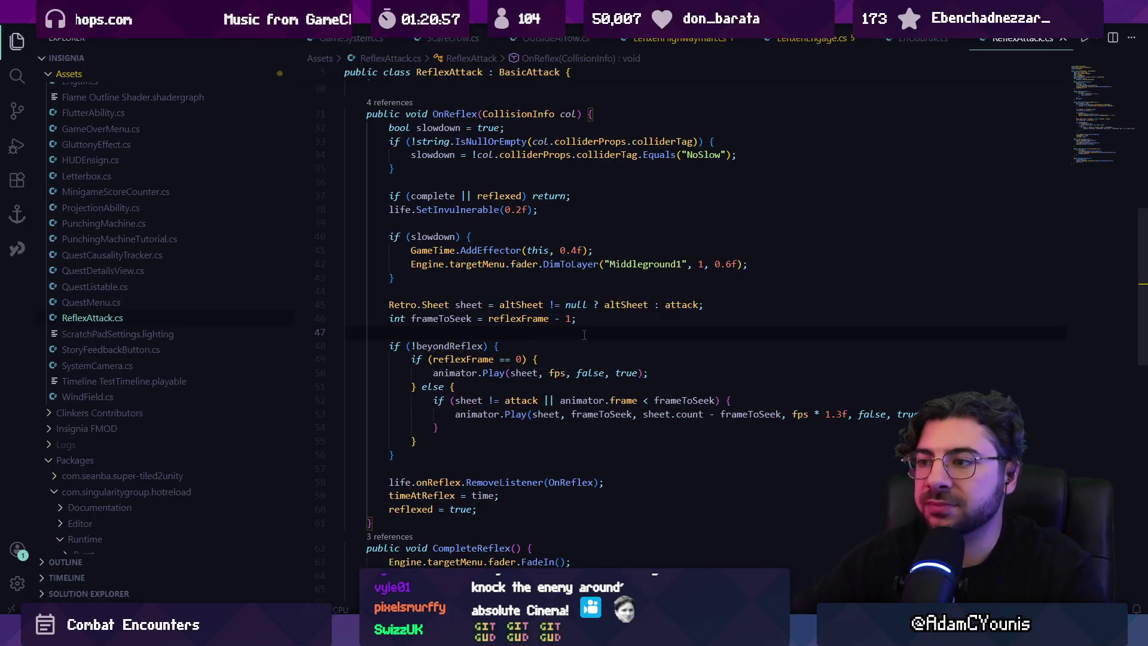
{"action": "left_click_drag", "start_coordinate": [377, 195], "coordinate": [416, 457]}
{"action": "left_click", "coordinate": [419, 455]}
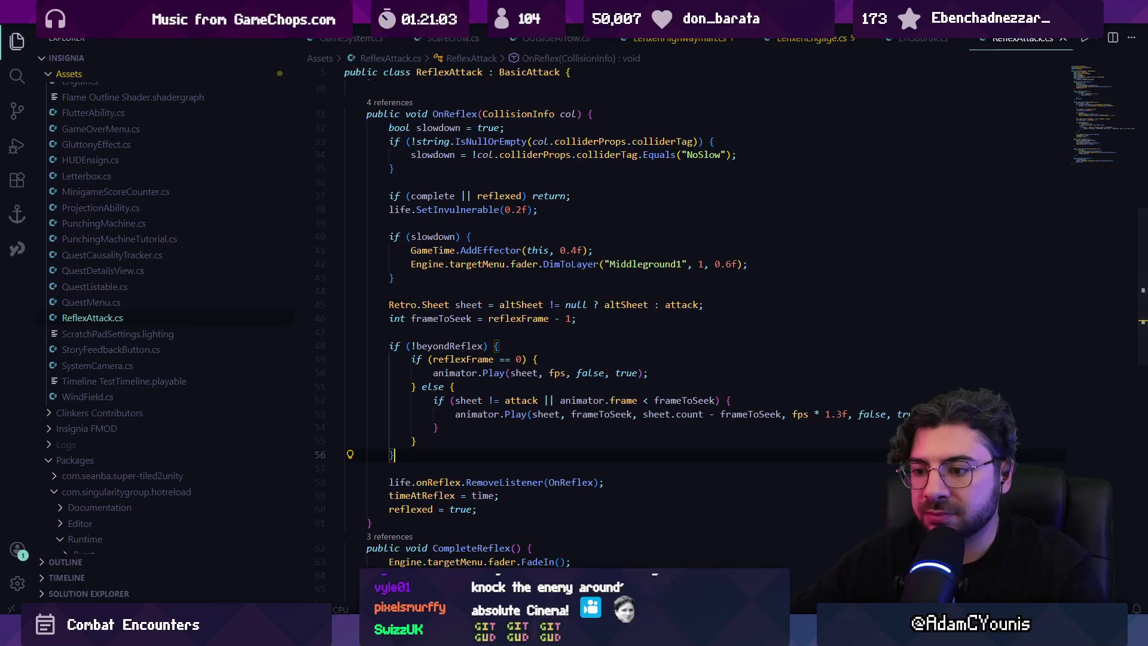
{"action": "mouse_move", "coordinate": [364, 633]}
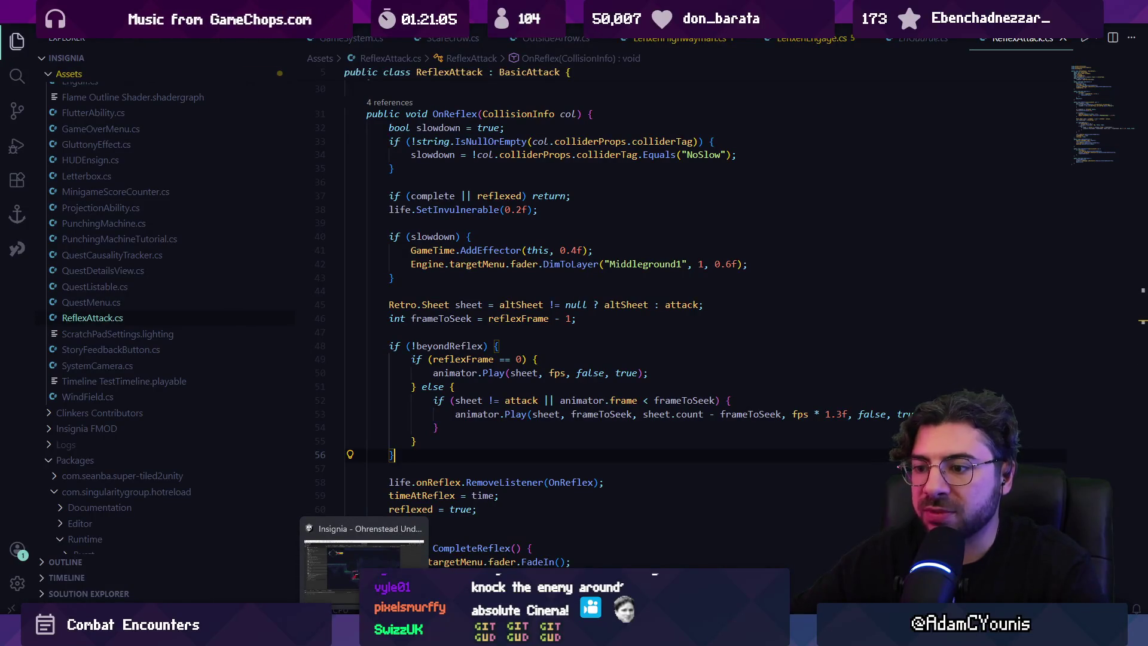
{"action": "left_click", "coordinate": [447, 446]}
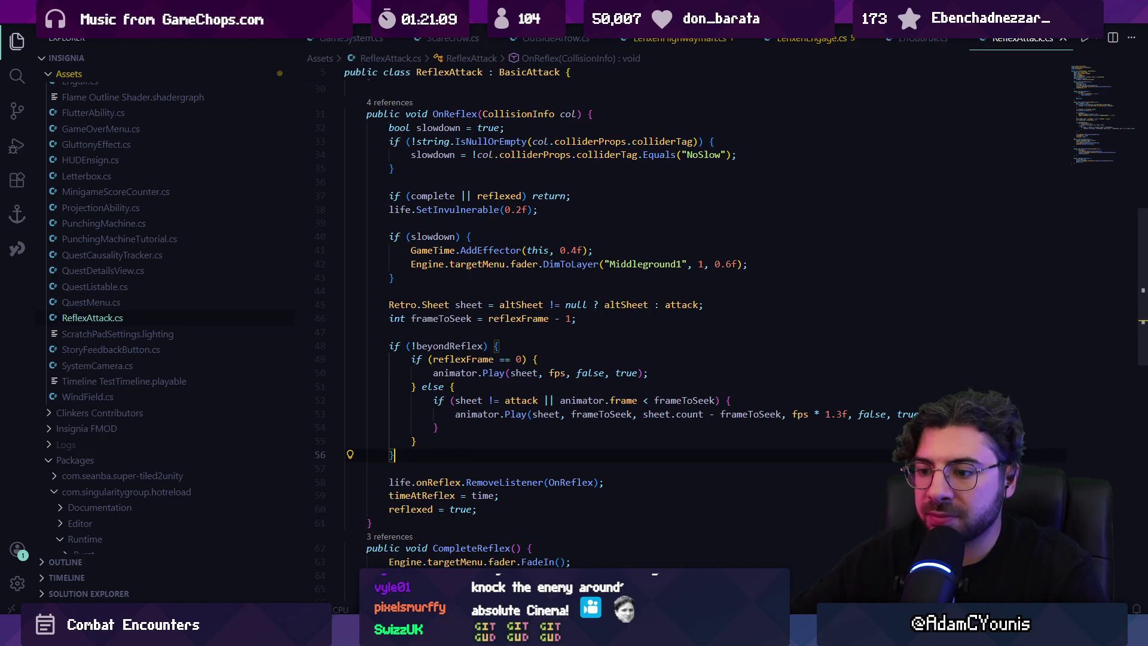
{"action": "key", "text": "alt+Tab"}
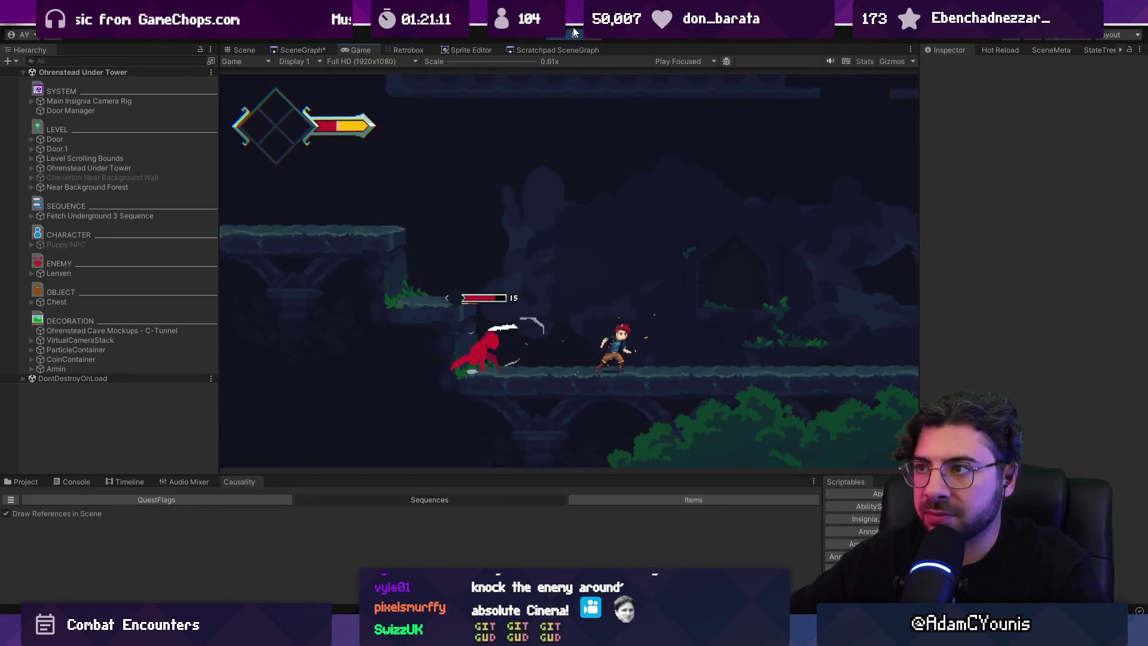
Pause the Unity playtest and switch to ReflexAttack.cs in VS Code
{"action": "left_click", "coordinate": [569, 37]}
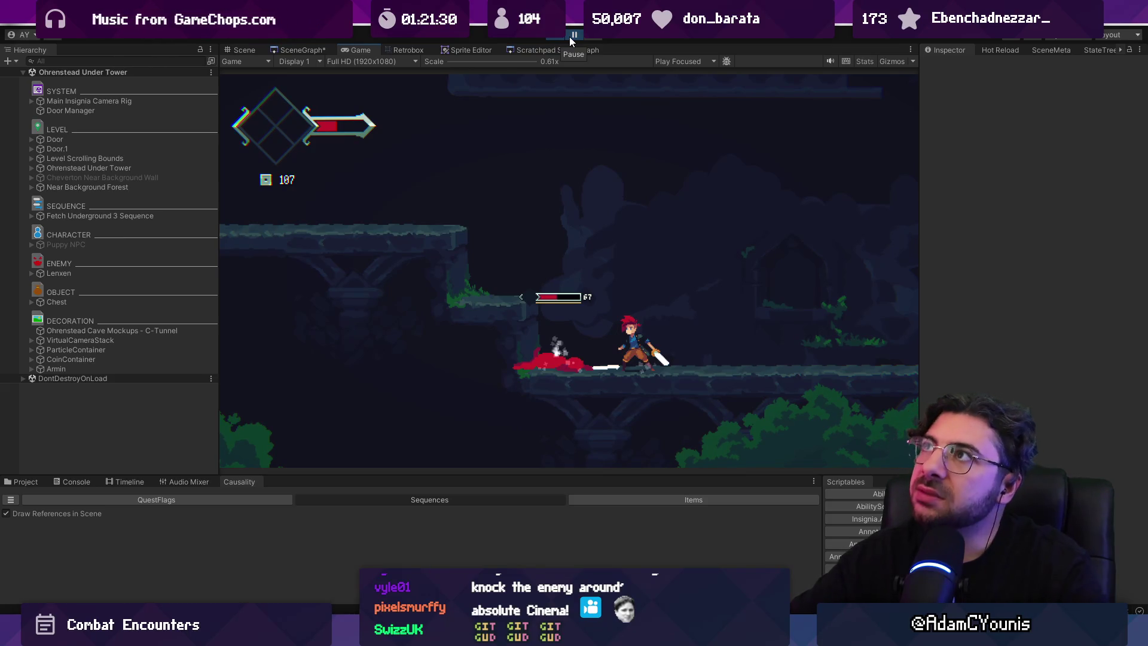
{"action": "key", "text": "alt+Tab"}
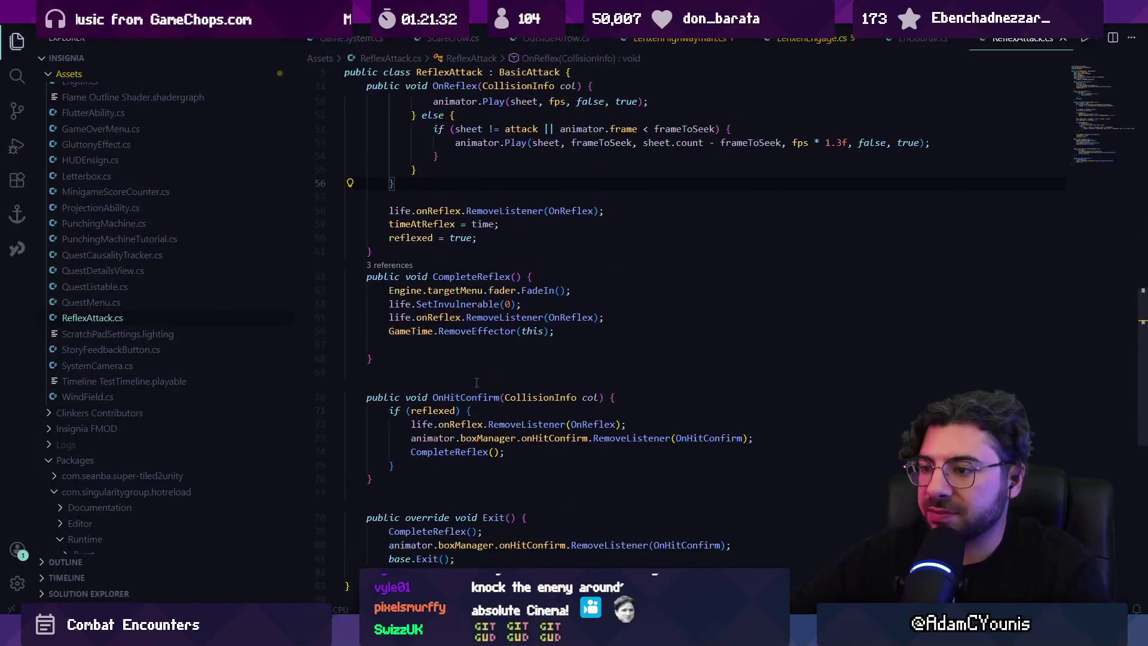
{"action": "scroll", "coordinate": [502, 345], "scroll_direction": "down", "scroll_amount": 3}
{"action": "scroll", "coordinate": [506, 346], "scroll_direction": "up", "scroll_amount": 4}
{"action": "scroll", "coordinate": [515, 347], "scroll_direction": "down", "scroll_amount": 4}
{"action": "scroll", "coordinate": [524, 348], "scroll_direction": "up", "scroll_amount": 9}
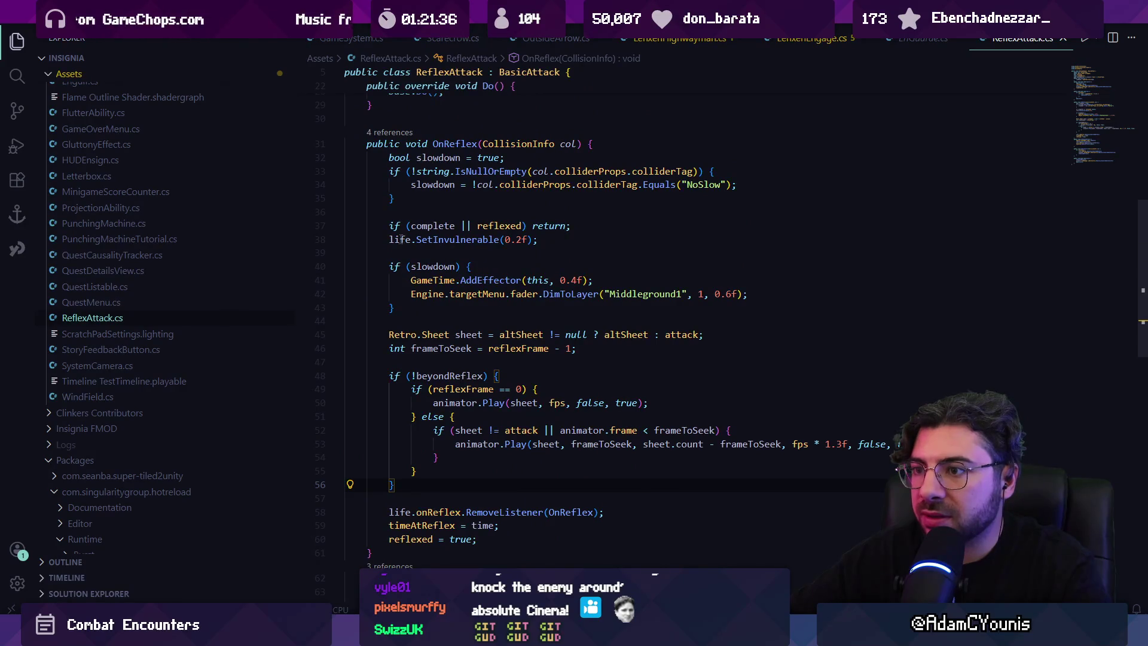
{"action": "left_click", "coordinate": [535, 293]}
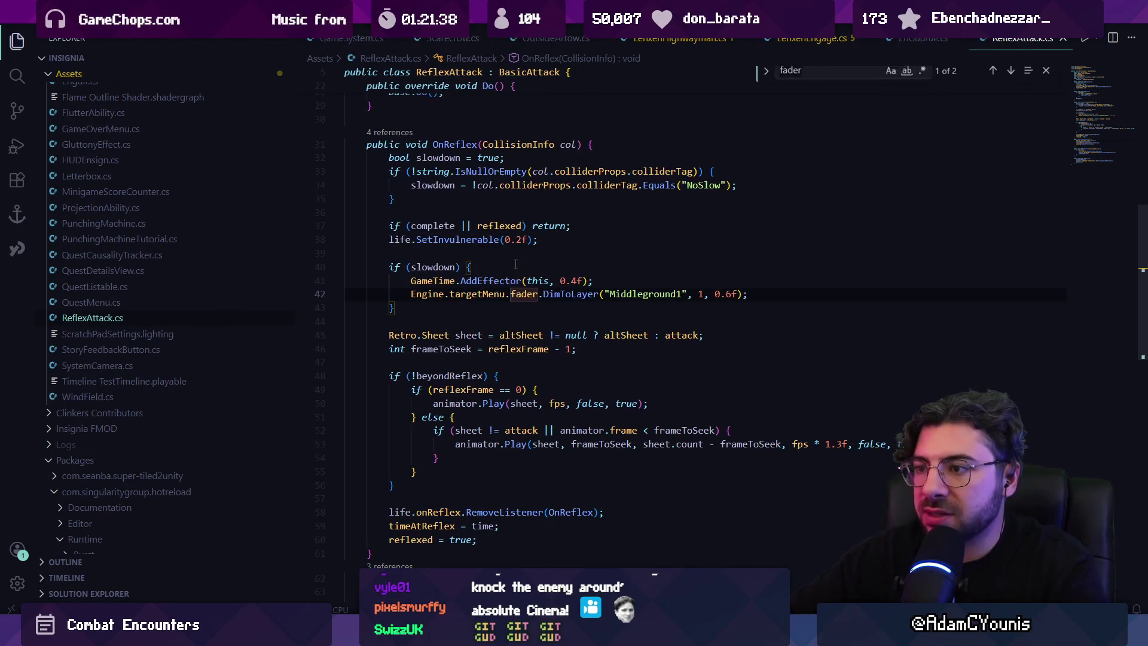
{"action": "scroll", "coordinate": [443, 260], "scroll_direction": "up", "scroll_amount": 2}
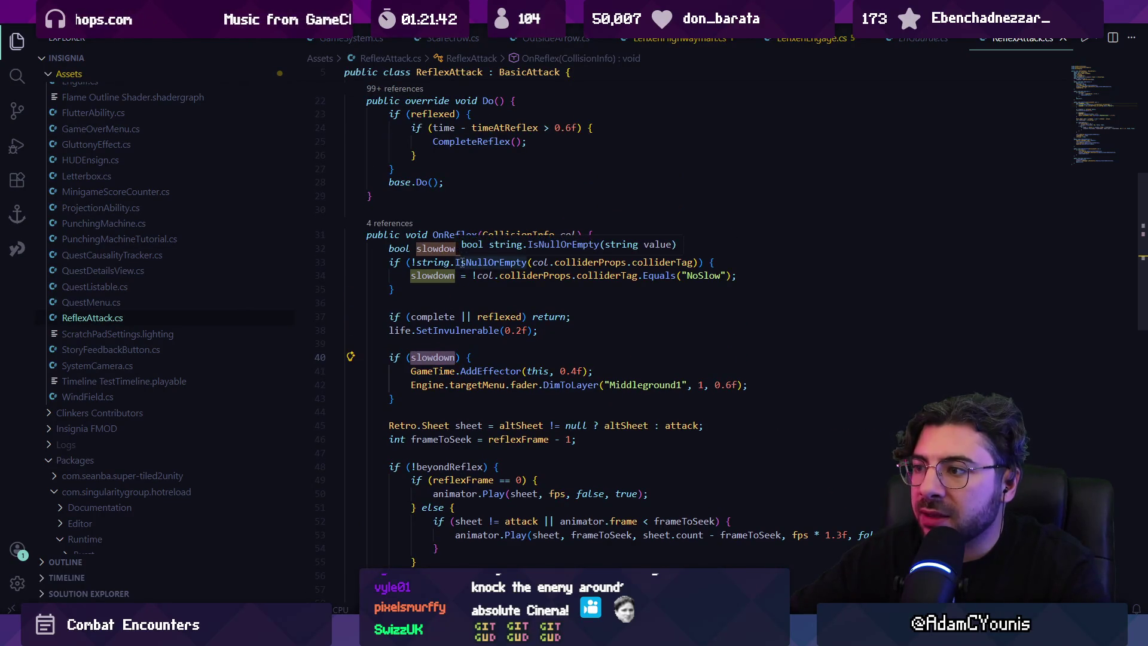
{"action": "left_click", "coordinate": [456, 263]}
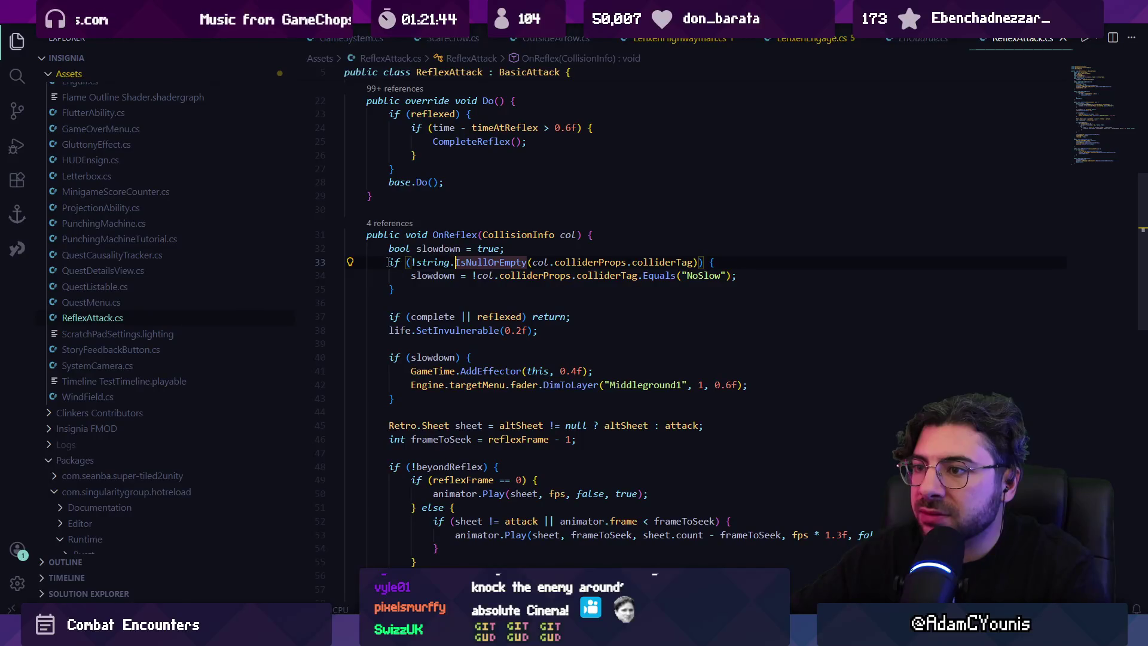
{"action": "left_click", "coordinate": [433, 262]}
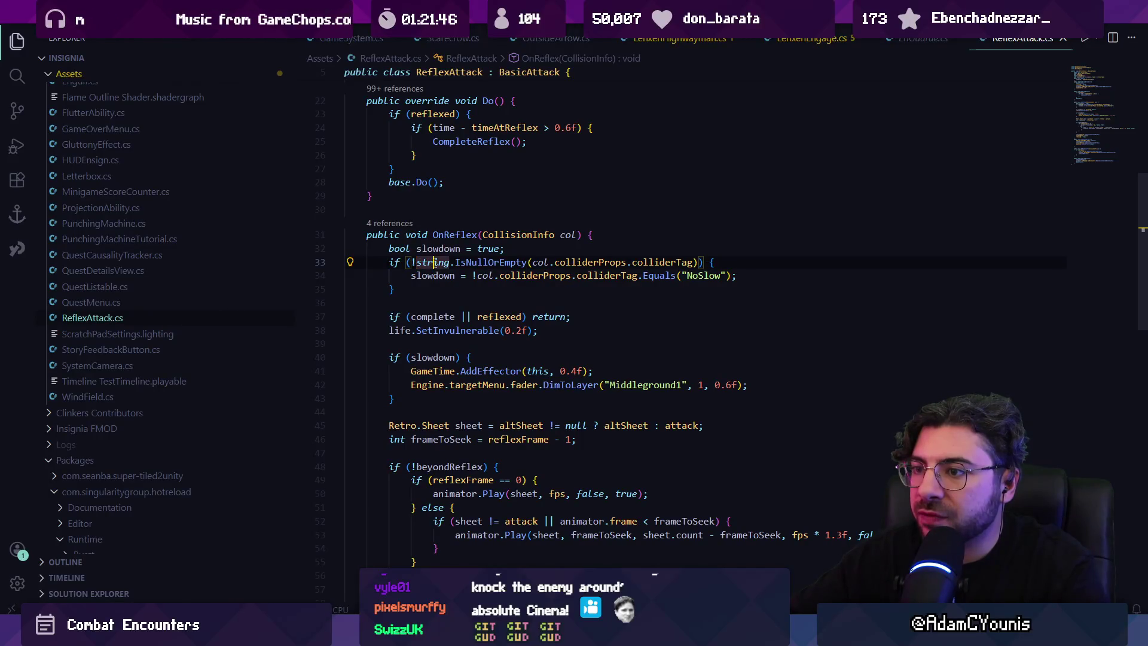
{"action": "left_click", "coordinate": [478, 262]}
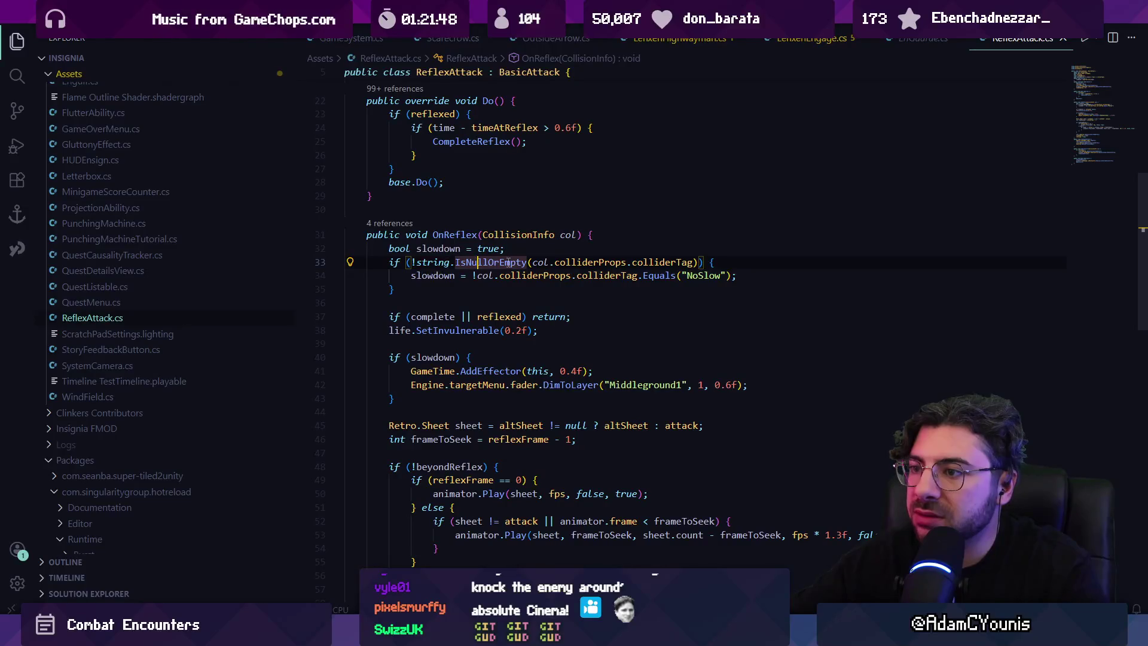
{"action": "mouse_move", "coordinate": [551, 261]}
{"action": "mouse_move", "coordinate": [642, 262]}
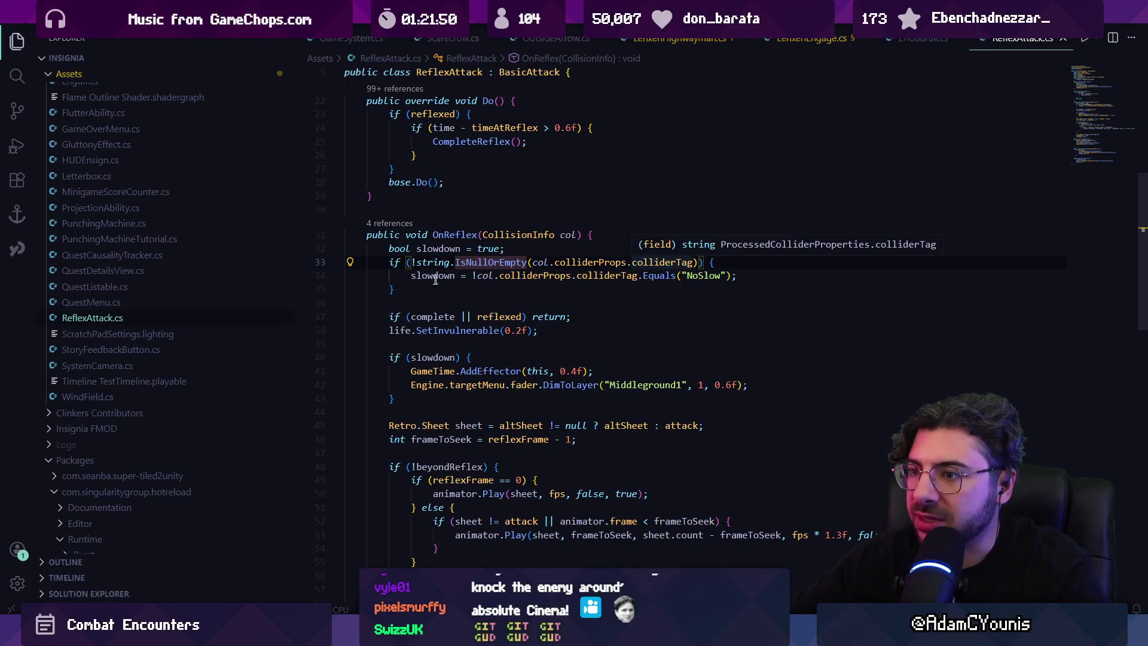
{"action": "mouse_move", "coordinate": [507, 277]}
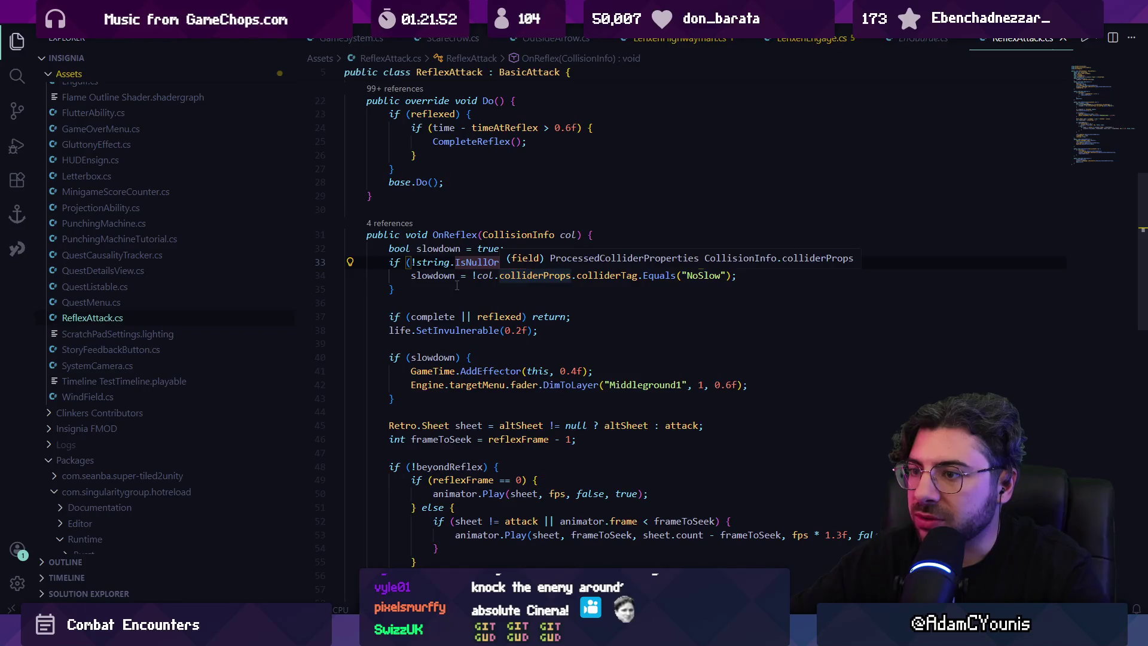
{"action": "left_click", "coordinate": [424, 288]}
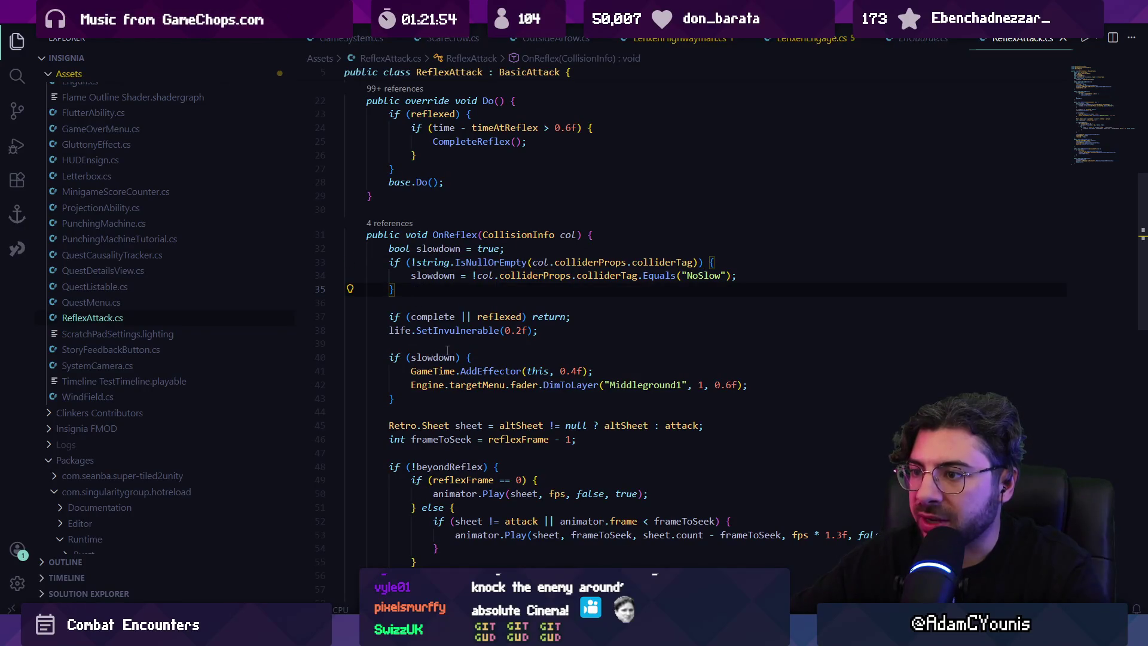
{"action": "scroll", "coordinate": [451, 316], "scroll_direction": "up", "scroll_amount": 7}
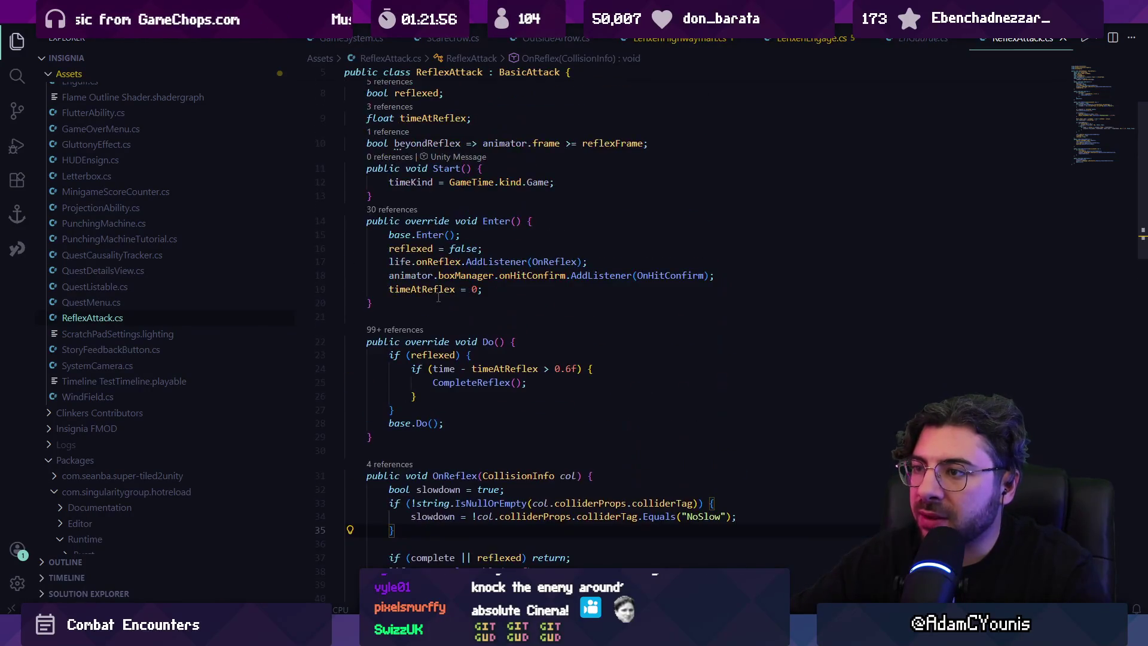
{"action": "left_click", "coordinate": [444, 138]}
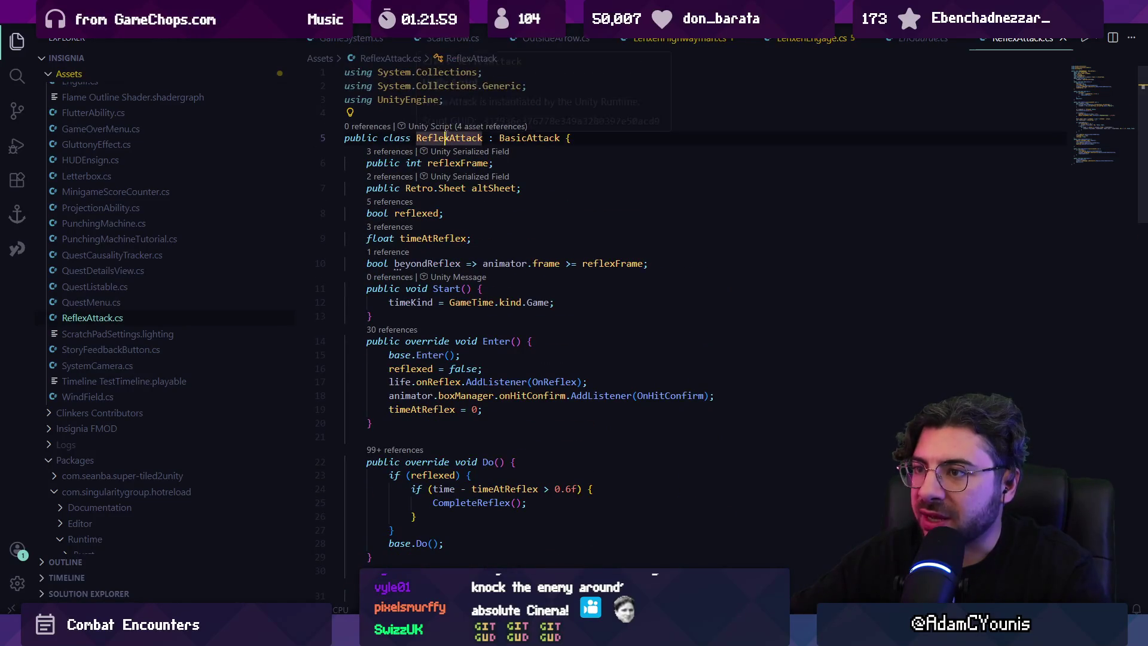
{"action": "scroll", "coordinate": [518, 266], "scroll_direction": "down", "scroll_amount": 10}
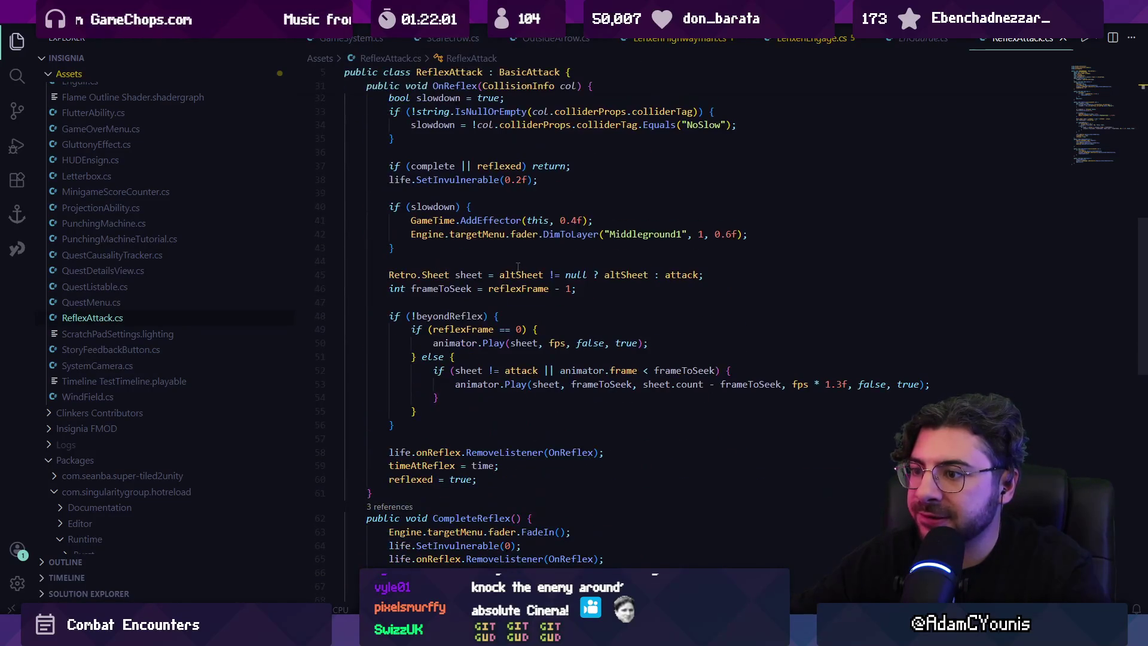
{"action": "scroll", "coordinate": [517, 266], "scroll_direction": "down", "scroll_amount": 8}
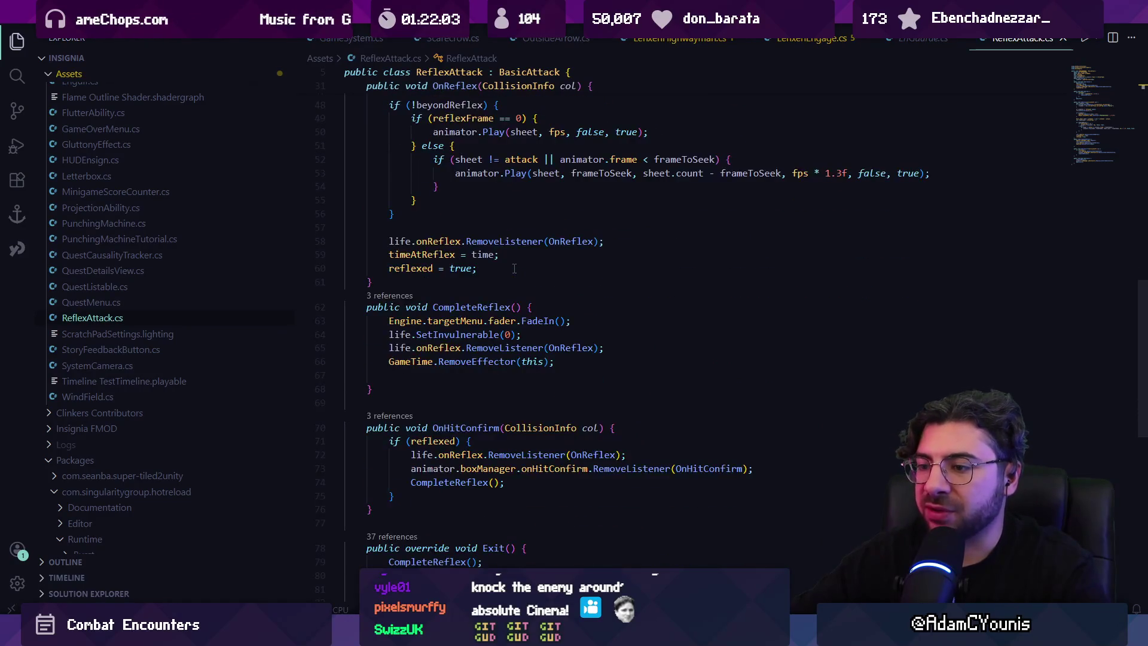
{"action": "left_click", "coordinate": [450, 351]}
{"action": "scroll", "coordinate": [455, 348], "scroll_direction": "up", "scroll_amount": 10}
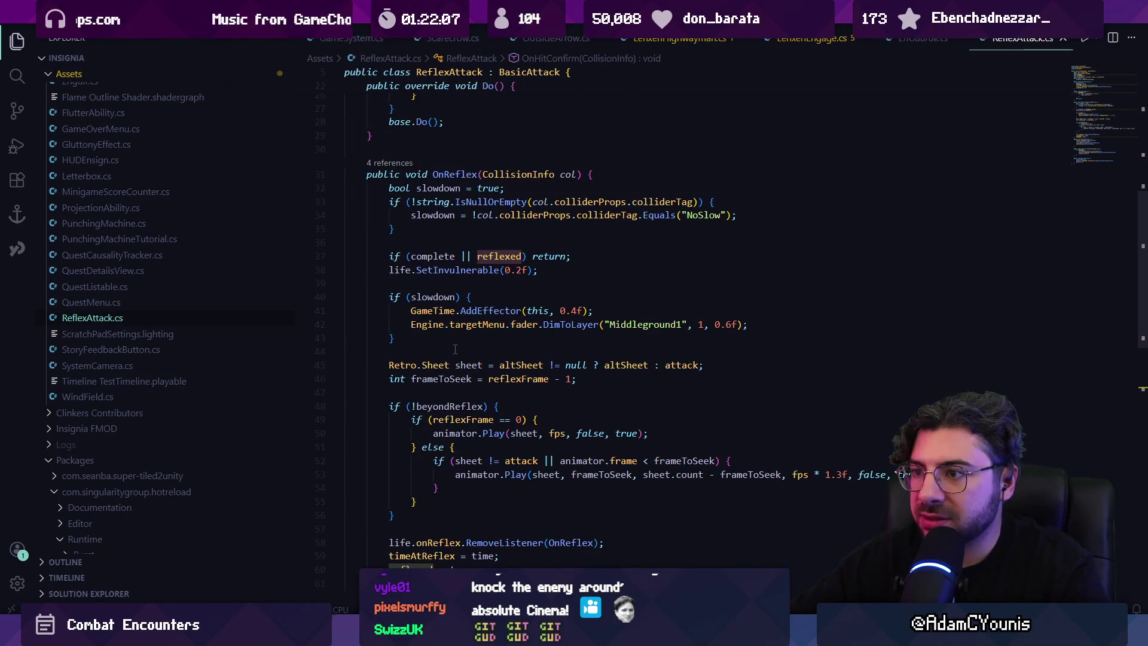
{"action": "left_click", "coordinate": [431, 257]}
{"action": "left_click", "coordinate": [495, 257]}
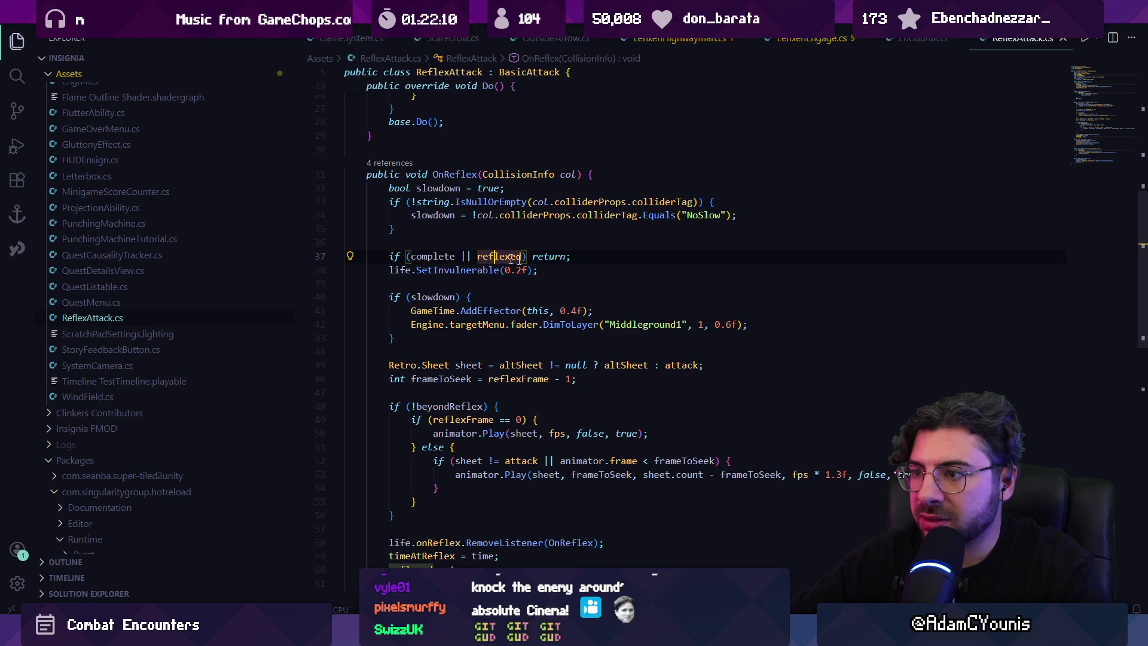
{"action": "left_click", "coordinate": [422, 296]}
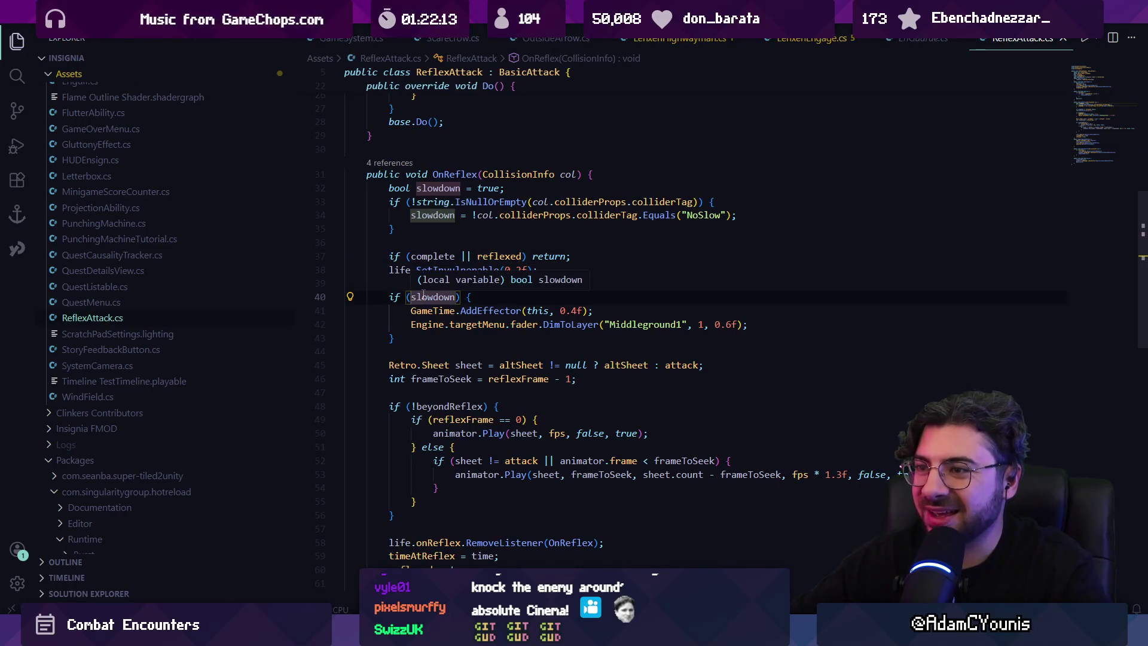
{"action": "left_click", "coordinate": [531, 335]}
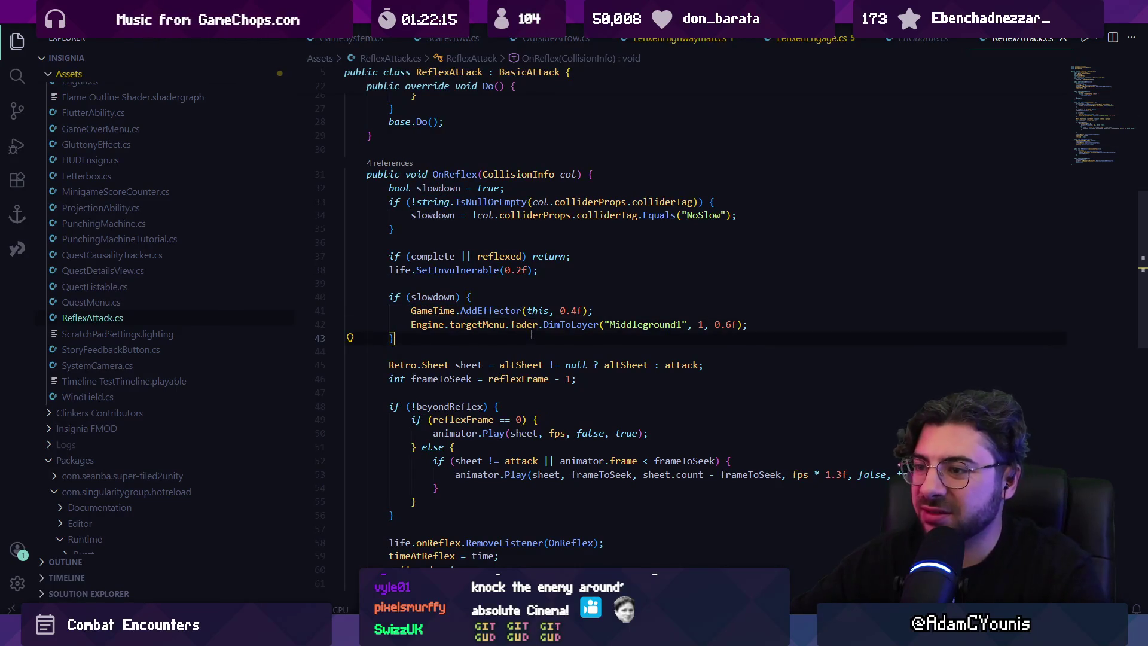
{"action": "mouse_move", "coordinate": [364, 634]}
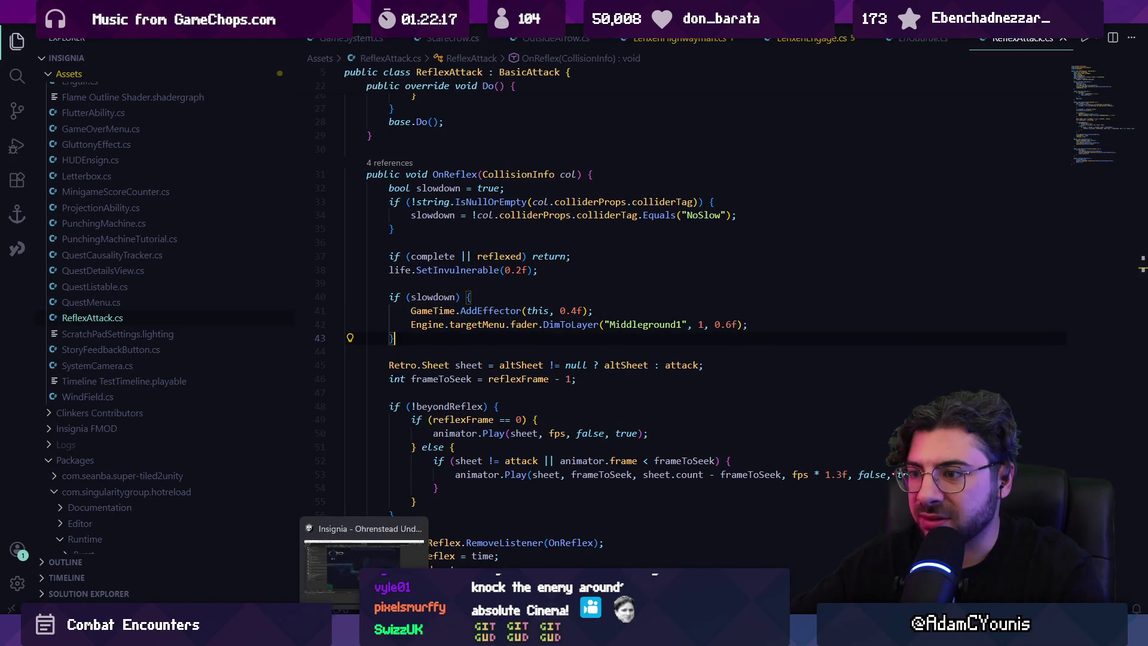
{"action": "left_click", "coordinate": [364, 634]}
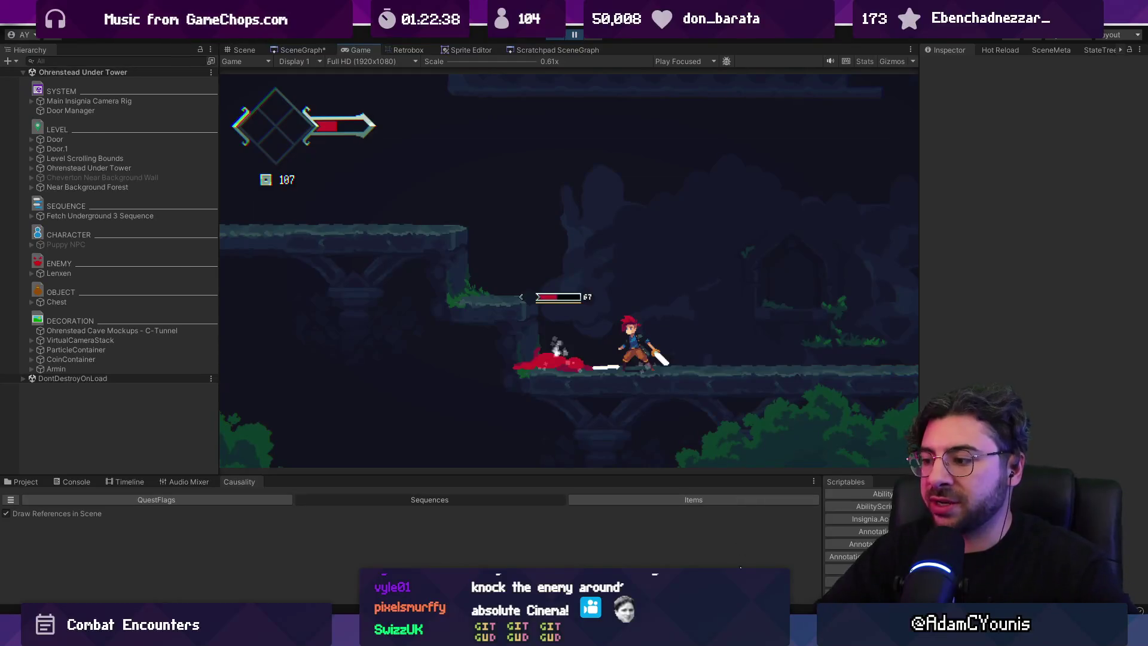
Switch from the paused Unity playtest to a blank Sketchable canvas
{"action": "key", "text": "alt+Tab"}
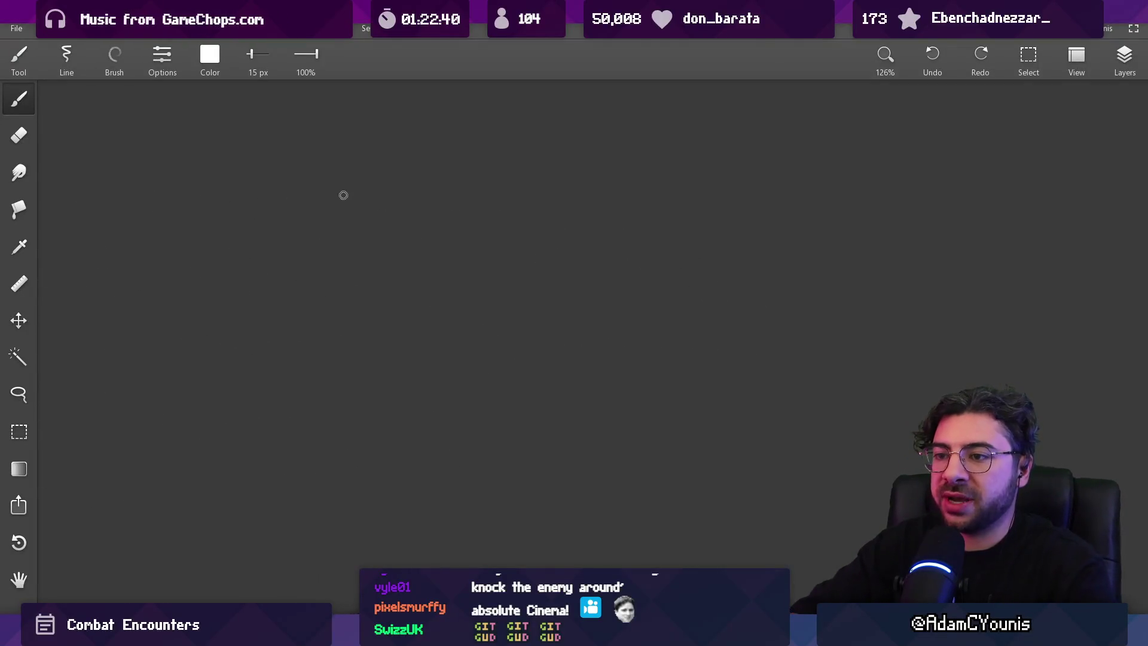
Sketch two opposing swords, one upright and an upside-down one below it
{"action": "mouse_move", "coordinate": [382, 169]}
{"action": "left_mouse_down"}
{"action": "mouse_move", "coordinate": [446, 298]}
{"action": "mouse_move", "coordinate": [421, 262]}
{"action": "mouse_move", "coordinate": [442, 239]}
{"action": "left_mouse_up"}
{"action": "left_click_drag", "start_coordinate": [416, 255], "coordinate": [445, 257]}
{"action": "scroll", "coordinate": [419, 286], "scroll_direction": "down", "scroll_amount": 2}
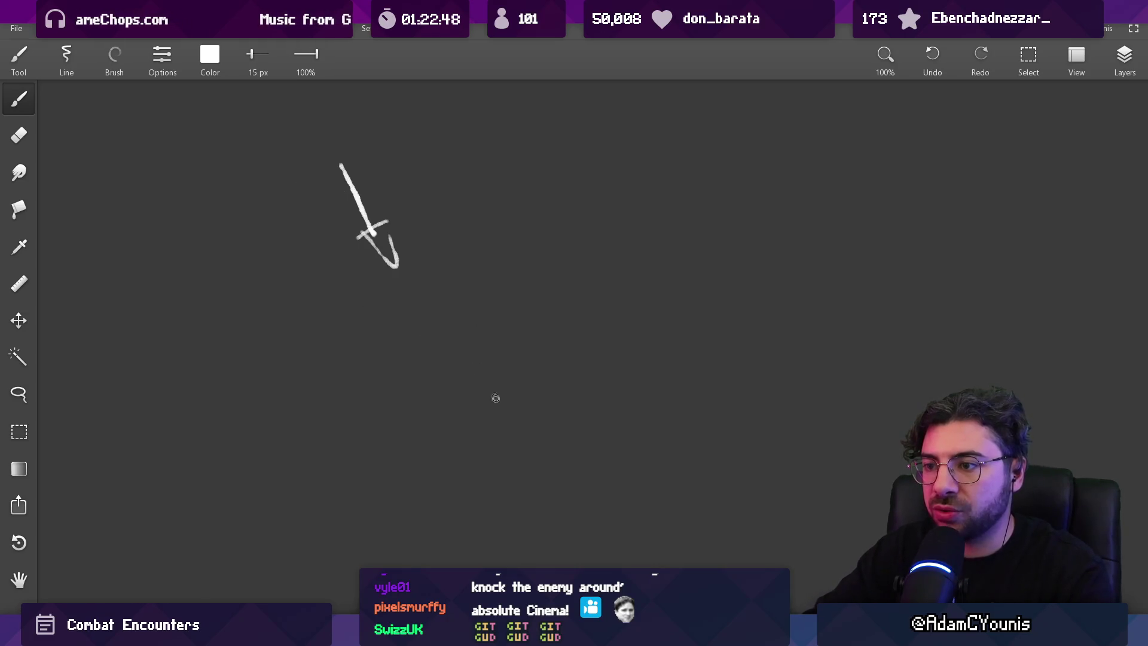
{"action": "left_click_drag", "start_coordinate": [461, 379], "coordinate": [505, 441]}
{"action": "key", "text": "ctrl+z"}
{"action": "left_click_drag", "start_coordinate": [446, 387], "coordinate": [487, 460]}
{"action": "mouse_move", "coordinate": [448, 391]}
{"action": "left_mouse_down"}
{"action": "mouse_move", "coordinate": [431, 382]}
{"action": "mouse_move", "coordinate": [463, 386]}
{"action": "left_mouse_up"}
{"action": "left_click_drag", "start_coordinate": [496, 408], "coordinate": [486, 360]}
Write 0.1 beside the upper sword and 0.3 beside the lower sword
{"action": "scroll", "coordinate": [486, 359], "scroll_direction": "left", "scroll_amount": 5}
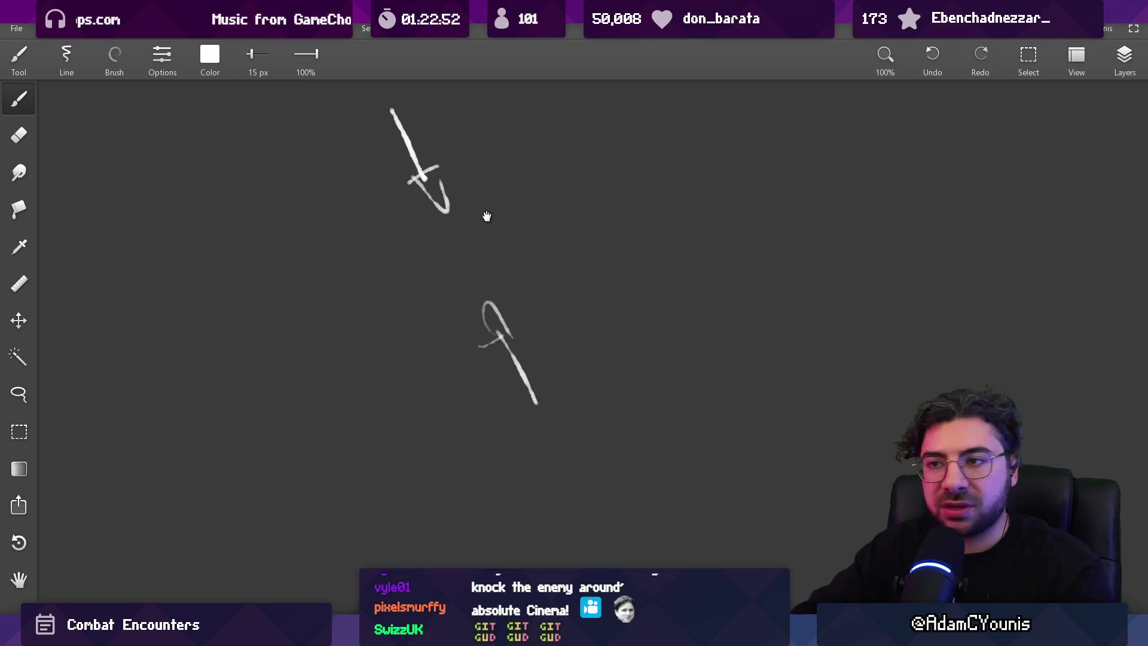
{"action": "scroll", "coordinate": [487, 209], "scroll_direction": "up", "scroll_amount": 3}
{"action": "left_click", "coordinate": [511, 224]}
{"action": "left_click_drag", "start_coordinate": [491, 200], "coordinate": [532, 220]}
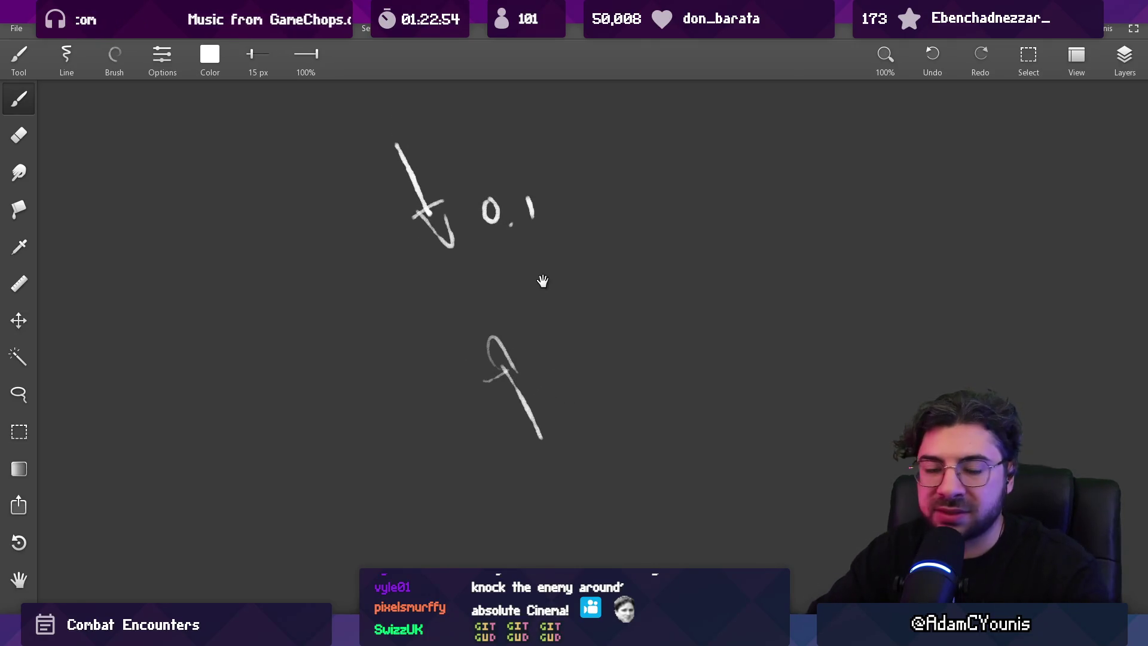
{"action": "scroll", "coordinate": [543, 281], "scroll_direction": "down", "scroll_amount": 2}
{"action": "scroll", "coordinate": [542, 281], "scroll_direction": "right", "scroll_amount": 2}
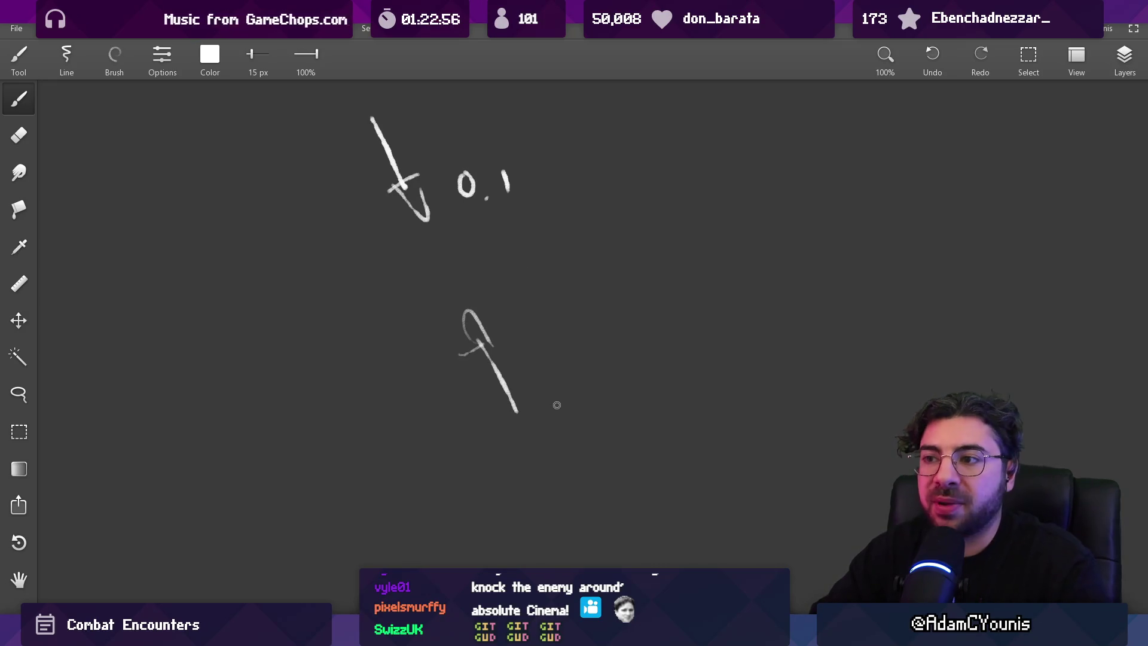
{"action": "left_click_drag", "start_coordinate": [549, 410], "coordinate": [552, 392]}
{"action": "left_click", "coordinate": [578, 407]}
{"action": "left_click_drag", "start_coordinate": [583, 390], "coordinate": [593, 388]}
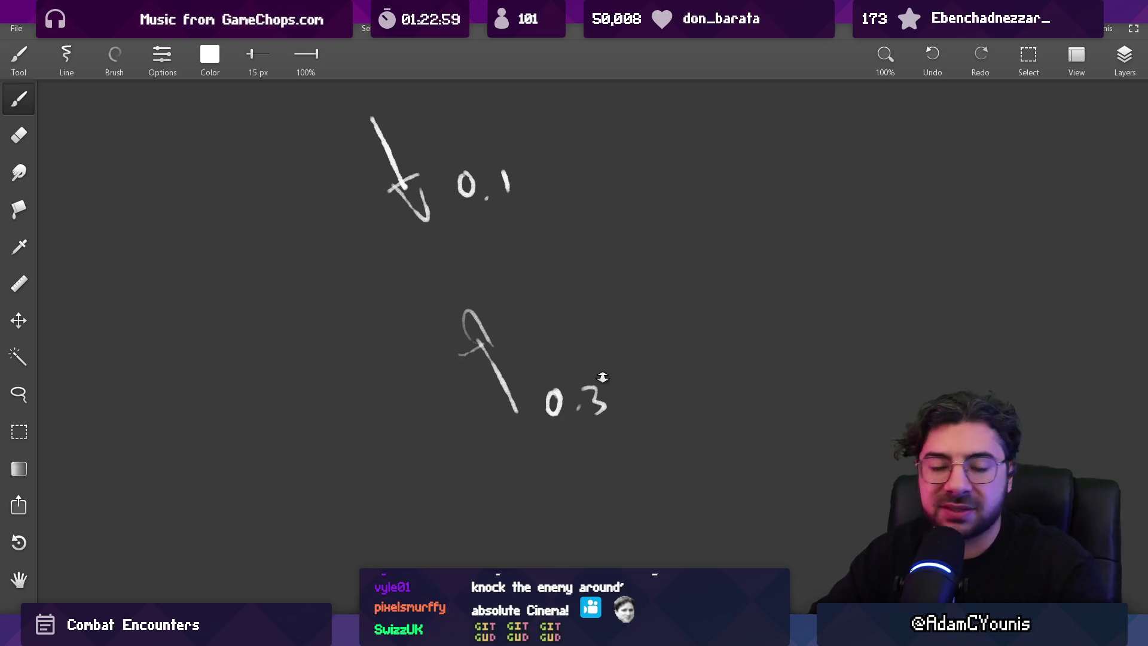
{"action": "scroll", "coordinate": [602, 376], "scroll_direction": "down", "scroll_amount": 2}
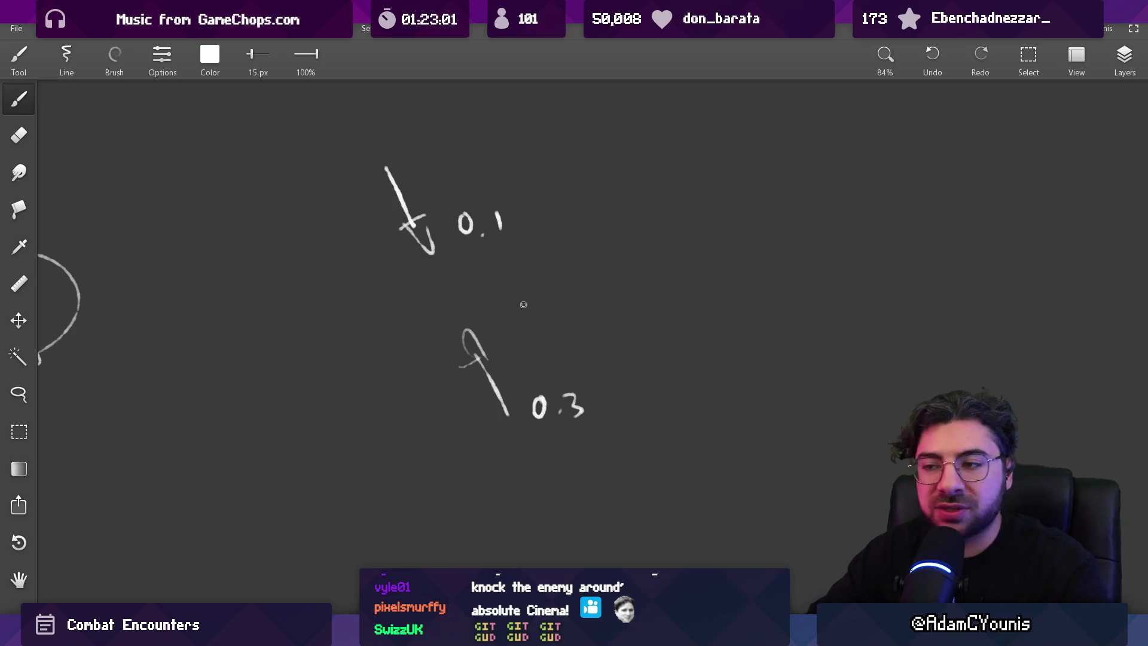
Draw a dividing line under 0.1 and erase the 3 from 0.3
{"action": "mouse_move", "coordinate": [538, 294]}
{"action": "left_mouse_down"}
{"action": "mouse_move", "coordinate": [413, 385]}
{"action": "mouse_move", "coordinate": [454, 312]}
{"action": "left_mouse_up"}
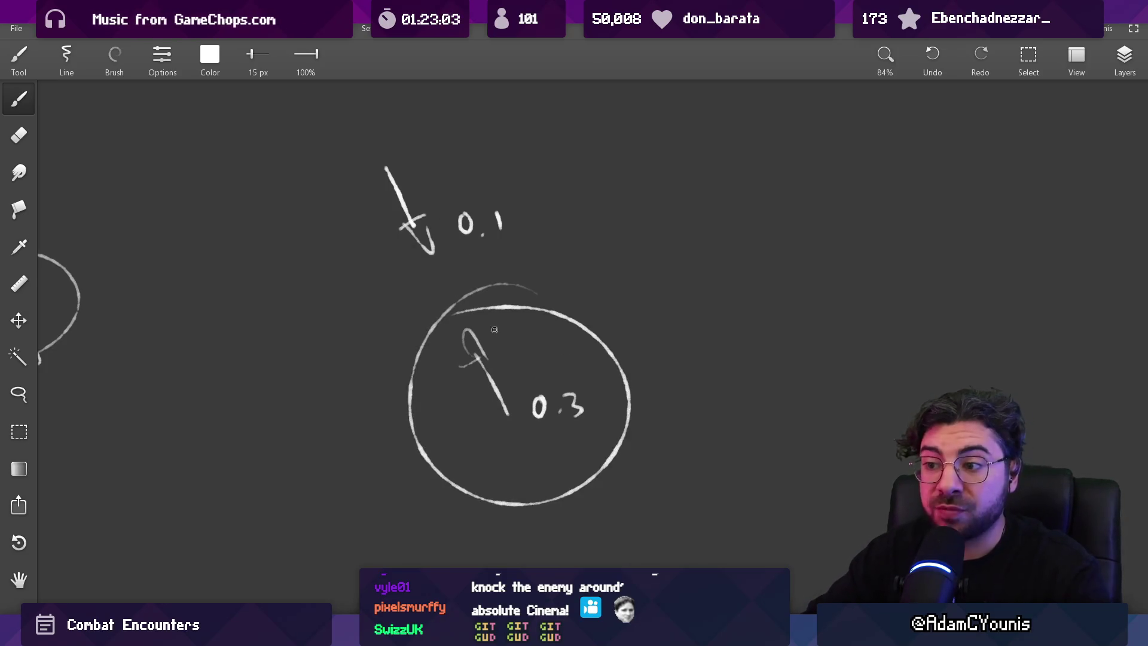
{"action": "key", "text": "ctrl+z"}
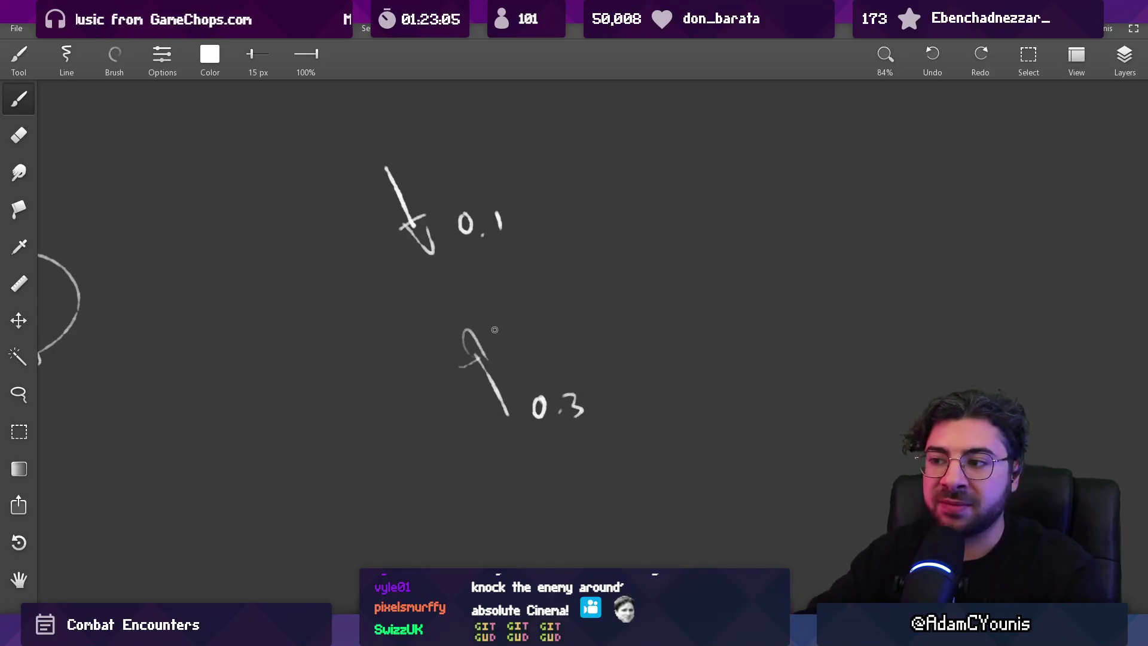
{"action": "left_click_drag", "start_coordinate": [426, 297], "coordinate": [633, 289]}
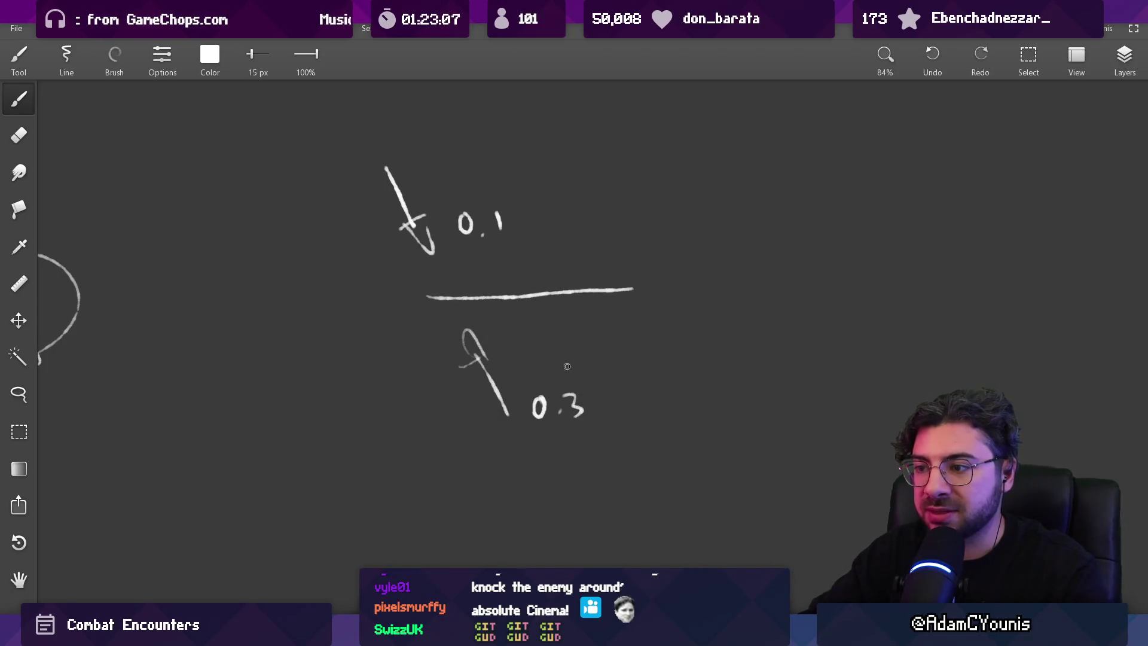
{"action": "key", "text": "e"}
{"action": "mouse_move", "coordinate": [569, 397]}
{"action": "left_mouse_down"}
{"action": "mouse_move", "coordinate": [583, 405]}
{"action": "mouse_move", "coordinate": [572, 417]}
{"action": "left_mouse_up"}
{"action": "key", "text": "b"}
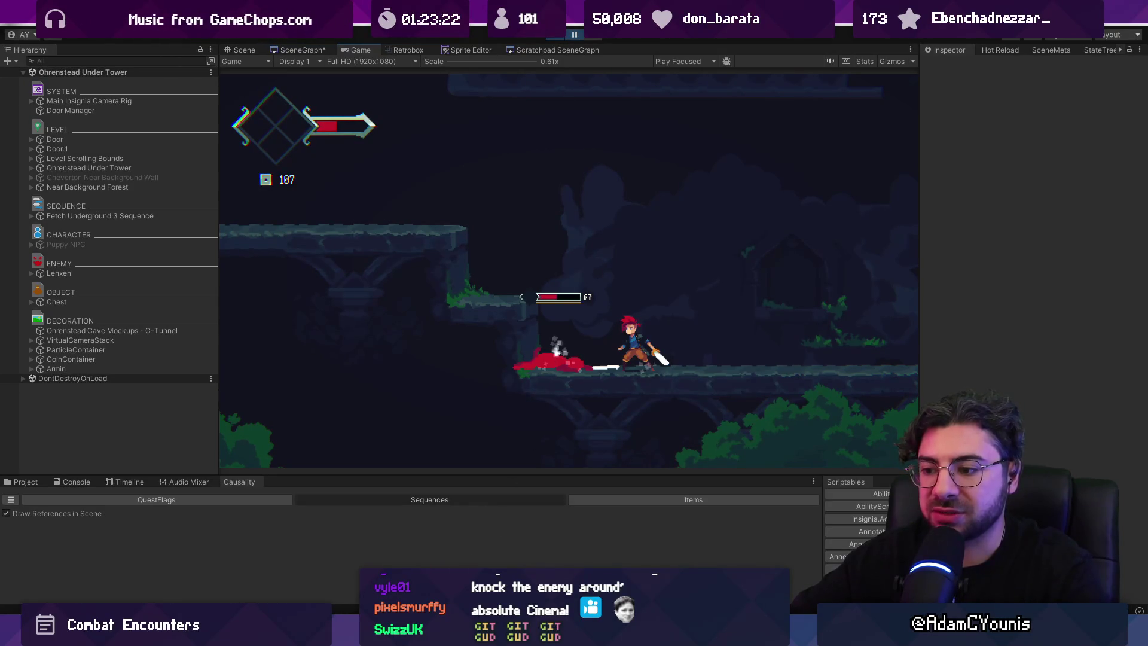
List OnReflex's references in ReflexAttack.cs and jump to the AddListener call on line 17
{"action": "mouse_move", "coordinate": [784, 635]}
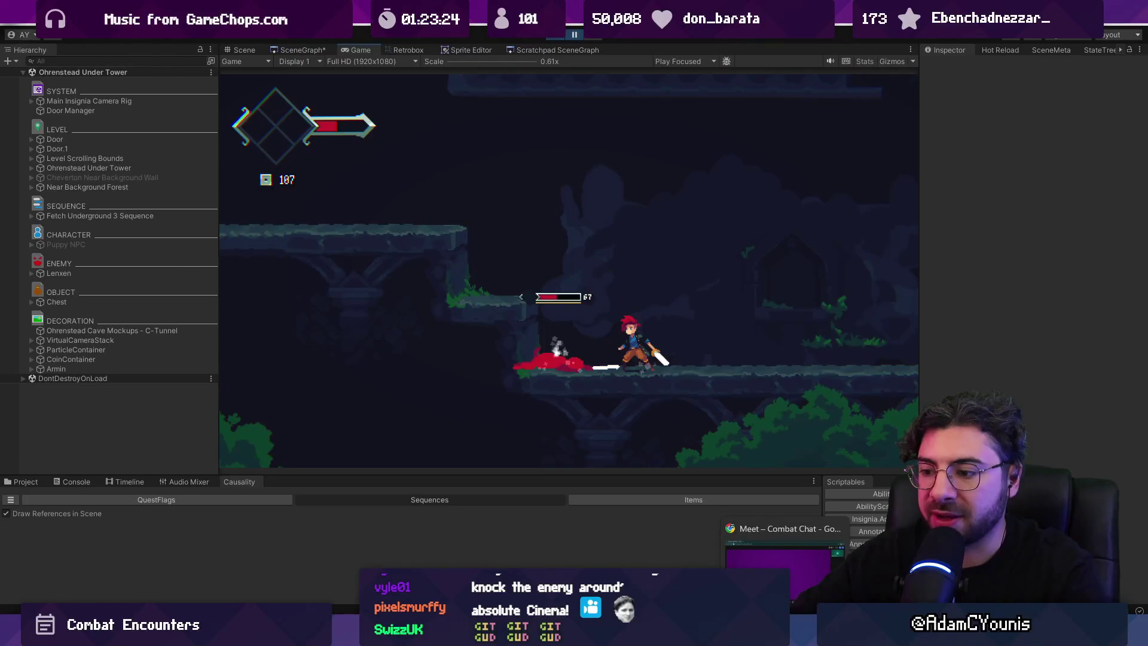
{"action": "key", "text": "alt+Tab"}
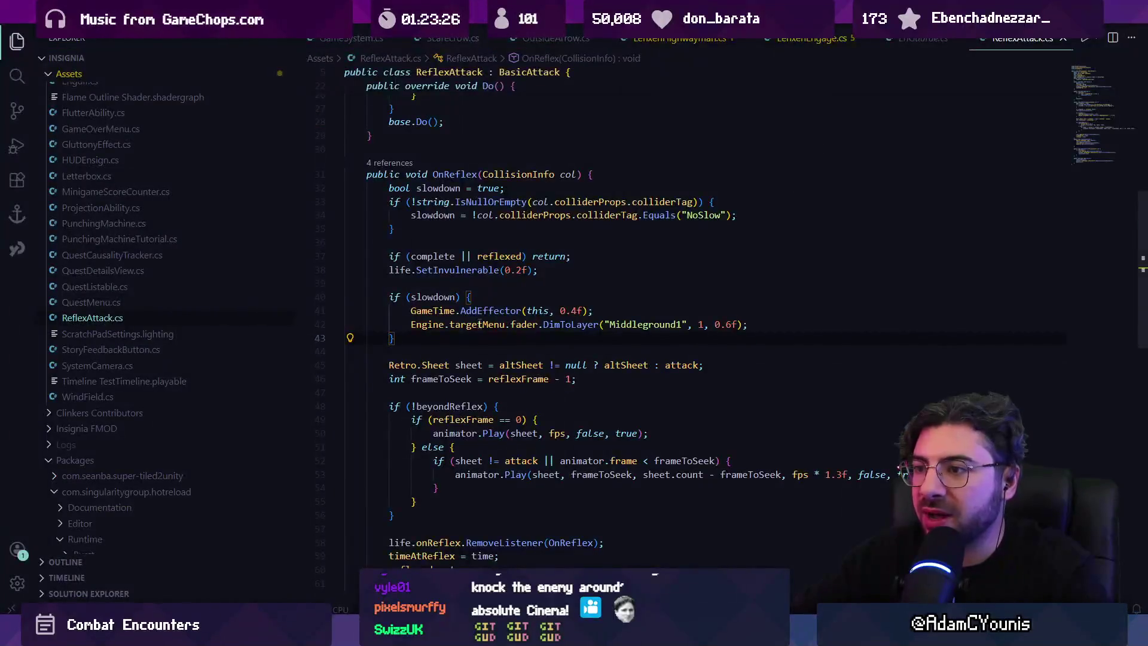
{"action": "left_click", "coordinate": [490, 226]}
{"action": "left_click", "coordinate": [430, 226]}
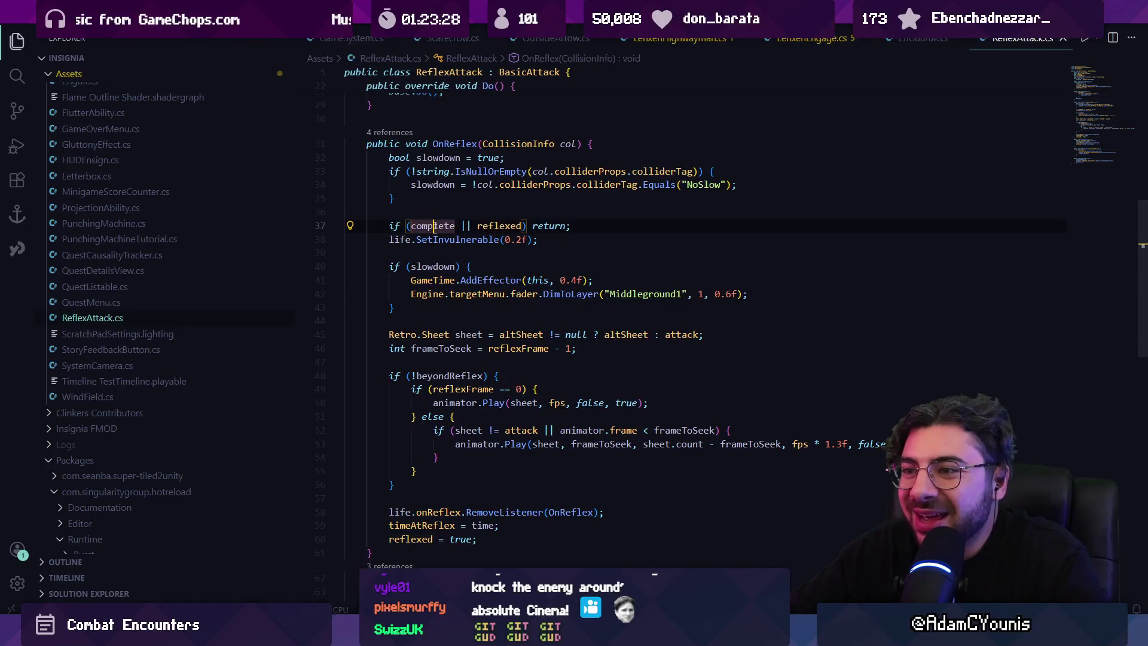
{"action": "left_click", "coordinate": [439, 184]}
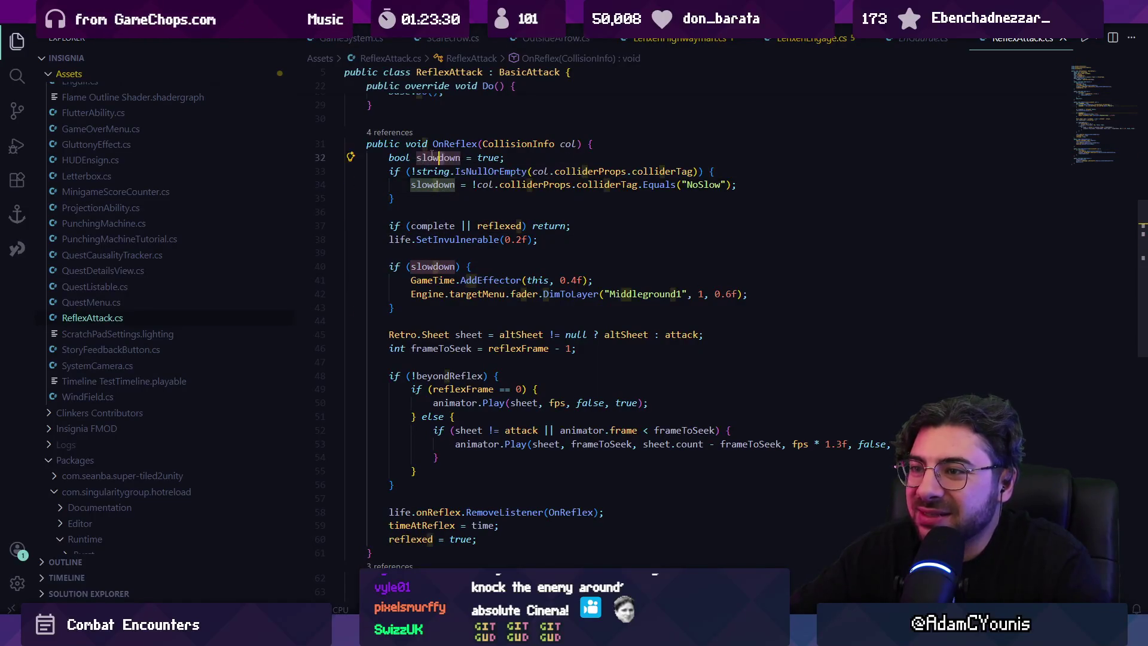
{"action": "scroll", "coordinate": [443, 153], "scroll_direction": "up", "scroll_amount": 4}
{"action": "left_click", "coordinate": [454, 296]}
{"action": "left_click", "coordinate": [394, 283]}
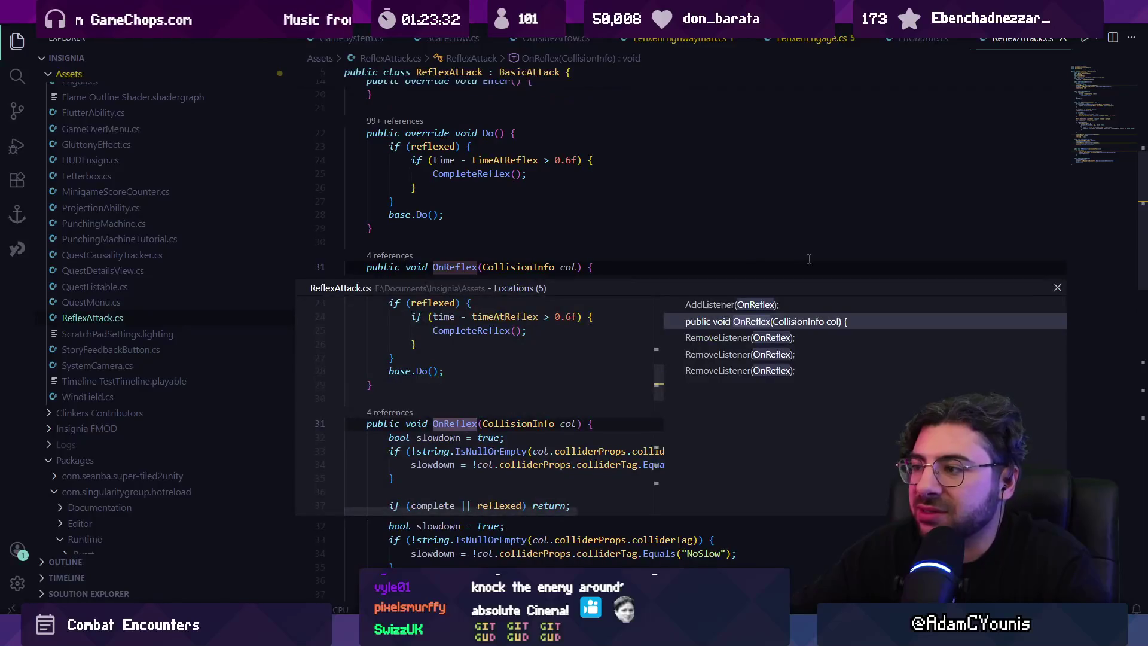
{"action": "left_click", "coordinate": [757, 305]}
{"action": "double_click", "coordinate": [533, 412]}
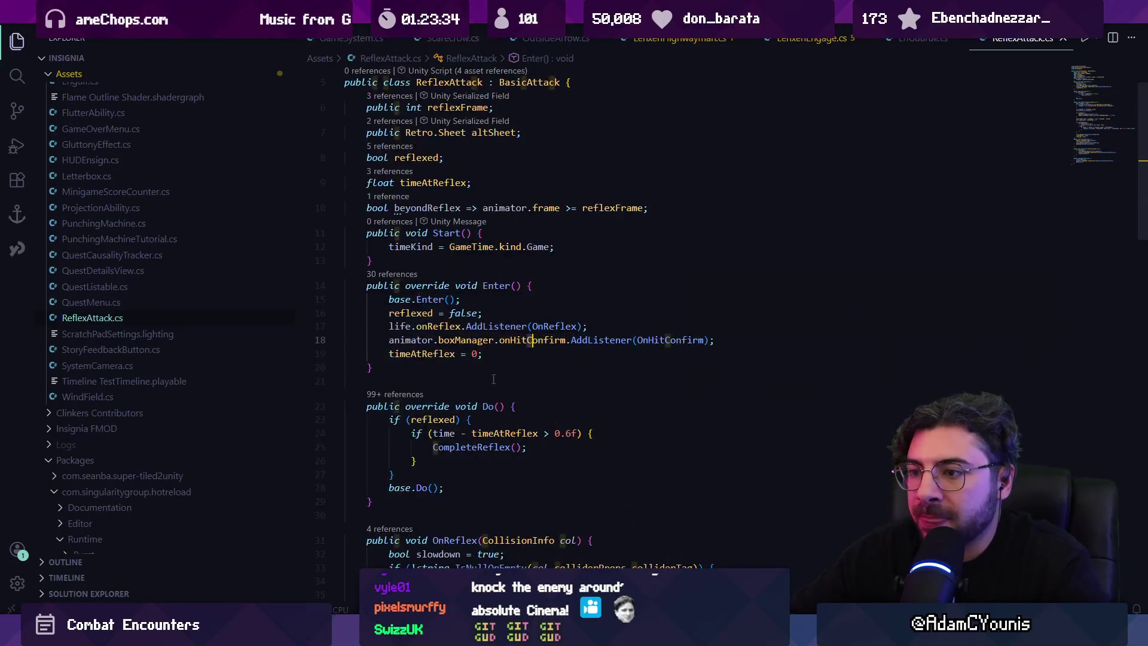
{"action": "left_click", "coordinate": [513, 326]}
Open CollisionInfo.cs and search it for 'result'
{"action": "key", "text": "ctrl+p"}
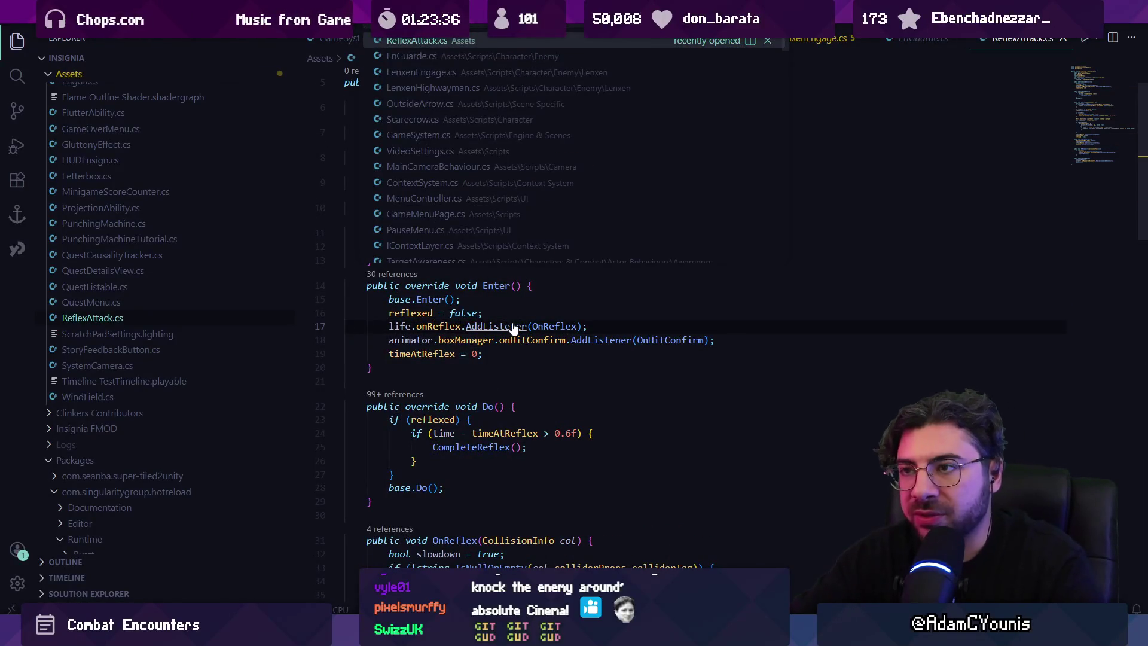
{"action": "type", "text": "coll"}
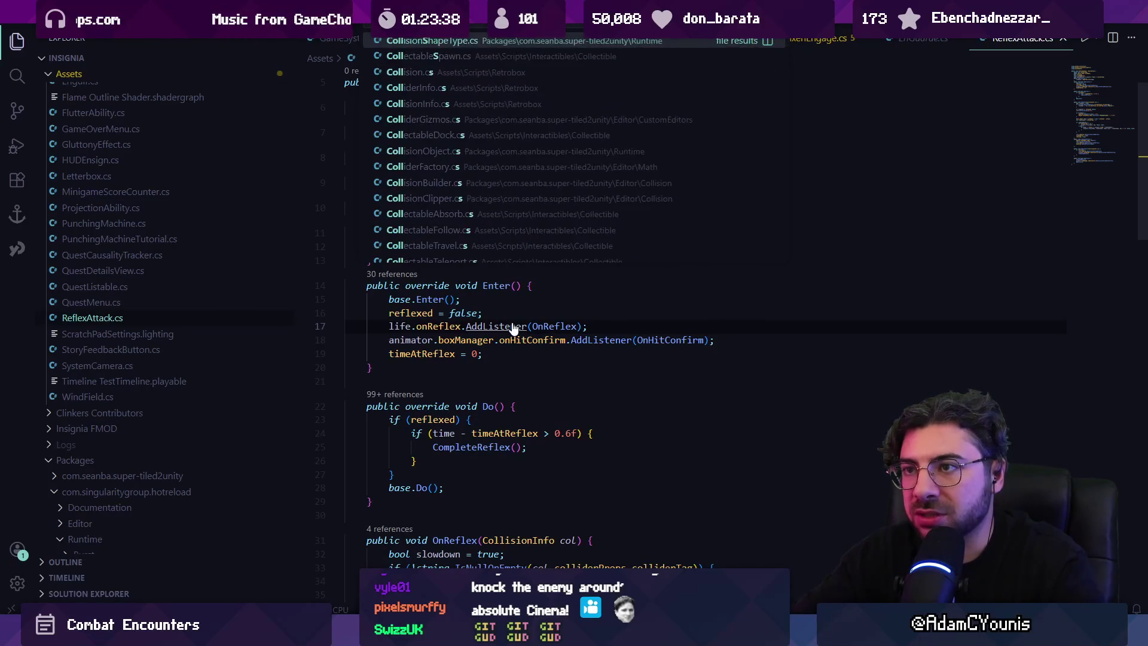
{"action": "type", "text": "isionin"}
{"action": "key", "text": "Return"}
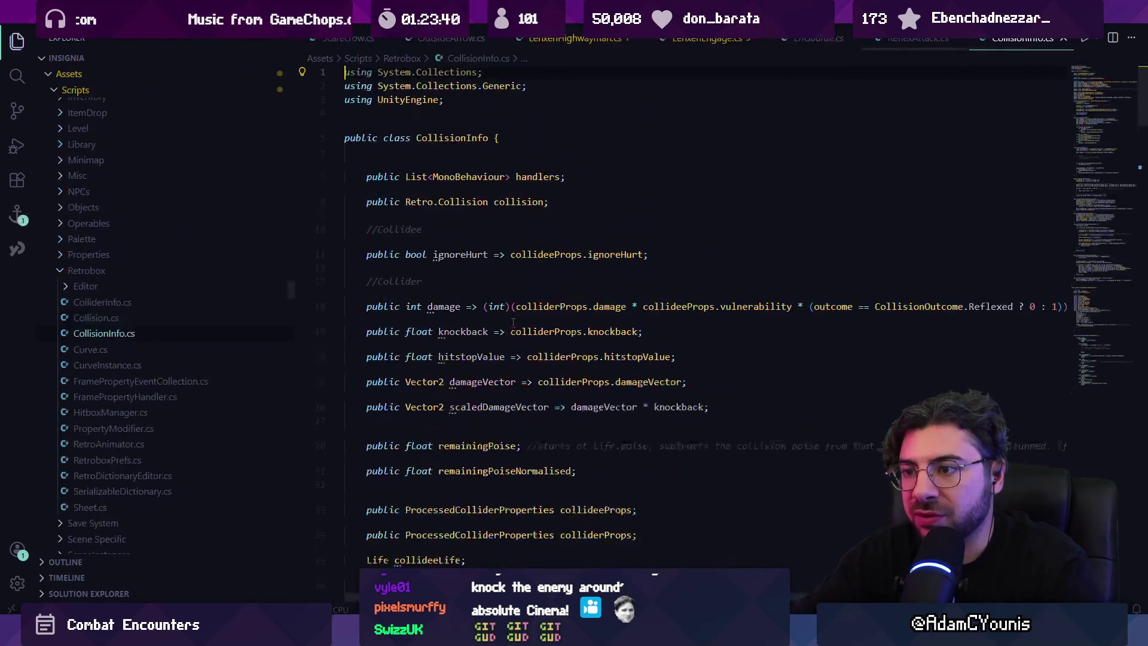
{"action": "key", "text": "ctrl+f"}
{"action": "type", "text": "o"}
{"action": "key", "text": "BackSpace"}
{"action": "type", "text": "rets"}
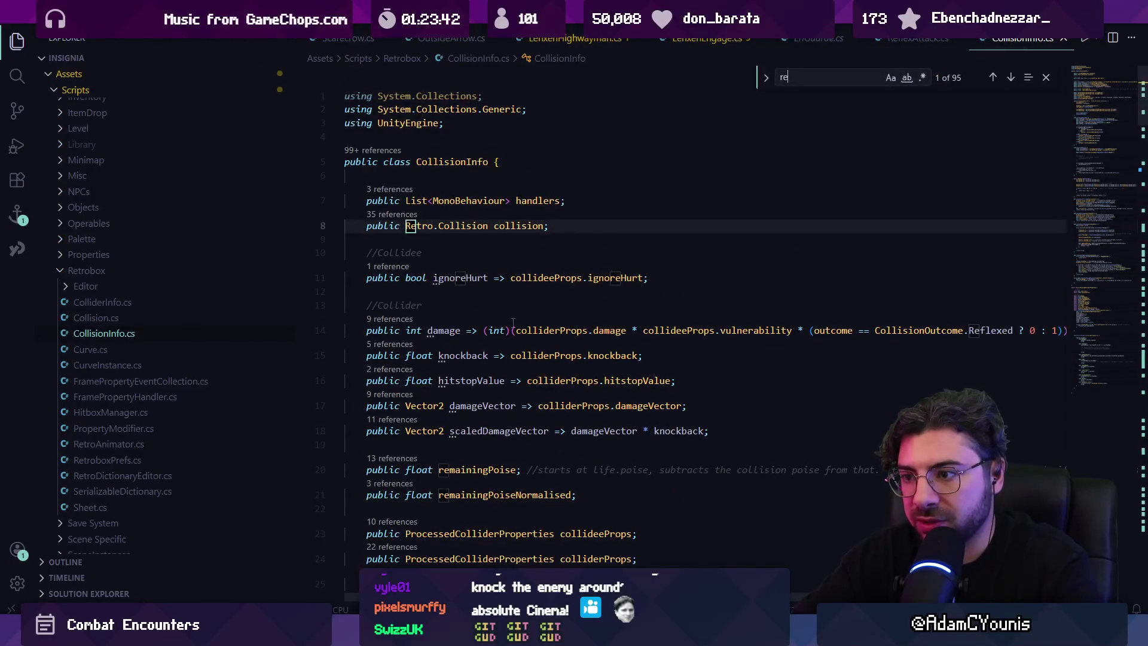
{"action": "key", "text": "BackSpace"}
{"action": "key", "text": "BackSpace"}
{"action": "type", "text": "sult"}
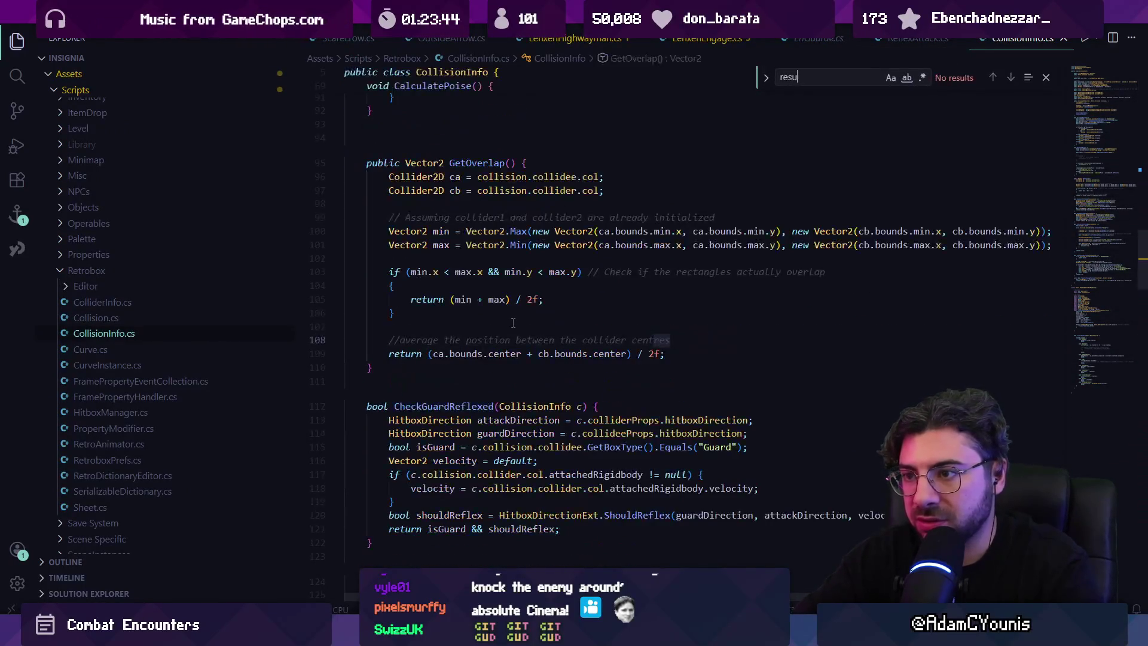
{"action": "key", "text": "Escape"}
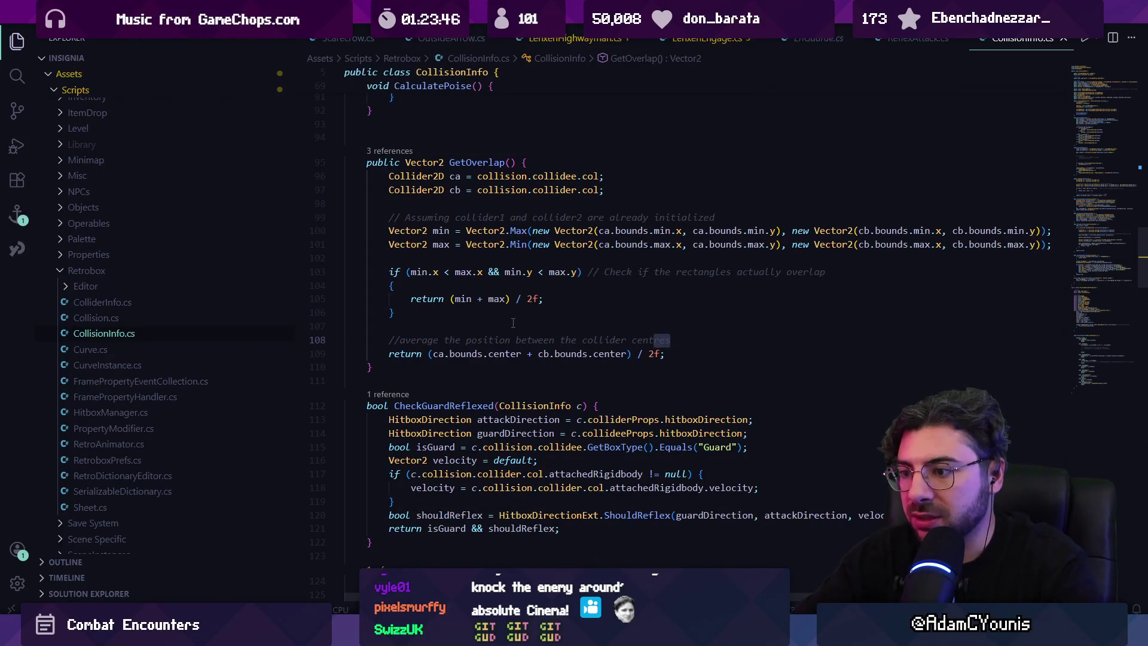
Scroll to CheckGuardReflexed and point at its velocity line
{"action": "scroll", "coordinate": [513, 323], "scroll_direction": "down", "scroll_amount": 3}
{"action": "left_click", "coordinate": [438, 290]}
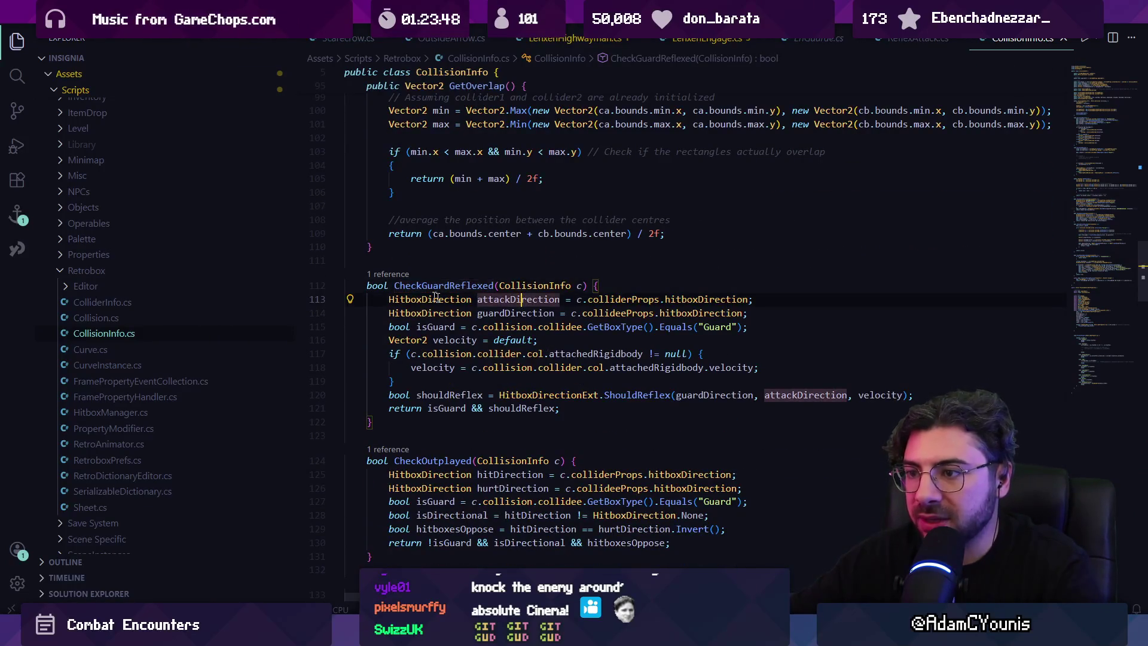
{"action": "left_click", "coordinate": [637, 353]}
{"action": "left_click", "coordinate": [638, 340]}
Resume the playtest at 1x scale, pausing repeatedly to freeze attack moments in the duel
{"action": "key", "text": "alt+Tab"}
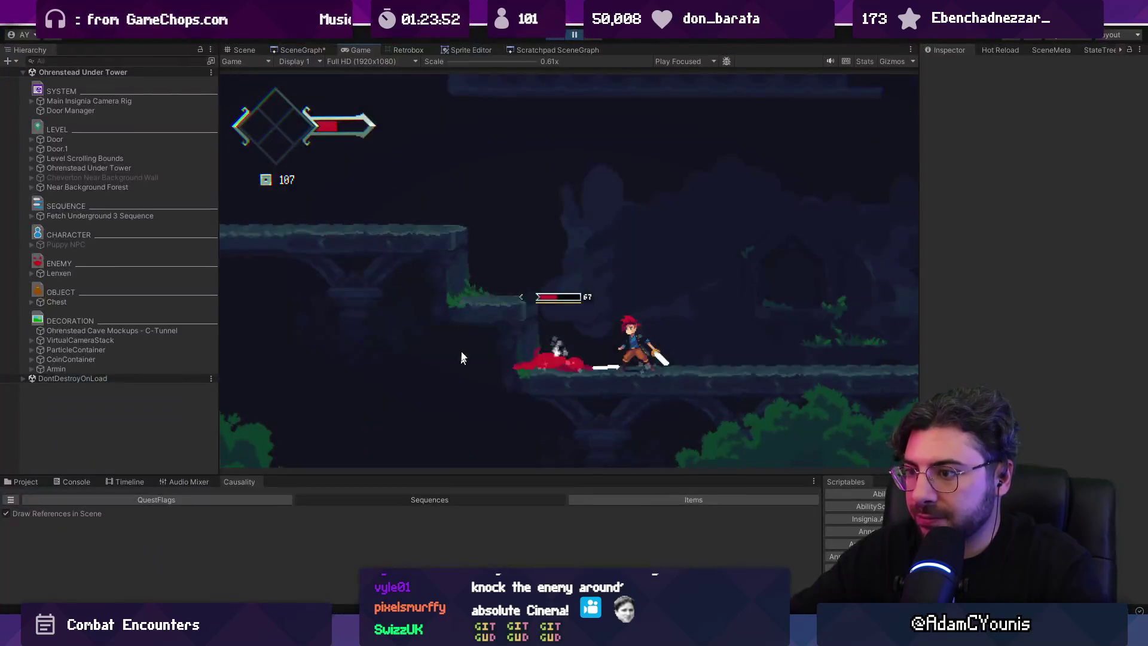
{"action": "left_click", "coordinate": [575, 34]}
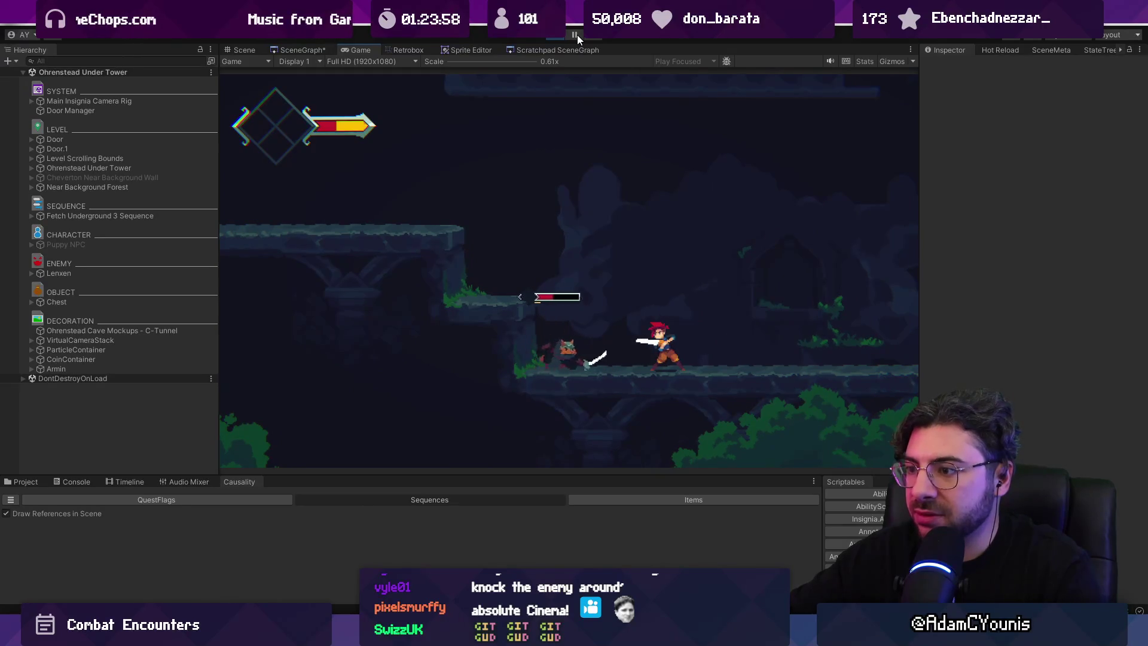
{"action": "scroll", "coordinate": [672, 367], "scroll_direction": "up", "scroll_amount": 3}
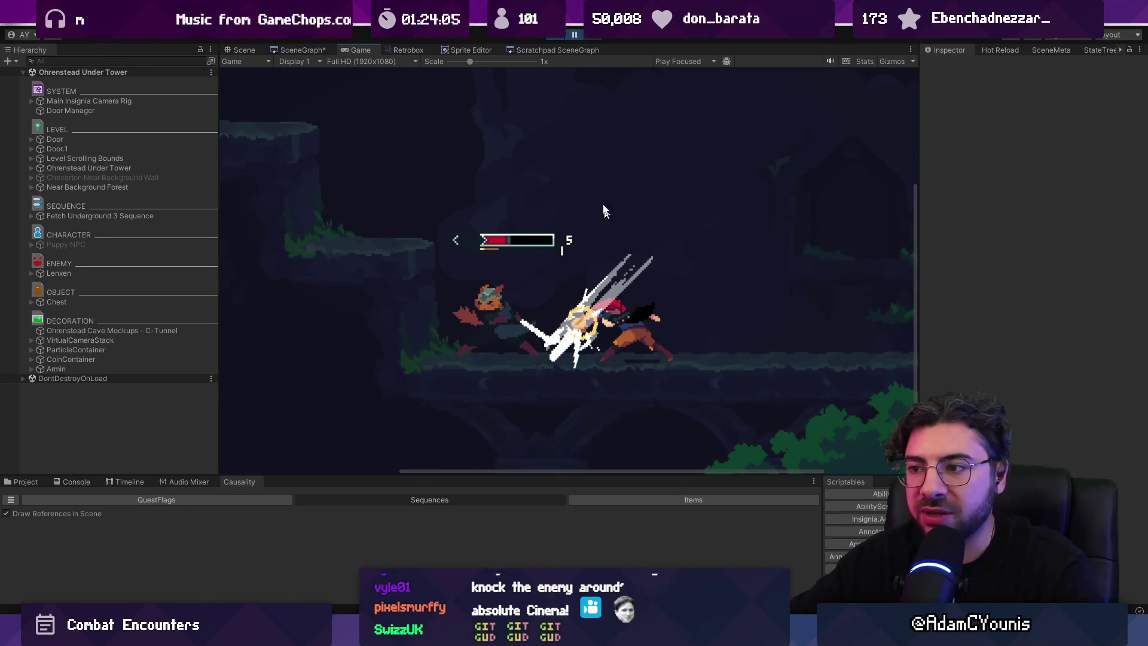
{"action": "left_click", "coordinate": [573, 38]}
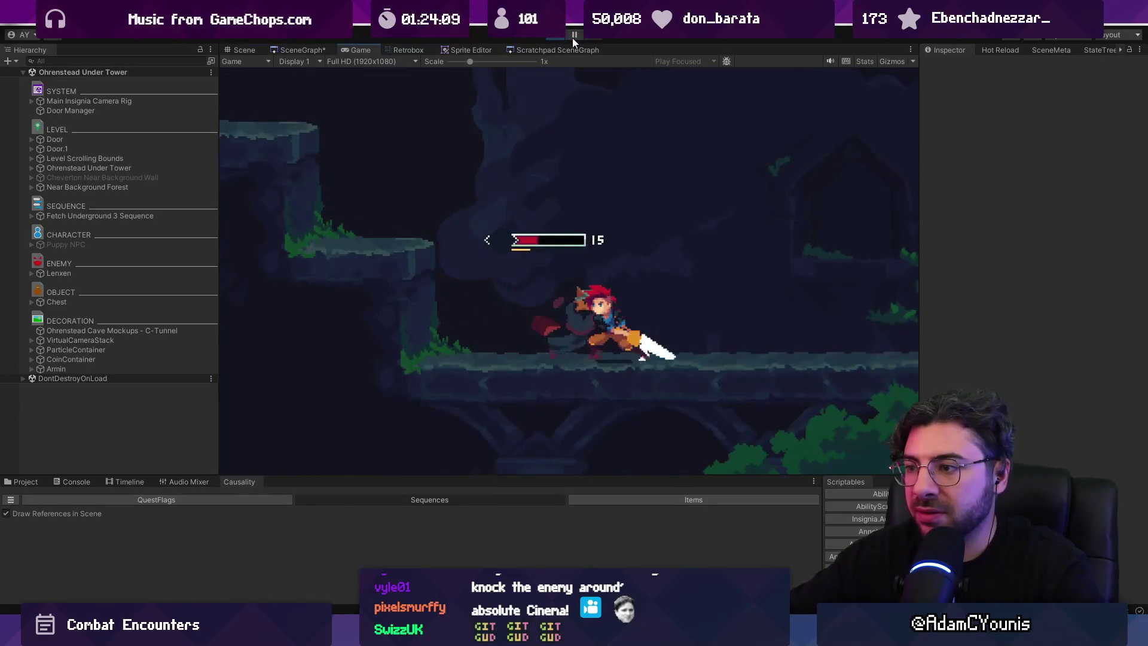
{"action": "left_click", "coordinate": [572, 38]}
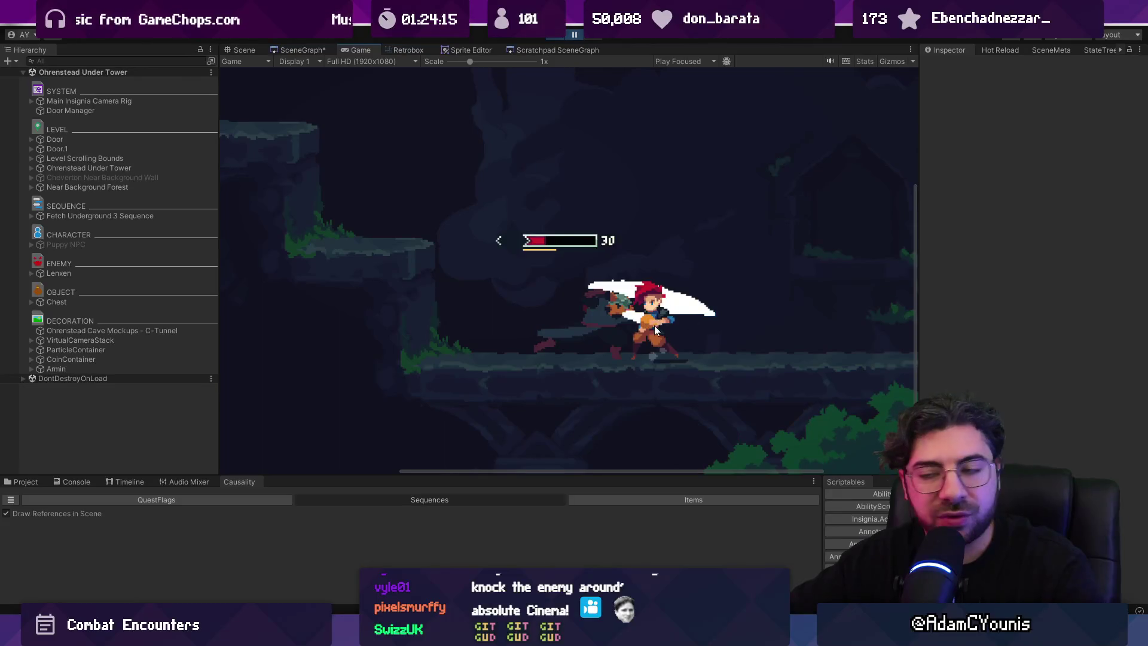
{"action": "left_click", "coordinate": [572, 37]}
{"action": "left_click", "coordinate": [572, 37]}
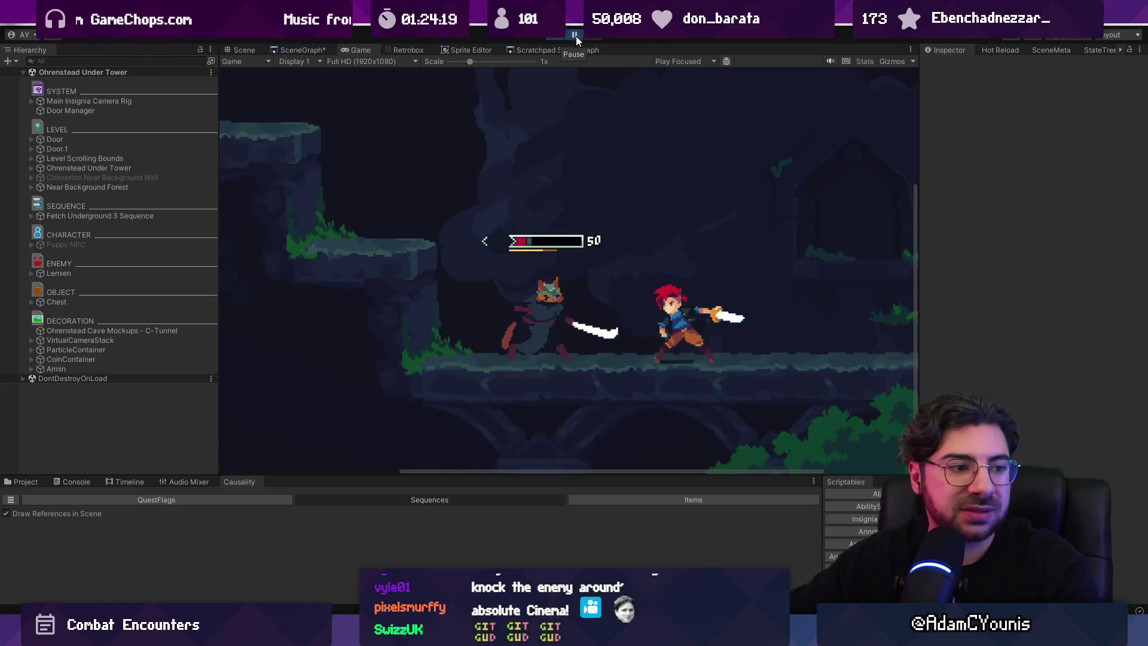
{"action": "left_click", "coordinate": [576, 34]}
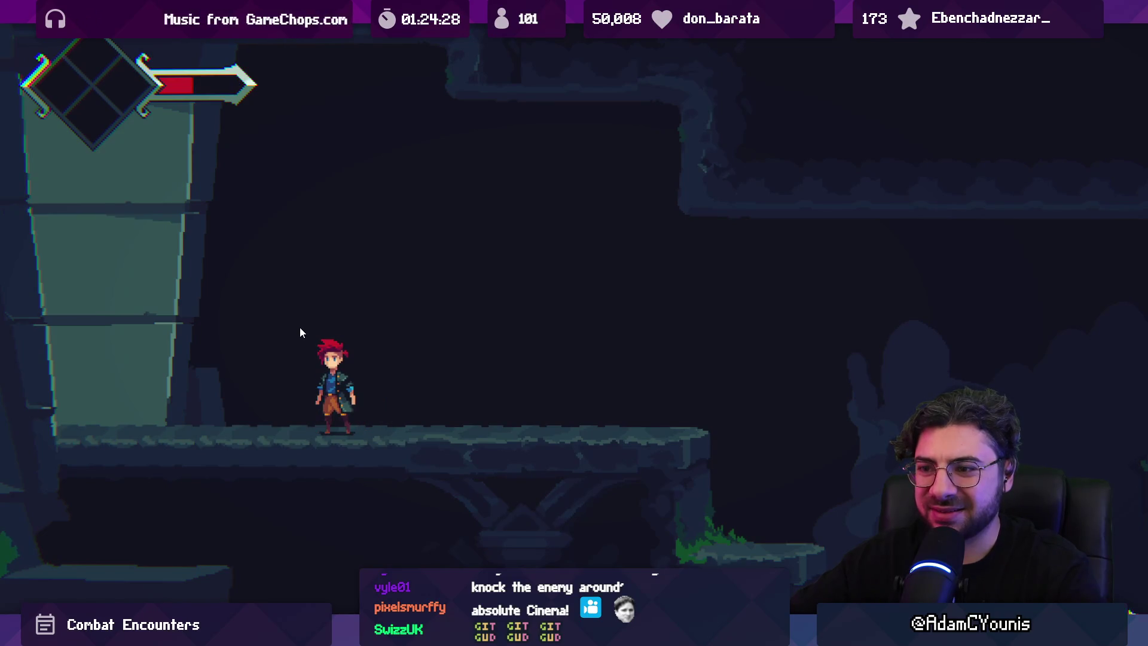
Slash twice with X to defeat Lenxen, then restore the editor layout with Shift+Space
{"action": "key", "text": "x"}
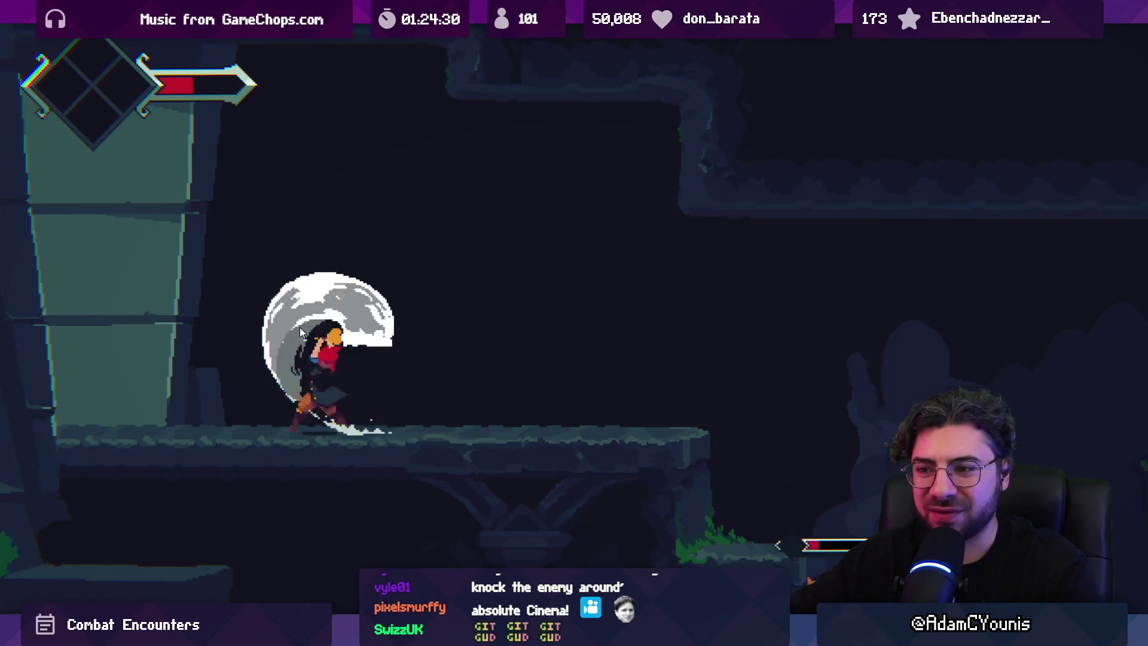
{"action": "key", "text": "x"}
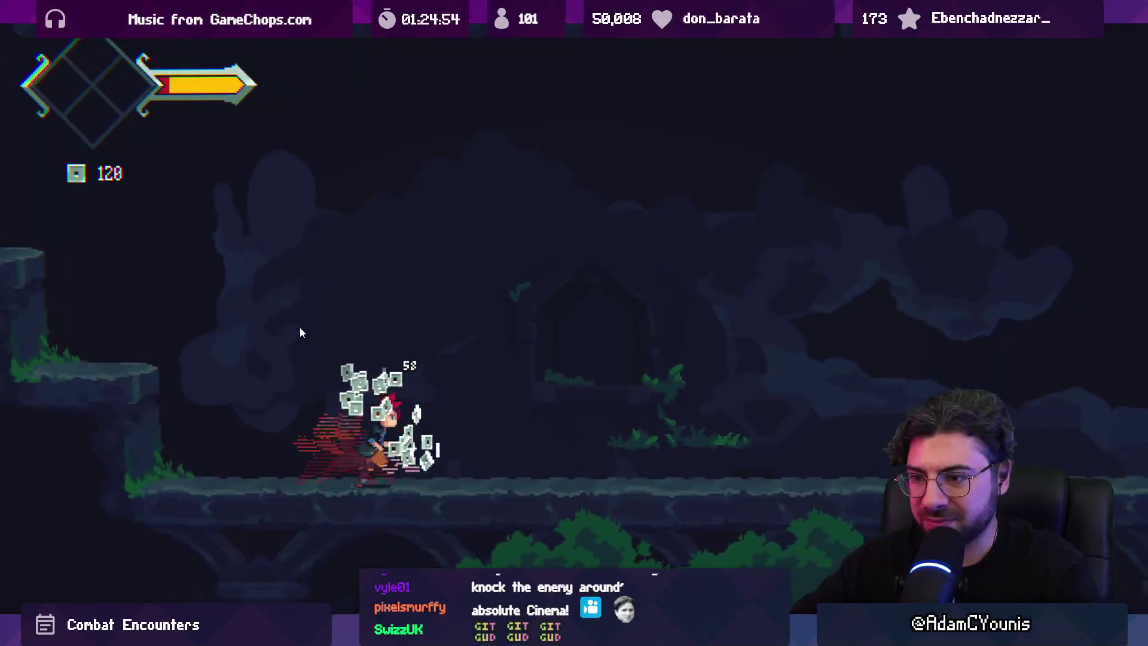
{"action": "key", "text": "shift+space"}
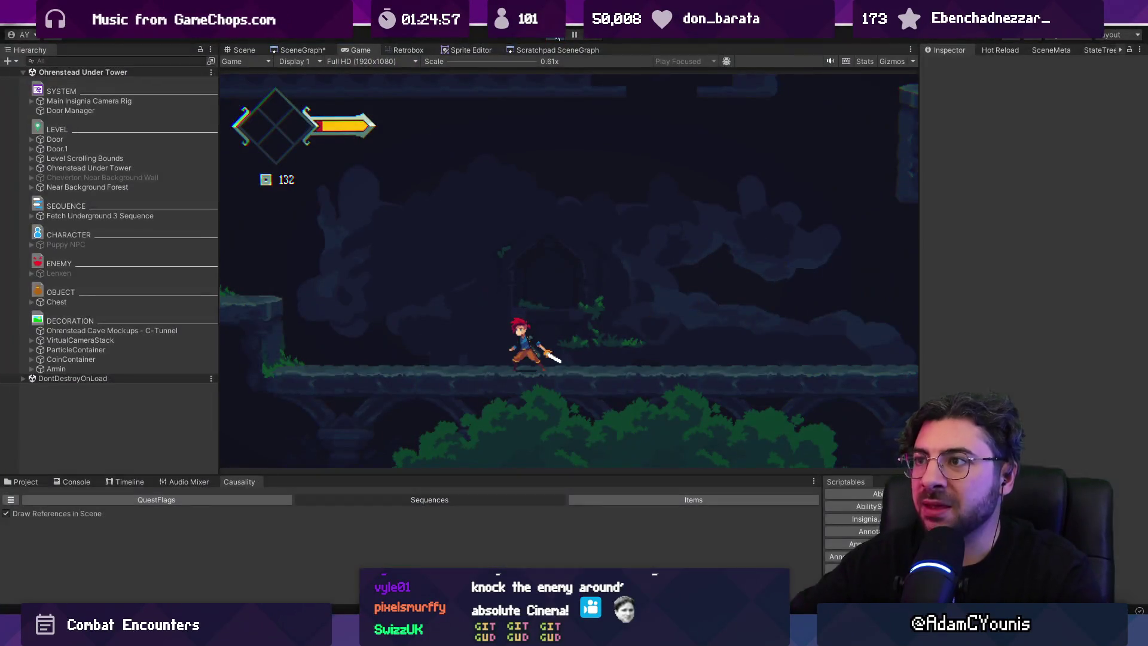
Exit Play mode using the toolbar Play button
{"action": "left_click", "coordinate": [557, 36]}
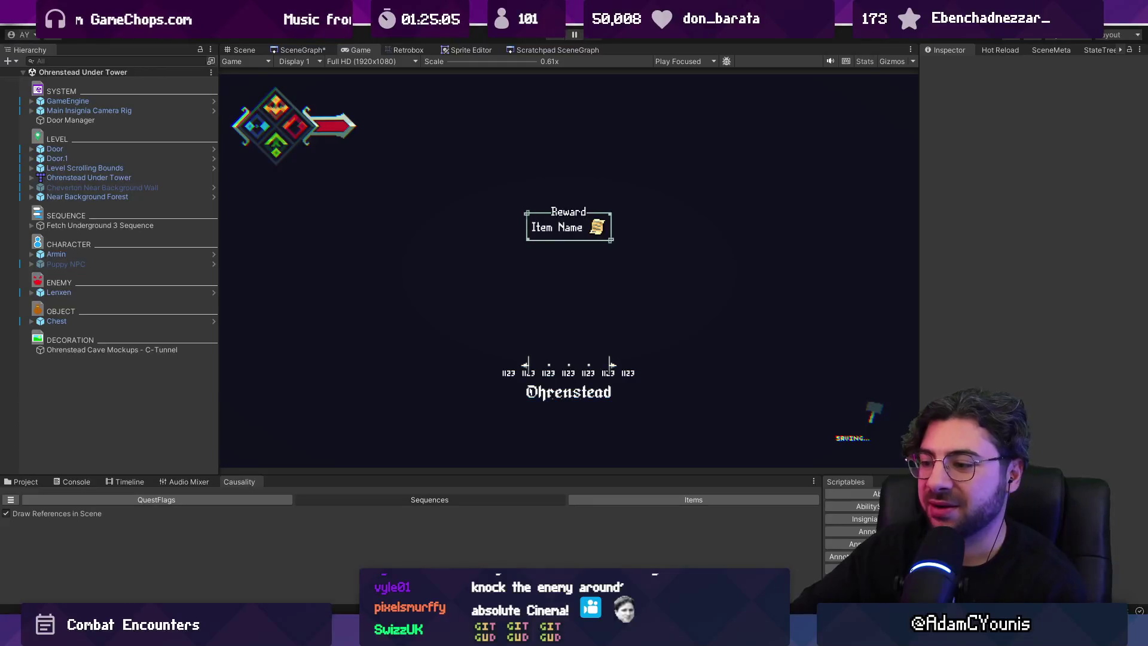
Open the SceneGraph tab and zoom and pan across the connected room nodes
{"action": "mouse_move", "coordinate": [522, 635]}
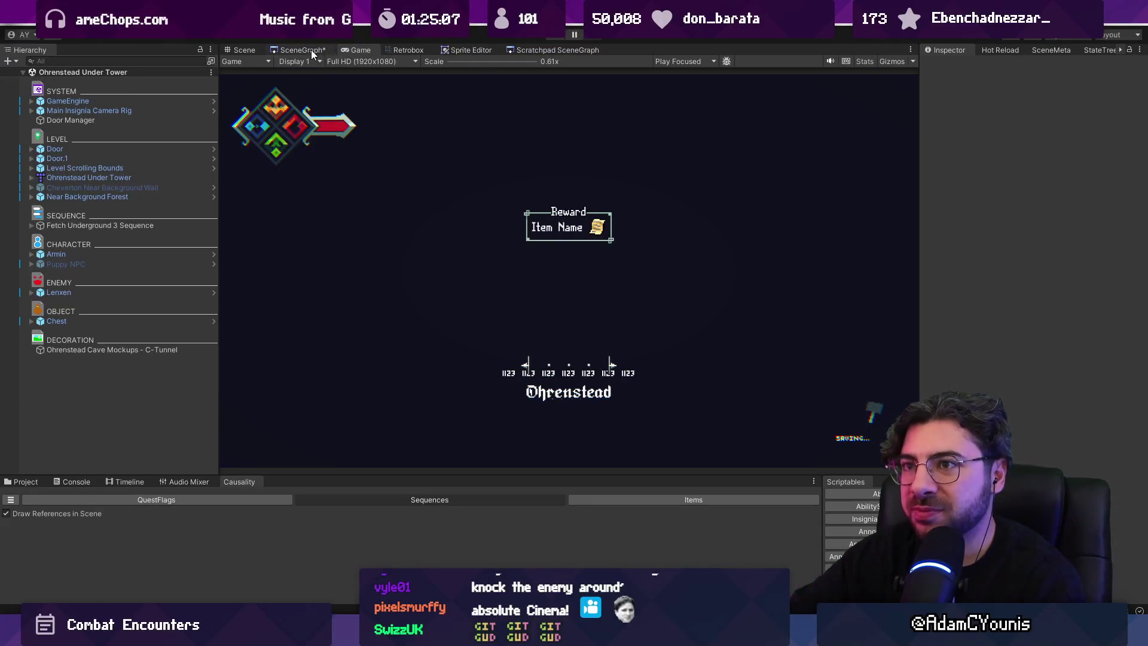
{"action": "left_click", "coordinate": [311, 50]}
{"action": "scroll", "coordinate": [593, 241], "scroll_direction": "down", "scroll_amount": 3}
{"action": "scroll", "coordinate": [512, 292], "scroll_direction": "up", "scroll_amount": 5}
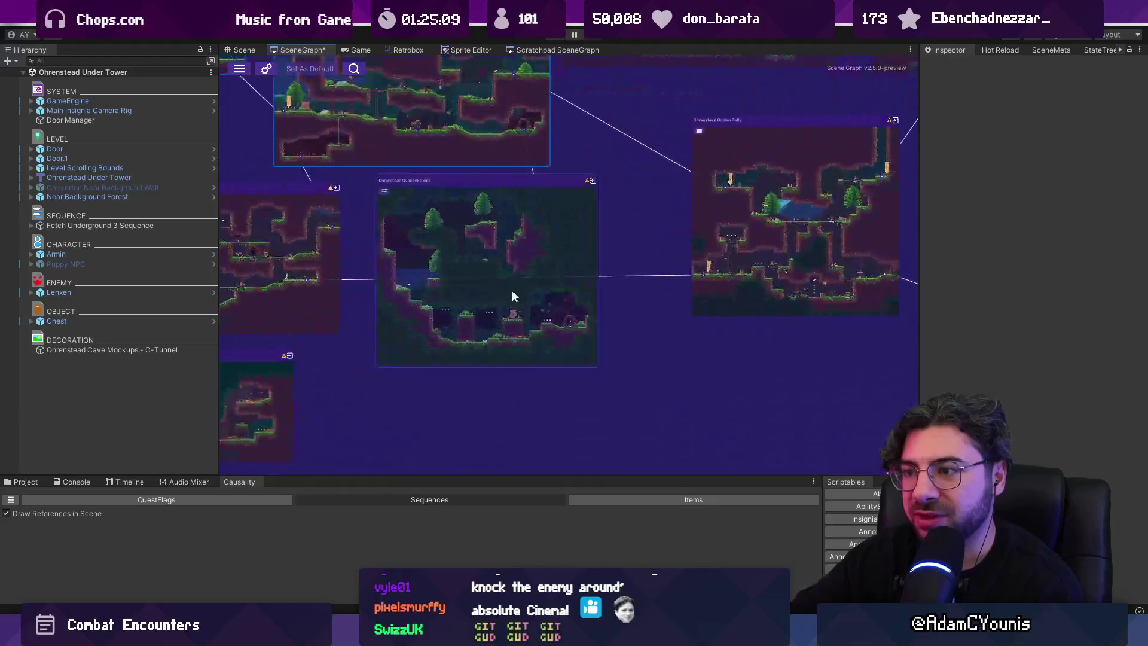
{"action": "scroll", "coordinate": [737, 305], "scroll_direction": "down", "scroll_amount": 3}
{"action": "scroll", "coordinate": [737, 305], "scroll_direction": "up", "scroll_amount": 3}
{"action": "scroll", "coordinate": [698, 308], "scroll_direction": "down", "scroll_amount": 4}
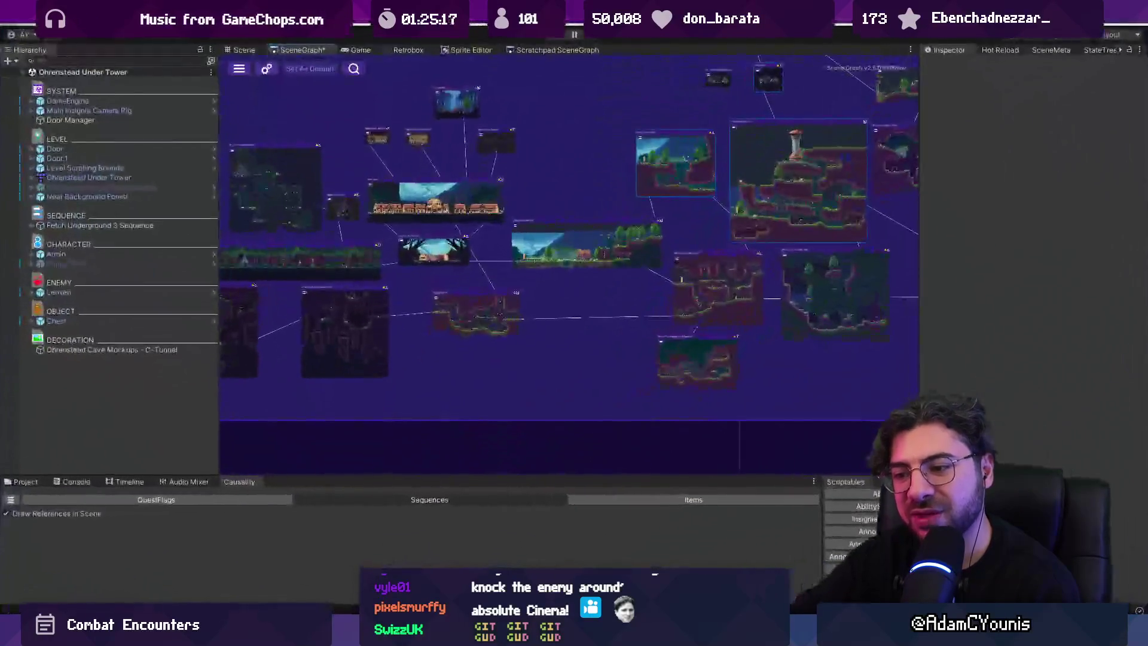
{"action": "scroll", "coordinate": [499, 282], "scroll_direction": "down", "scroll_amount": 3}
{"action": "scroll", "coordinate": [711, 274], "scroll_direction": "up", "scroll_amount": 4}
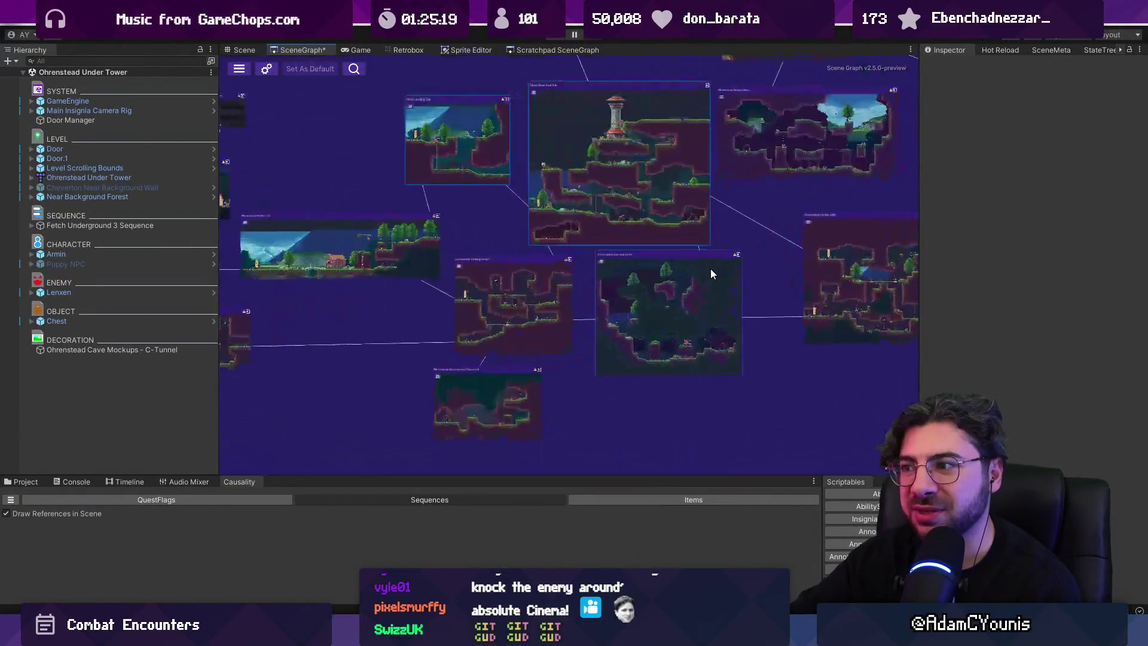
{"action": "mouse_move", "coordinate": [748, 321]}
{"action": "left_mouse_down"}
{"action": "mouse_move", "coordinate": [579, 297]}
{"action": "mouse_move", "coordinate": [602, 296]}
{"action": "left_mouse_up"}
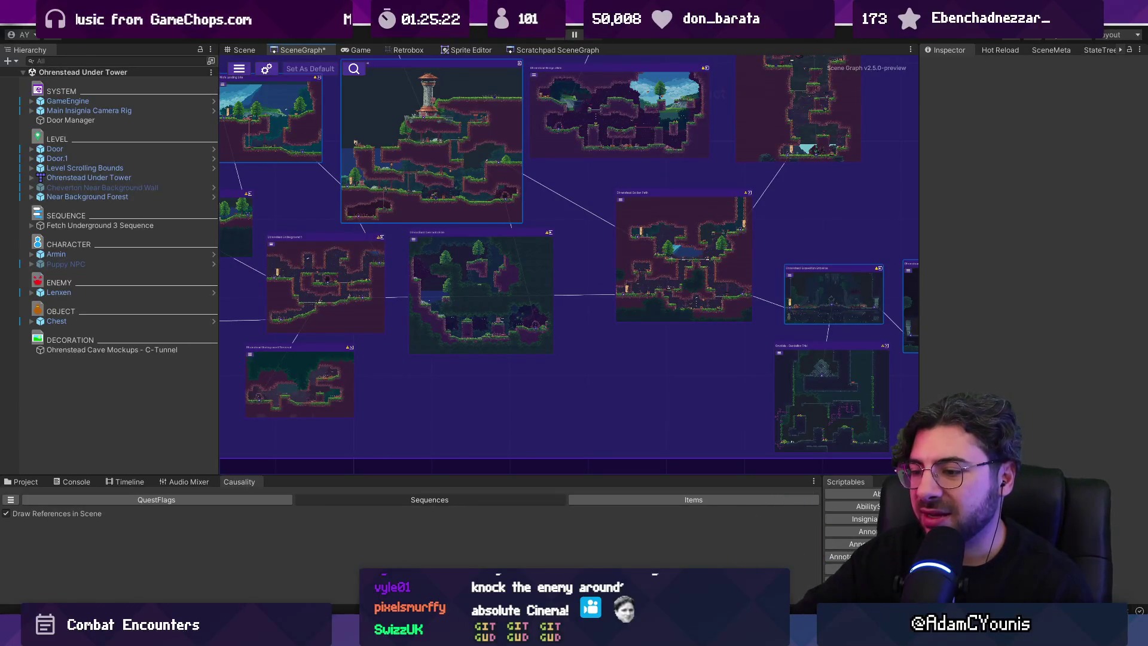
{"action": "key", "text": "alt+Tab"}
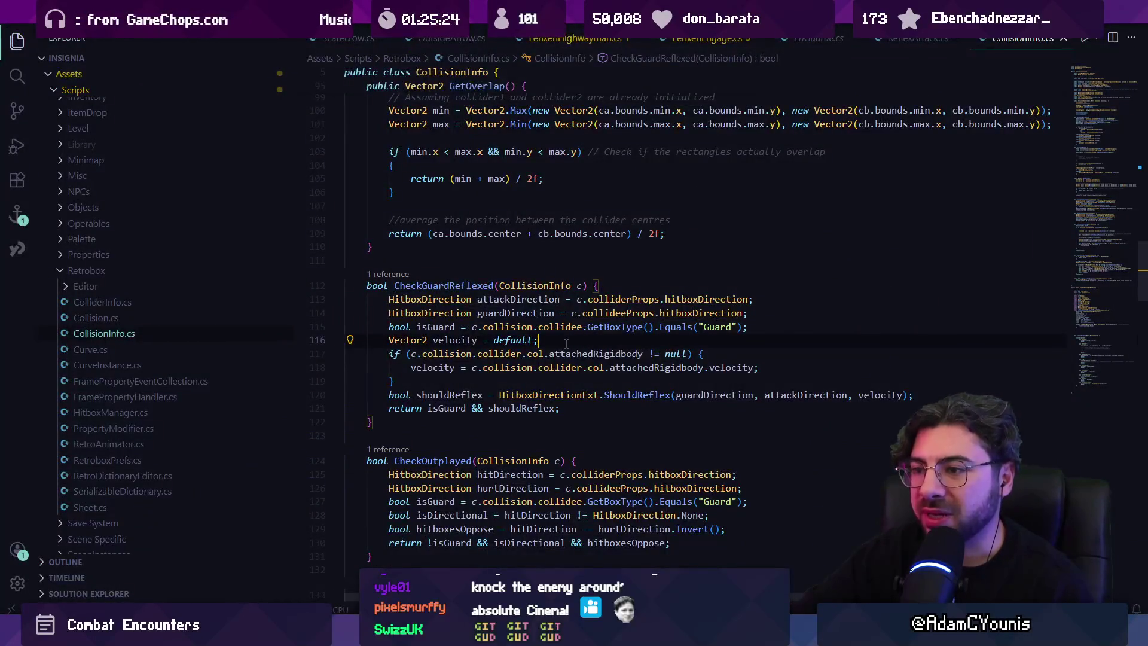
Review CheckGuardReflexed in CollisionInfo.cs, then Ctrl+Tab over to ReflexAttack.cs
{"action": "scroll", "coordinate": [566, 343], "scroll_direction": "down", "scroll_amount": 7}
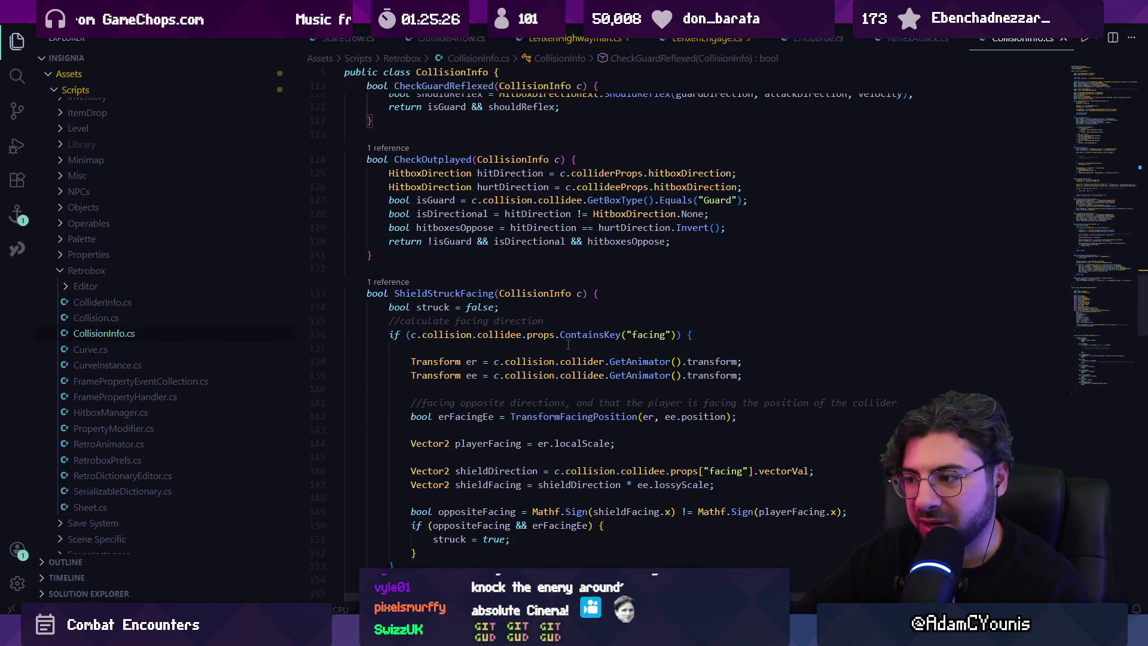
{"action": "scroll", "coordinate": [568, 344], "scroll_direction": "up", "scroll_amount": 4}
{"action": "scroll", "coordinate": [574, 335], "scroll_direction": "up", "scroll_amount": 5}
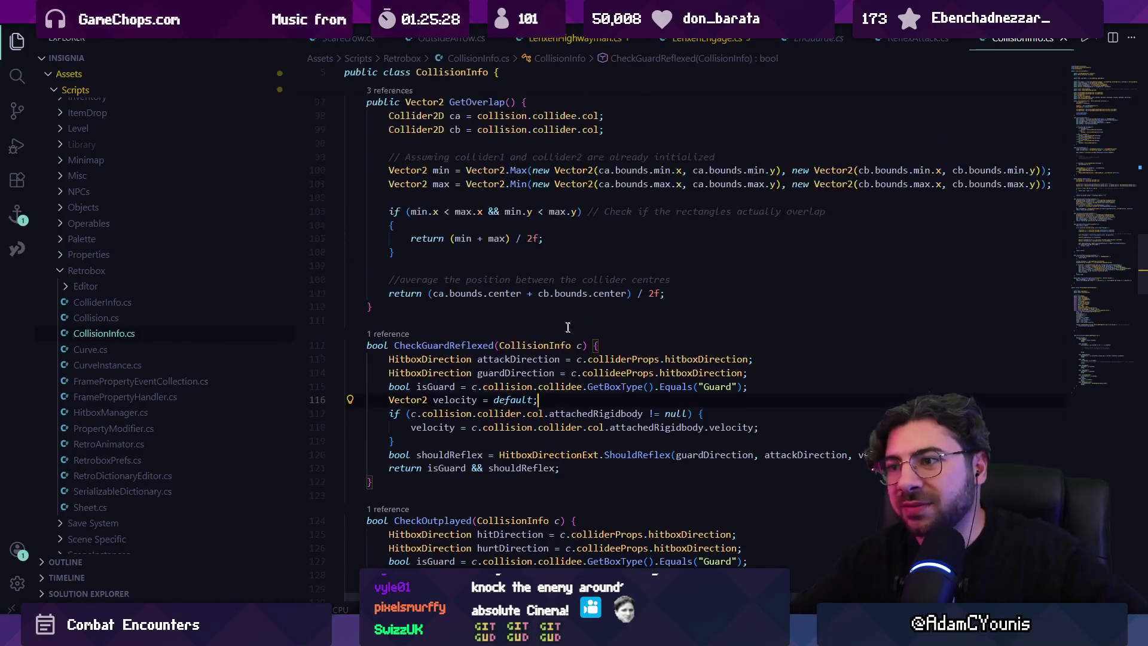
{"action": "scroll", "coordinate": [571, 299], "scroll_direction": "up", "scroll_amount": 6}
{"action": "scroll", "coordinate": [556, 179], "scroll_direction": "down", "scroll_amount": 7}
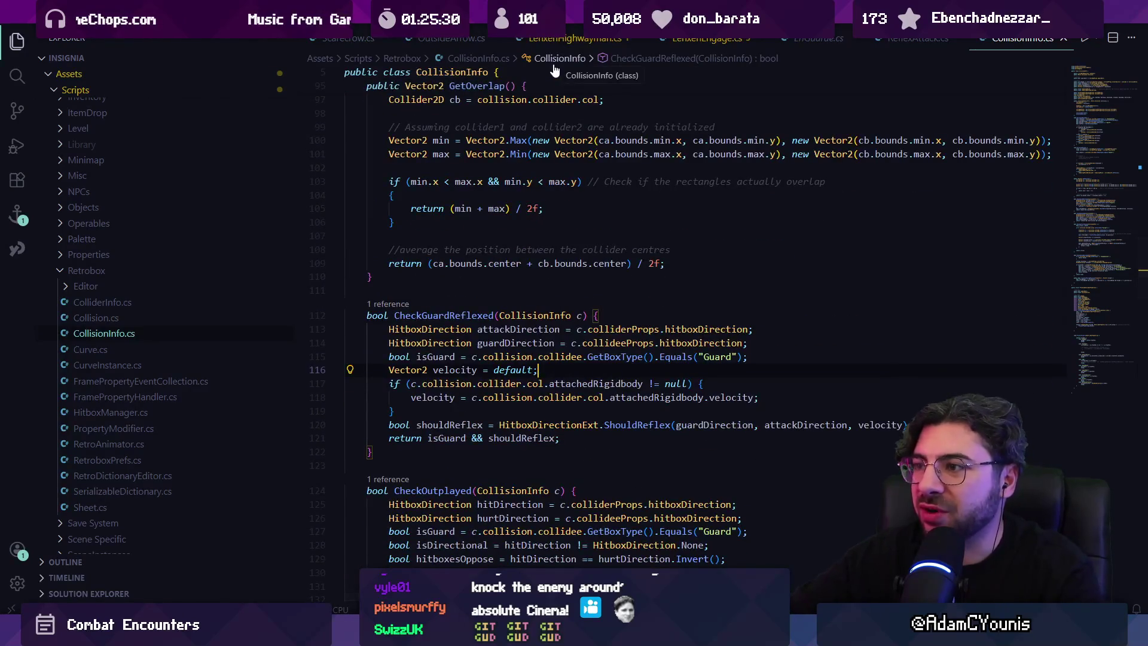
{"action": "key", "text": "ctrl+Tab"}
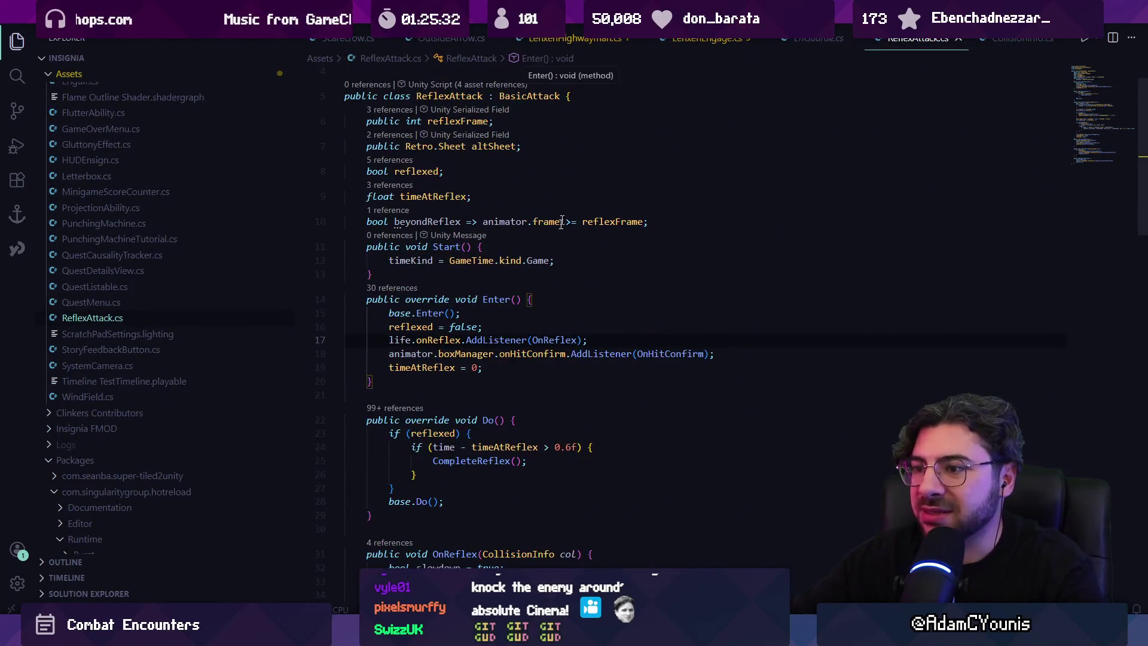
{"action": "scroll", "coordinate": [562, 223], "scroll_direction": "down", "scroll_amount": 4}
{"action": "left_click", "coordinate": [461, 279]}
{"action": "left_click_drag", "start_coordinate": [399, 265], "coordinate": [425, 290]}
{"action": "scroll", "coordinate": [425, 290], "scroll_direction": "down", "scroll_amount": 2}
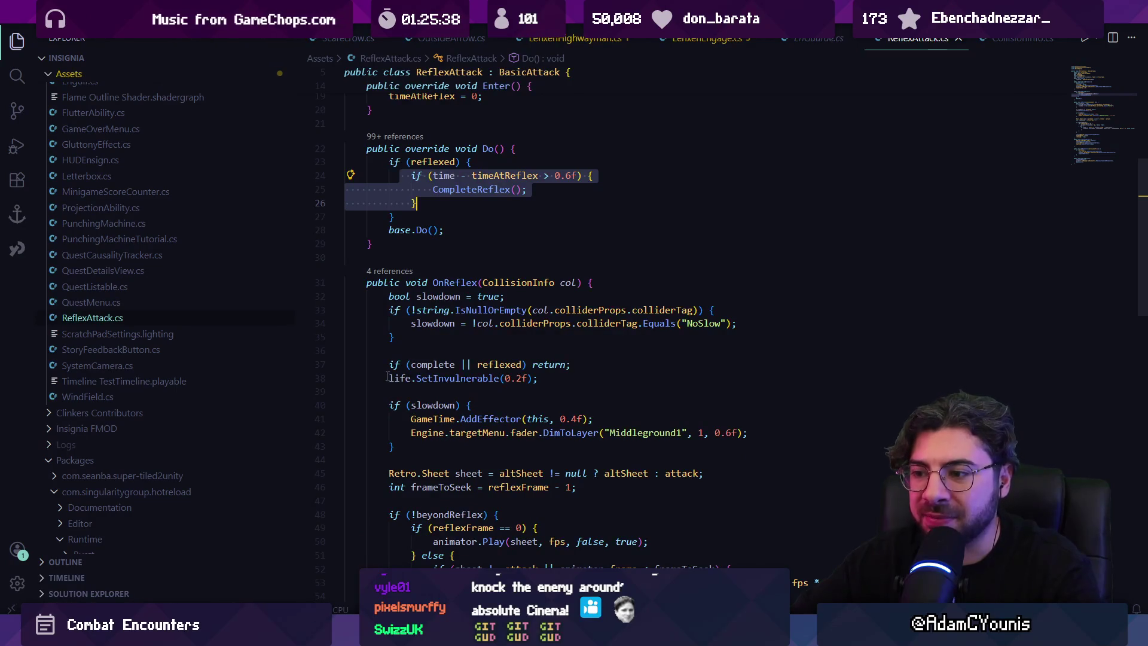
{"action": "scroll", "coordinate": [388, 378], "scroll_direction": "down", "scroll_amount": 4}
{"action": "double_click", "coordinate": [441, 337]}
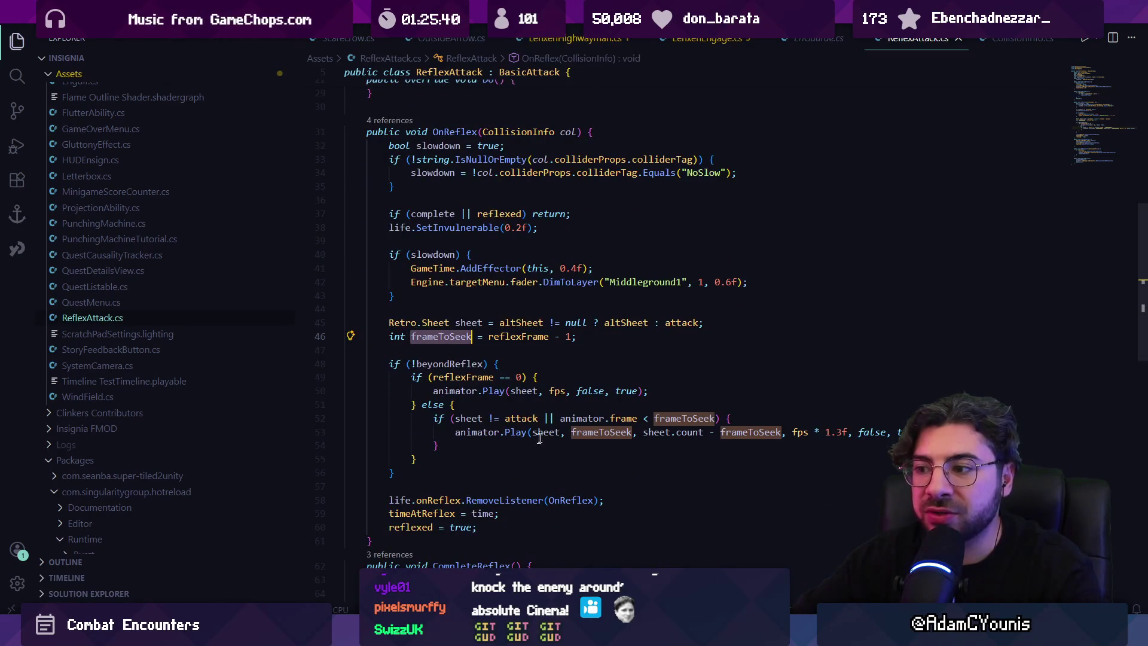
{"action": "left_click", "coordinate": [485, 448]}
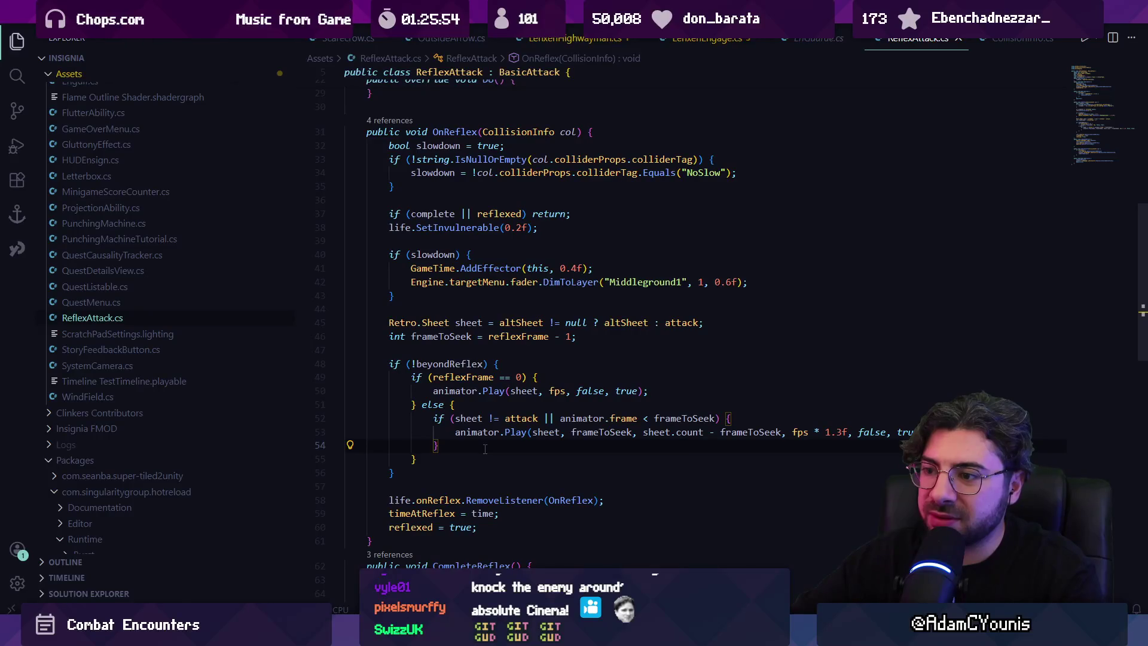
{"action": "left_click", "coordinate": [498, 337]}
{"action": "double_click", "coordinate": [435, 336]}
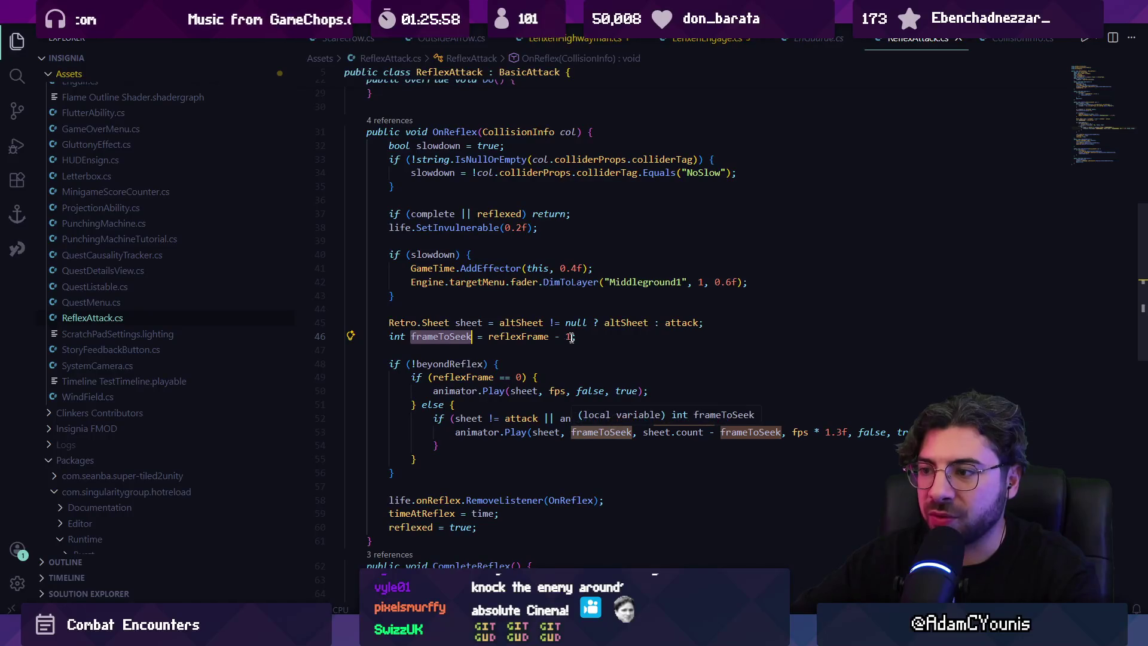
{"action": "left_click", "coordinate": [535, 338]}
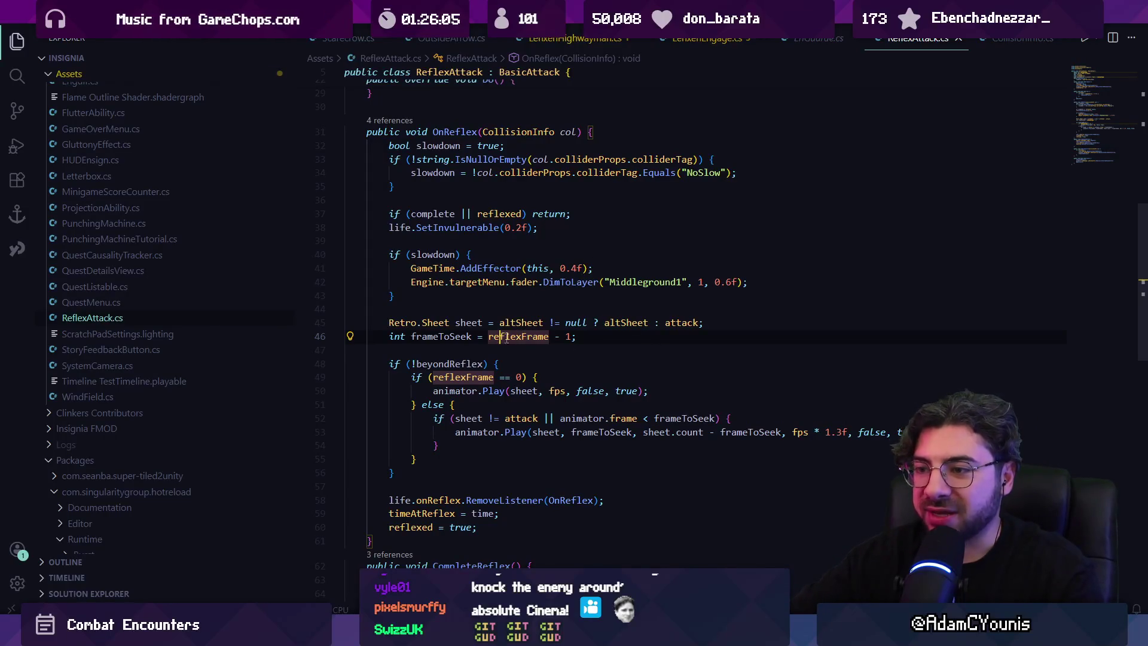
{"action": "left_click", "coordinate": [572, 268]}
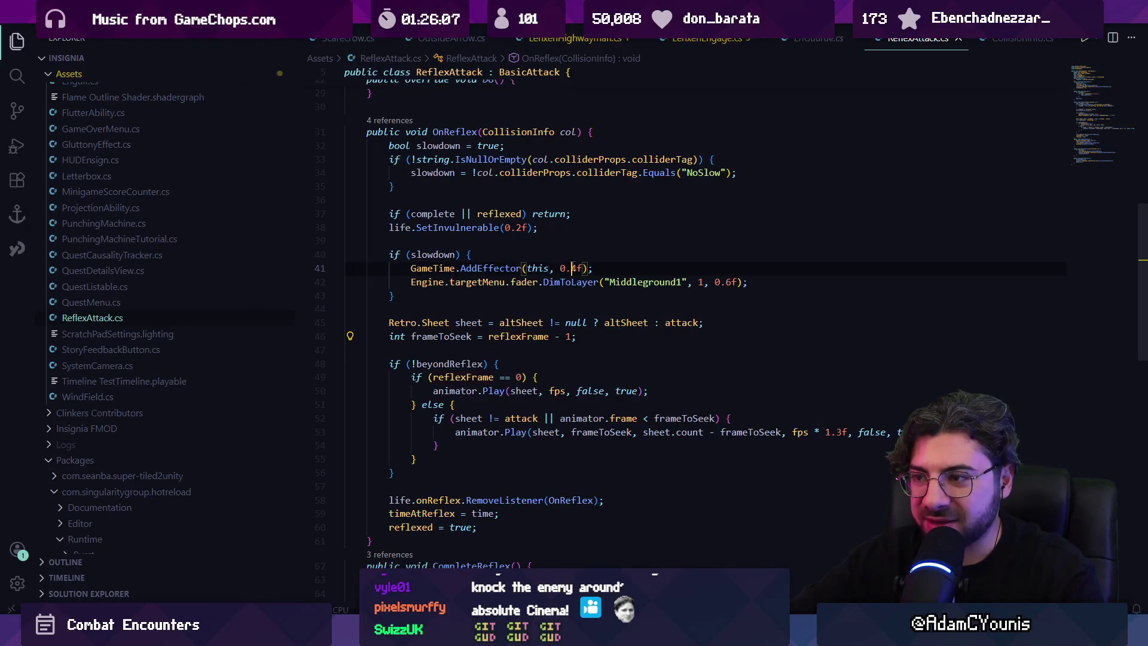
{"action": "left_click", "coordinate": [559, 268]}
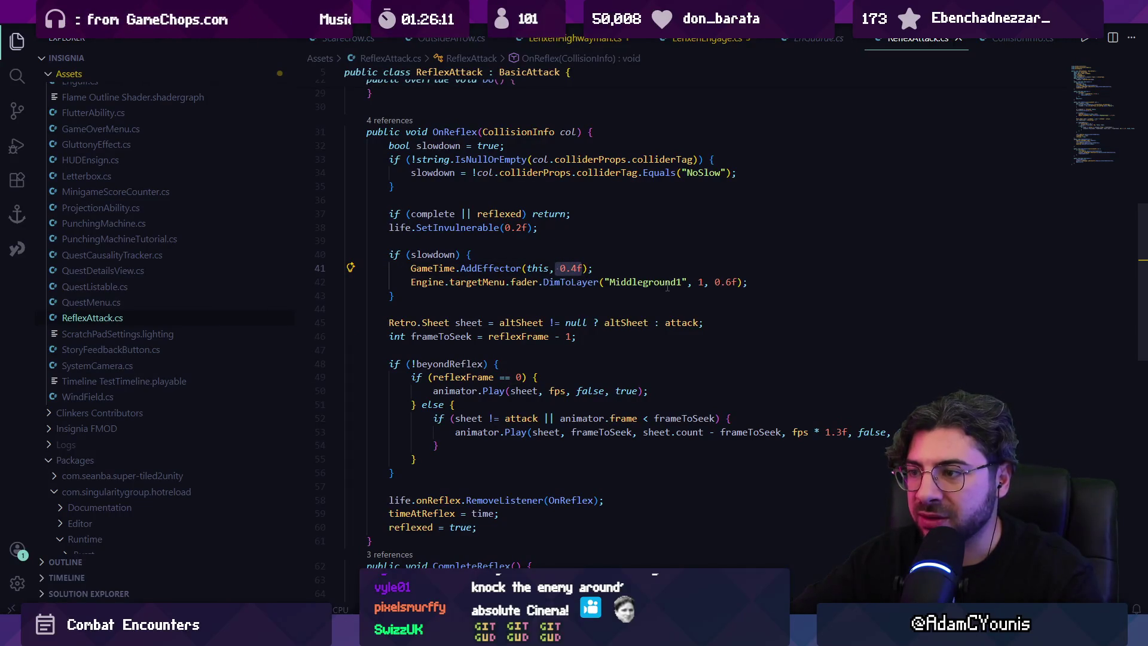
{"action": "left_click", "coordinate": [572, 268]}
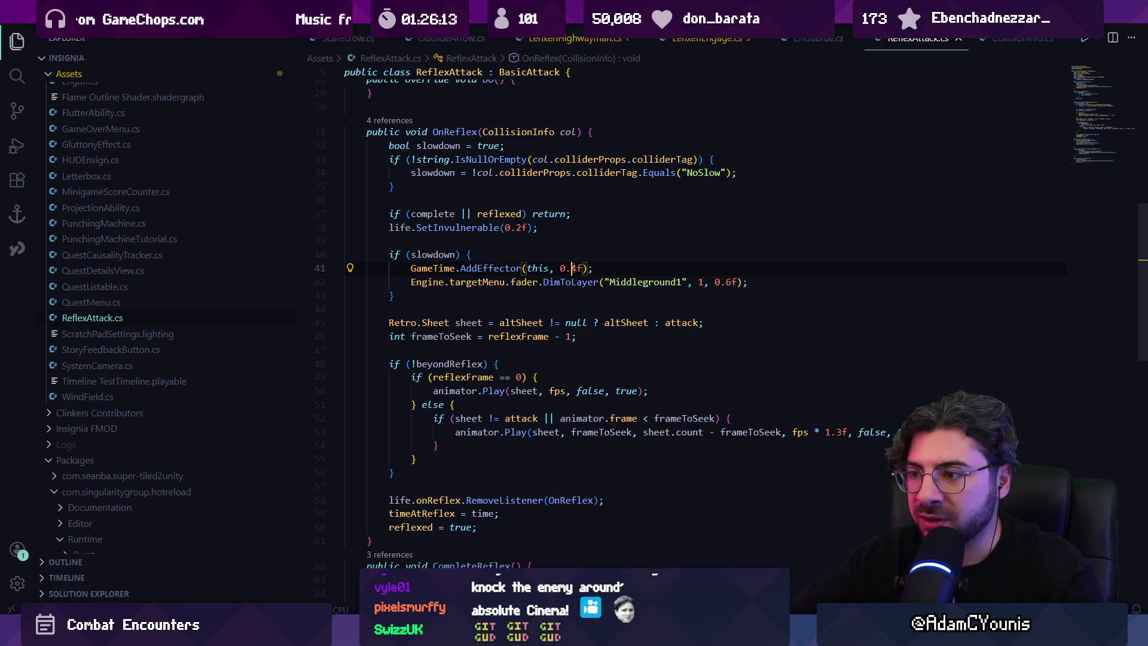
{"action": "scroll", "coordinate": [523, 336], "scroll_direction": "down", "scroll_amount": 10}
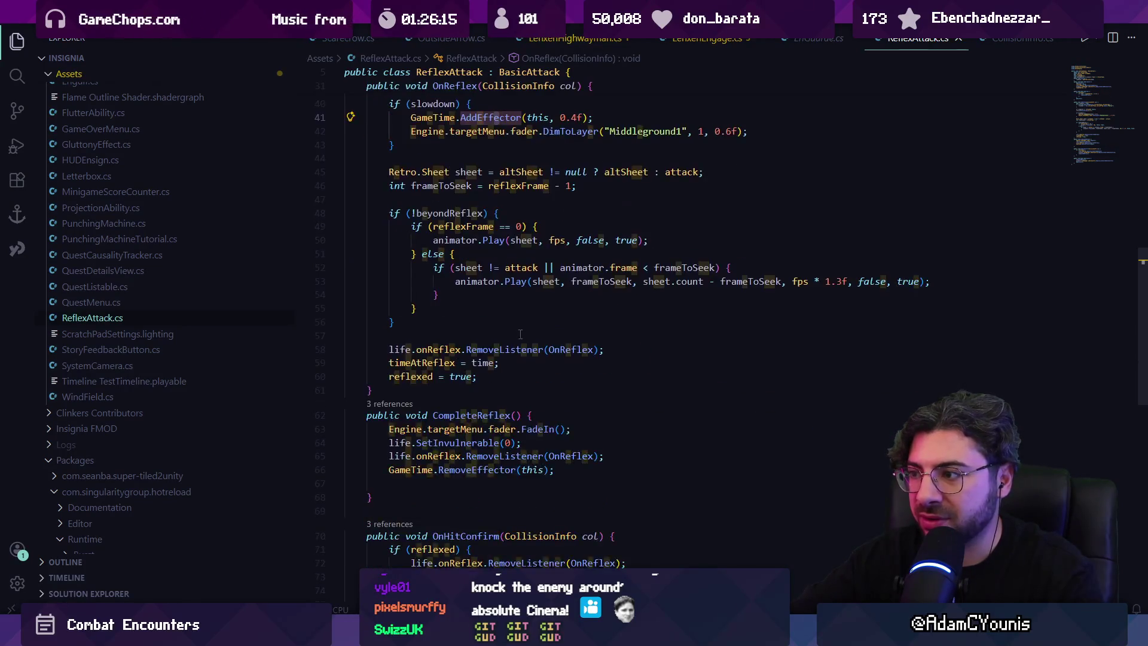
Highlight the CompleteReflex method name and the OnReflex body (lines 39–55) in ReflexAttack.cs
{"action": "scroll", "coordinate": [523, 335], "scroll_direction": "up", "scroll_amount": 5}
{"action": "left_click", "coordinate": [590, 339]}
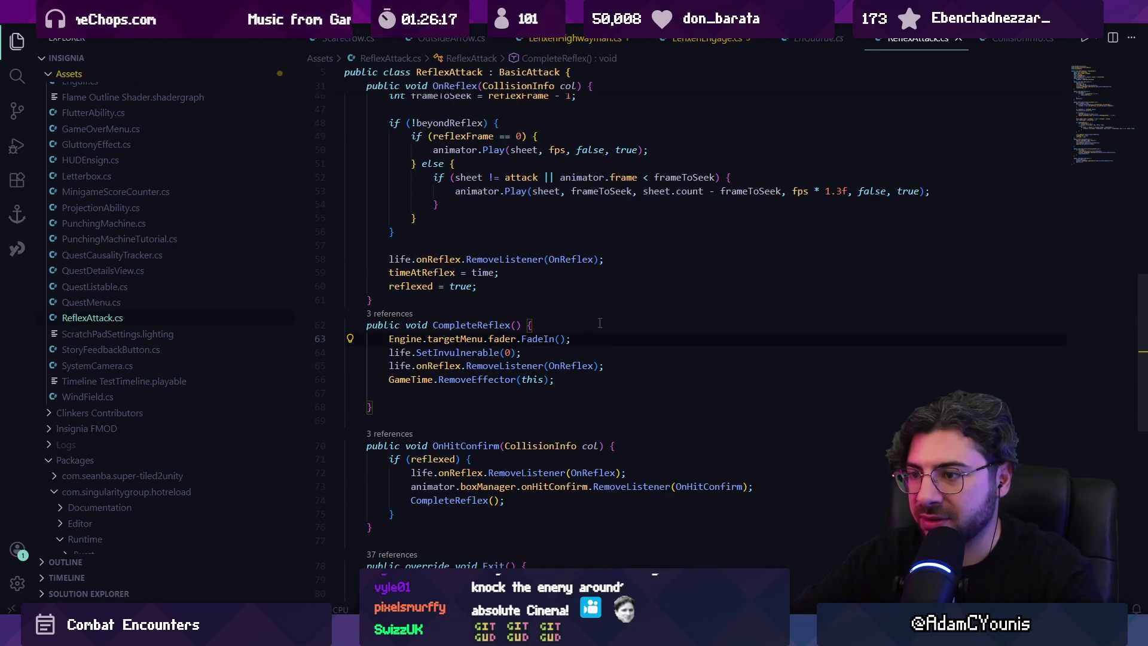
{"action": "key", "text": "ctrl+r"}
{"action": "key", "text": "Escape"}
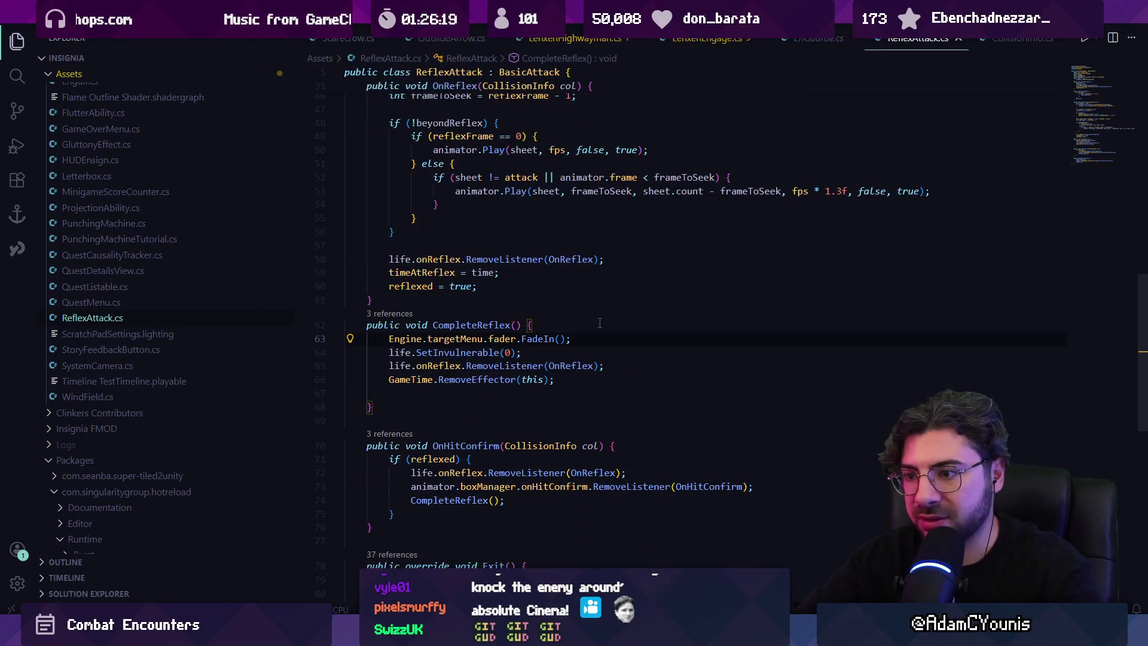
{"action": "left_click", "coordinate": [472, 379]}
{"action": "left_click", "coordinate": [455, 325]}
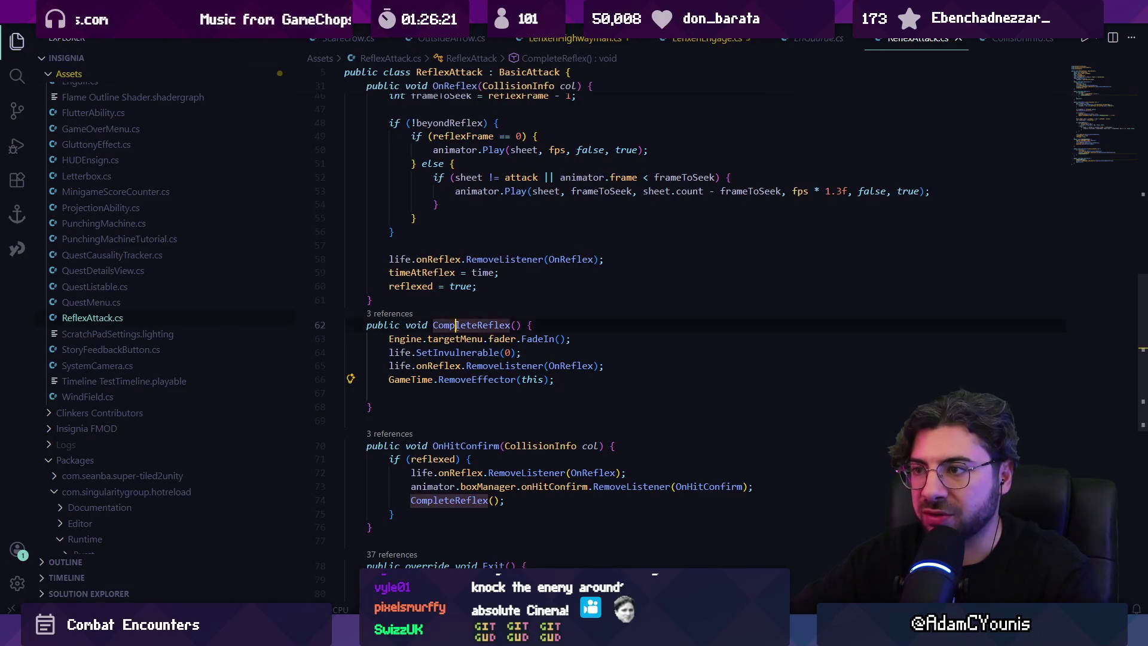
{"action": "double_click", "coordinate": [455, 325]}
{"action": "scroll", "coordinate": [490, 301], "scroll_direction": "up", "scroll_amount": 5}
{"action": "scroll", "coordinate": [492, 314], "scroll_direction": "up", "scroll_amount": 1}
{"action": "mouse_move", "coordinate": [481, 247]}
{"action": "left_mouse_down"}
{"action": "mouse_move", "coordinate": [455, 419]}
{"action": "mouse_move", "coordinate": [418, 460]}
{"action": "left_mouse_up"}
{"action": "left_click", "coordinate": [574, 460]}
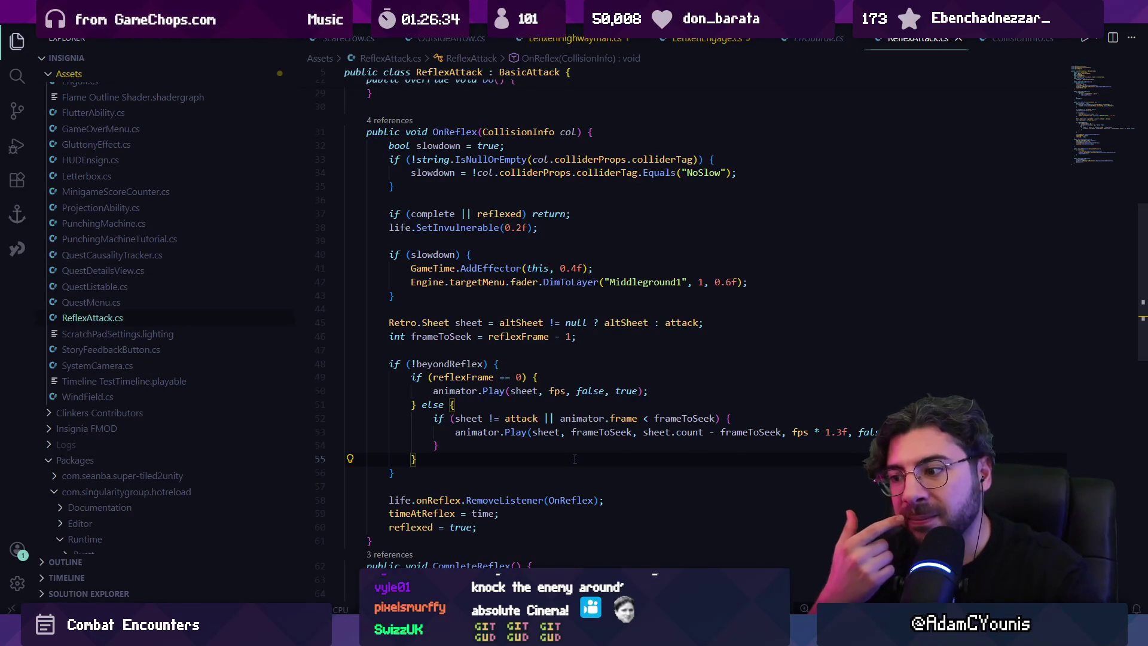
Look over the reflex timing sketches, then bring the Unity editor back to the front
{"action": "mouse_move", "coordinate": [496, 633]}
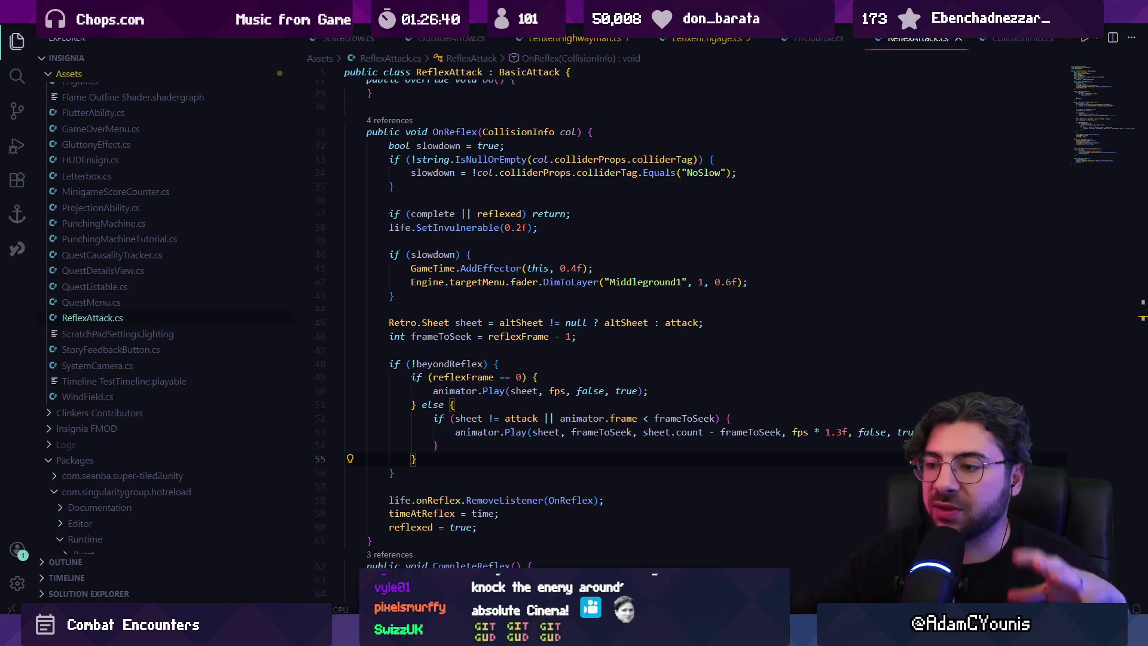
{"action": "key", "text": "alt+Tab"}
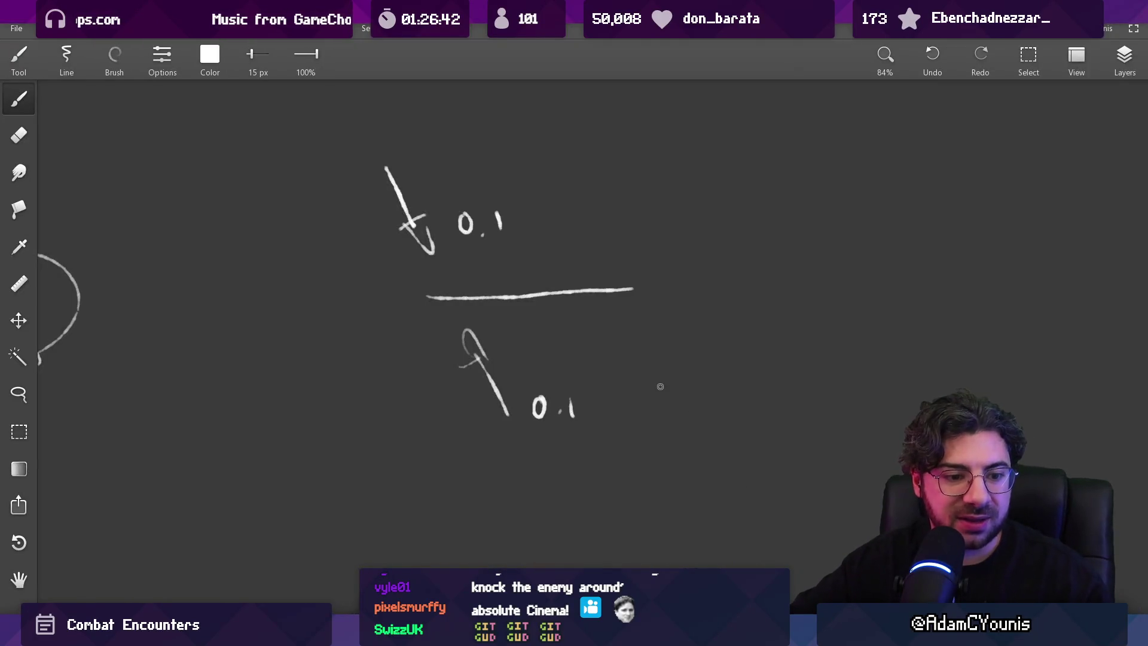
{"action": "scroll", "coordinate": [632, 341], "scroll_direction": "down", "scroll_amount": 2}
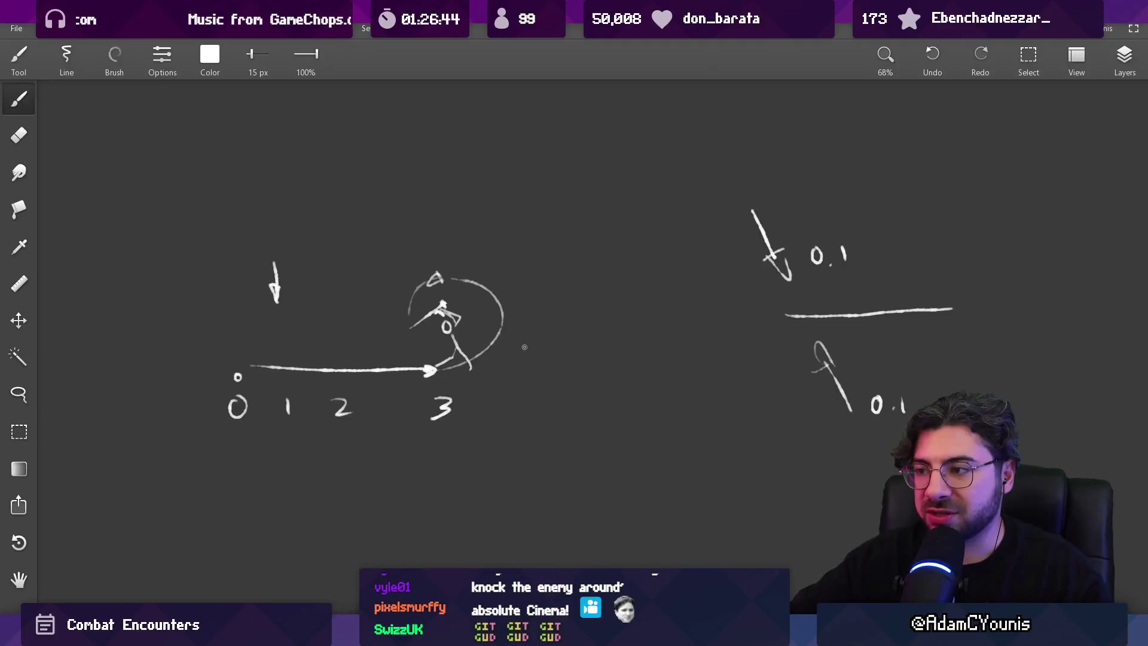
{"action": "scroll", "coordinate": [594, 280], "scroll_direction": "up", "scroll_amount": 2}
{"action": "scroll", "coordinate": [572, 295], "scroll_direction": "down", "scroll_amount": 2}
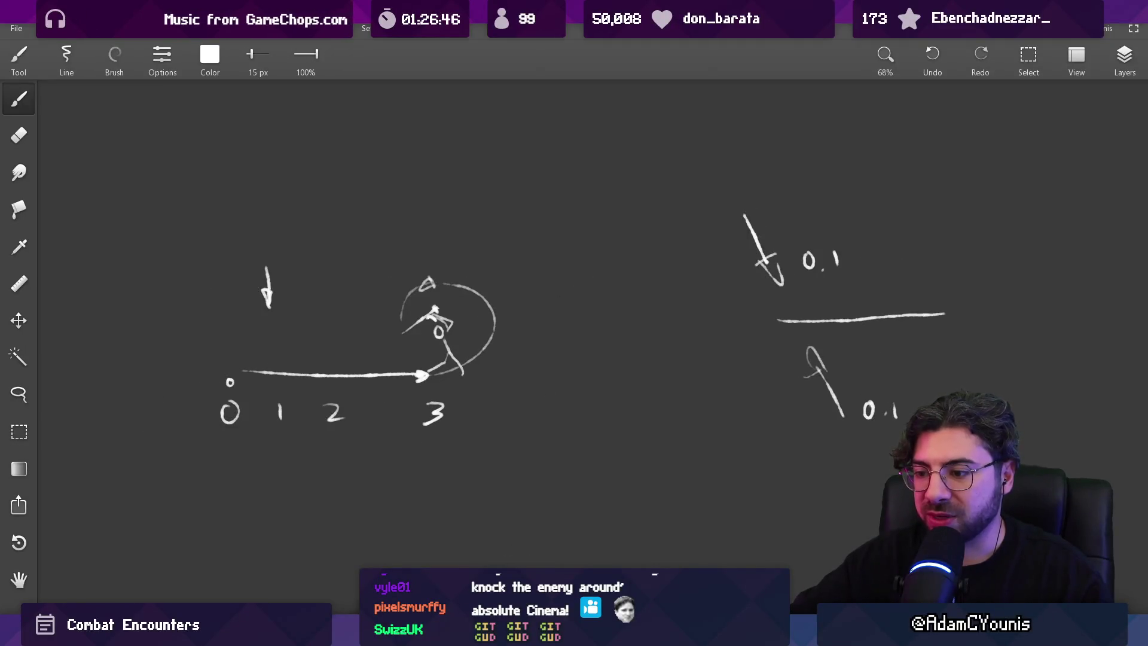
{"action": "left_click", "coordinate": [388, 541]}
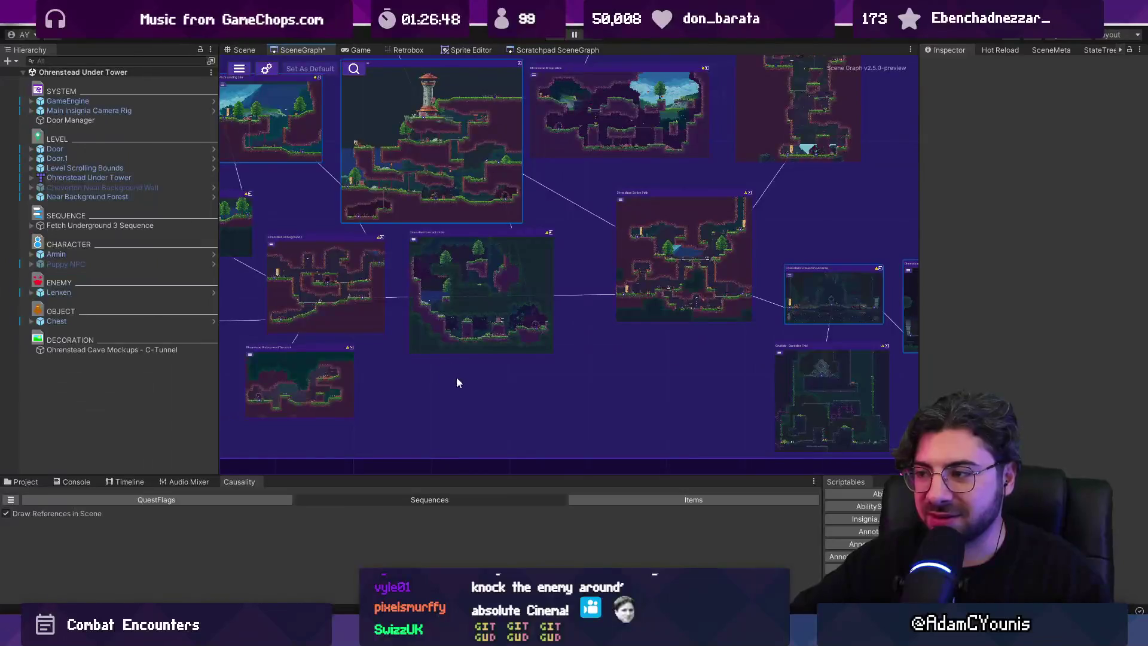
Frame Near Background Forest in Unity's Scene view, then pan Figma toward the combat notes
{"action": "left_click", "coordinate": [242, 50]}
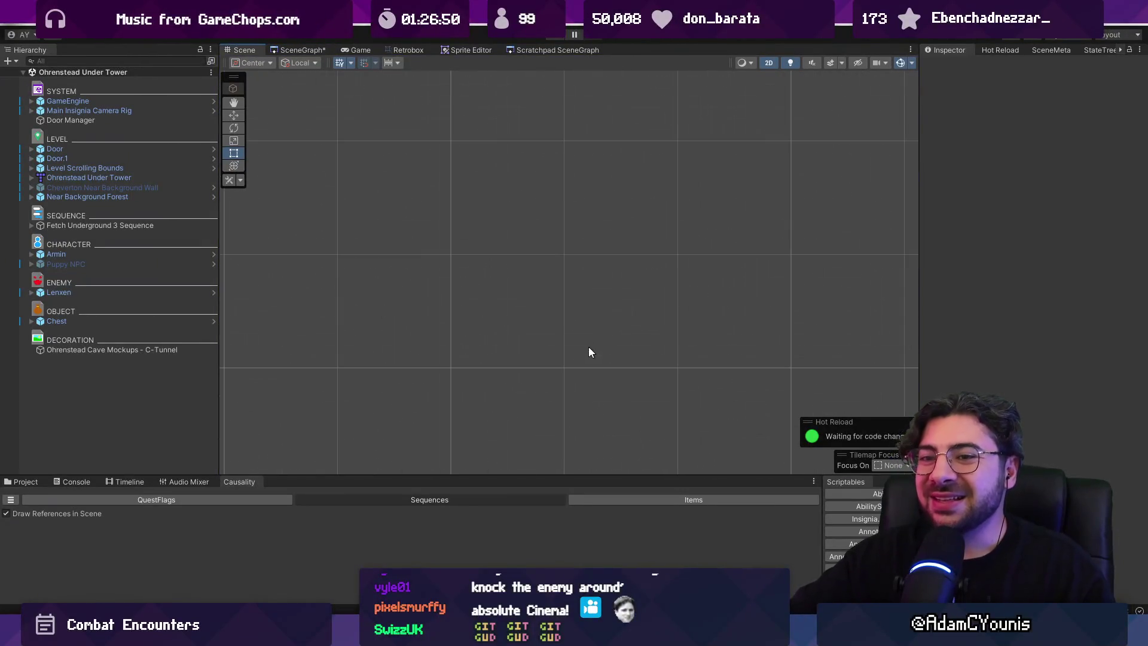
{"action": "double_click", "coordinate": [163, 196]}
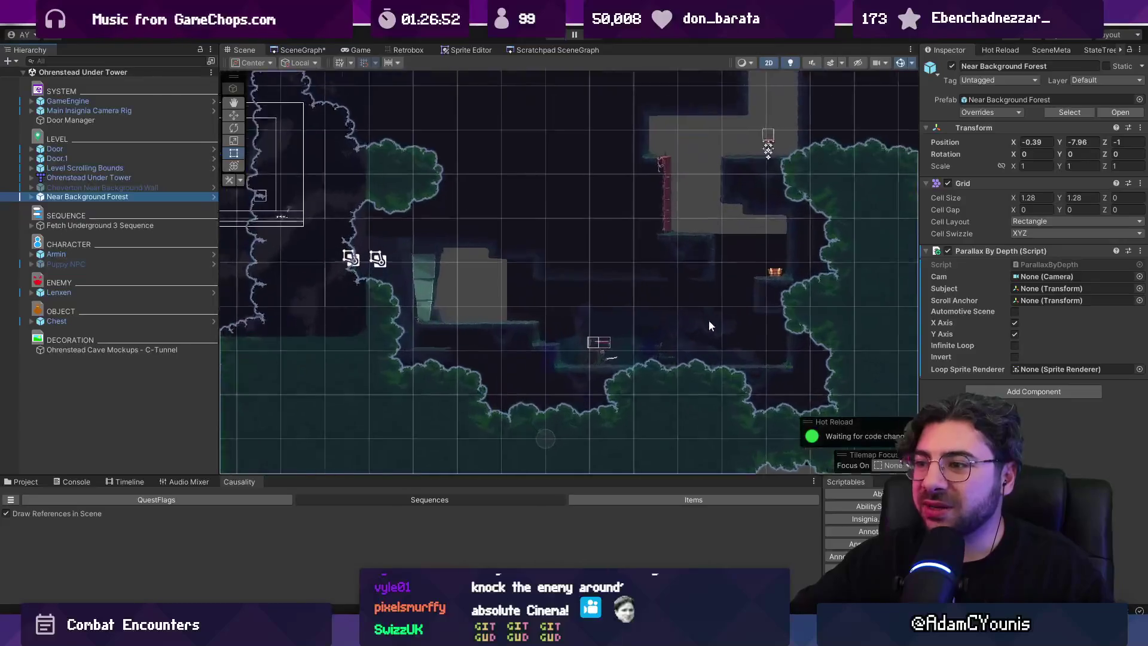
{"action": "left_click", "coordinate": [623, 364]}
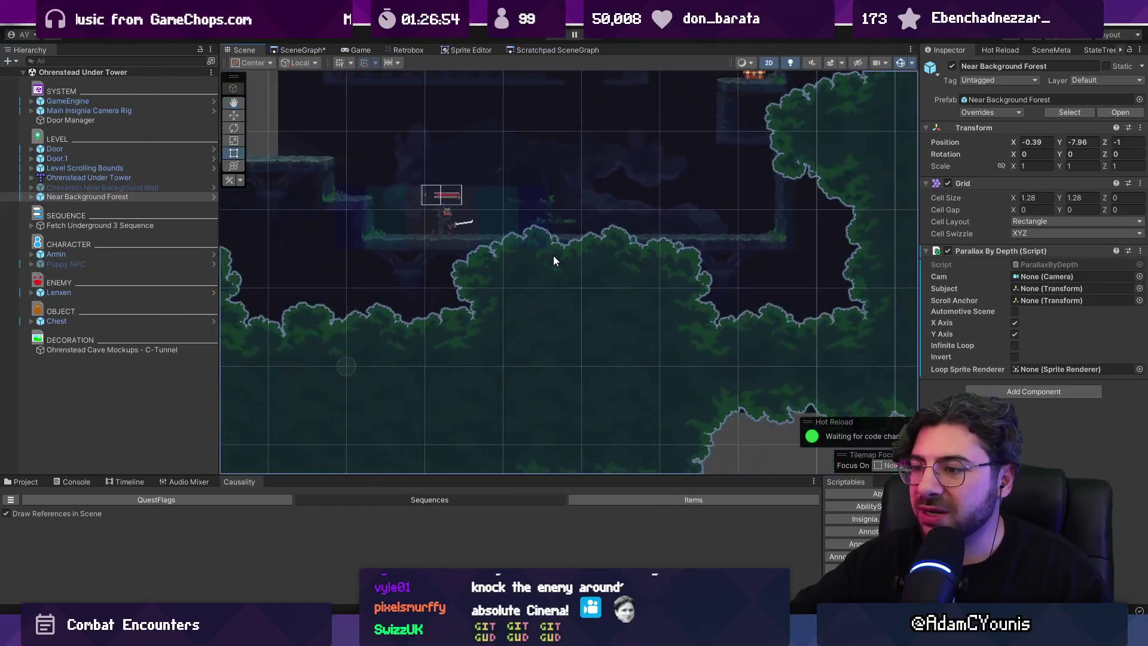
{"action": "scroll", "coordinate": [458, 130], "scroll_direction": "up", "scroll_amount": 5}
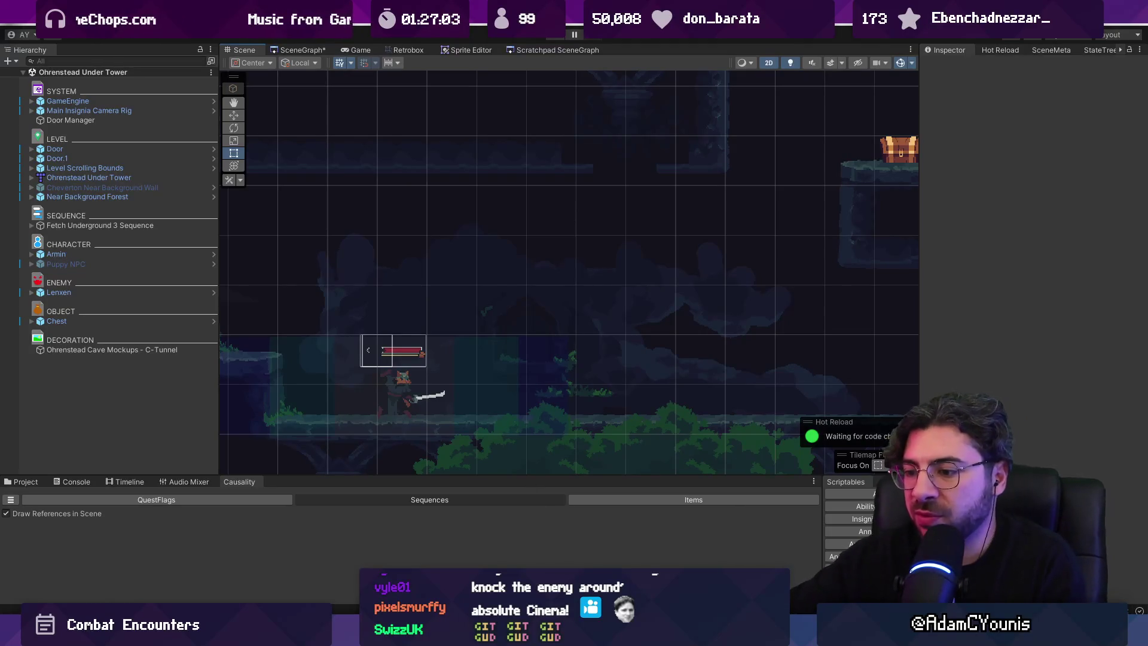
{"action": "key", "text": "alt+Tab"}
{"action": "left_click_drag", "start_coordinate": [481, 397], "coordinate": [768, 527]}
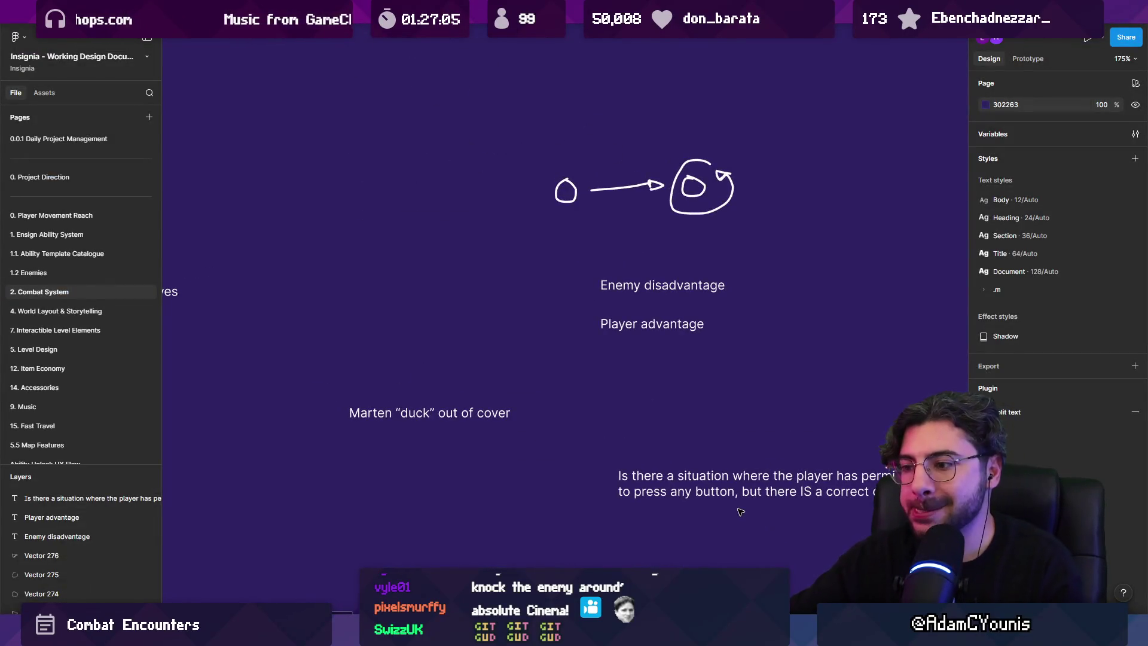
Zoom around the Combat System page until the Flow of combat diagram is in view
{"action": "scroll", "coordinate": [642, 429], "scroll_direction": "down", "scroll_amount": 5}
{"action": "scroll", "coordinate": [512, 431], "scroll_direction": "up", "scroll_amount": 2}
{"action": "scroll", "coordinate": [471, 432], "scroll_direction": "up", "scroll_amount": 1}
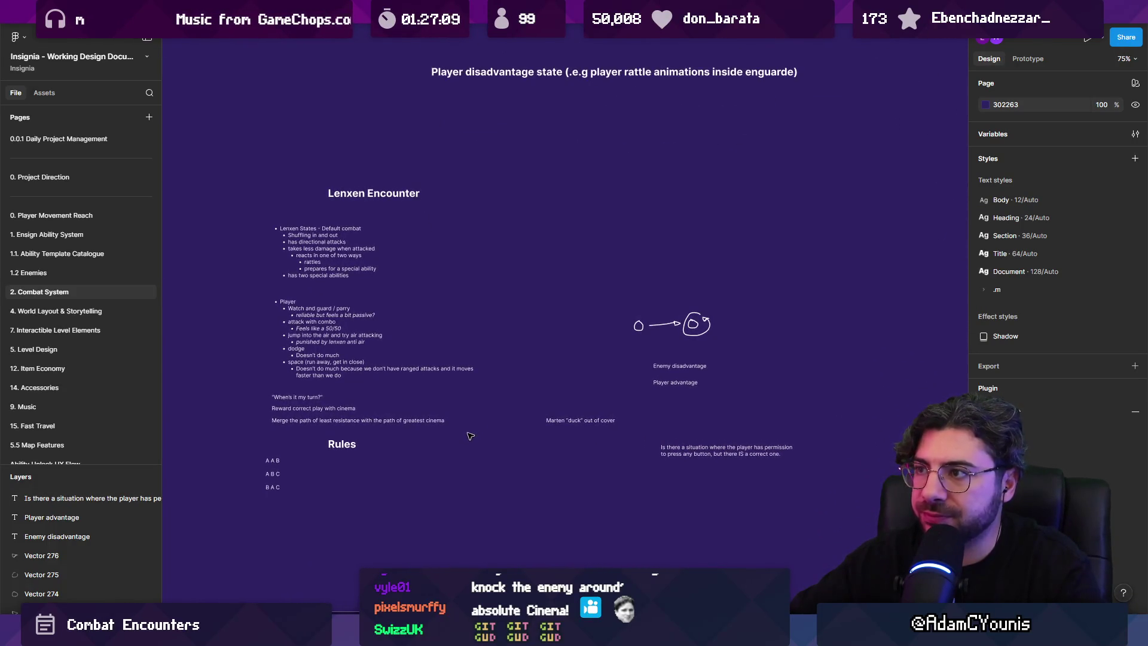
{"action": "scroll", "coordinate": [471, 436], "scroll_direction": "down", "scroll_amount": 5}
{"action": "scroll", "coordinate": [522, 375], "scroll_direction": "up", "scroll_amount": 3}
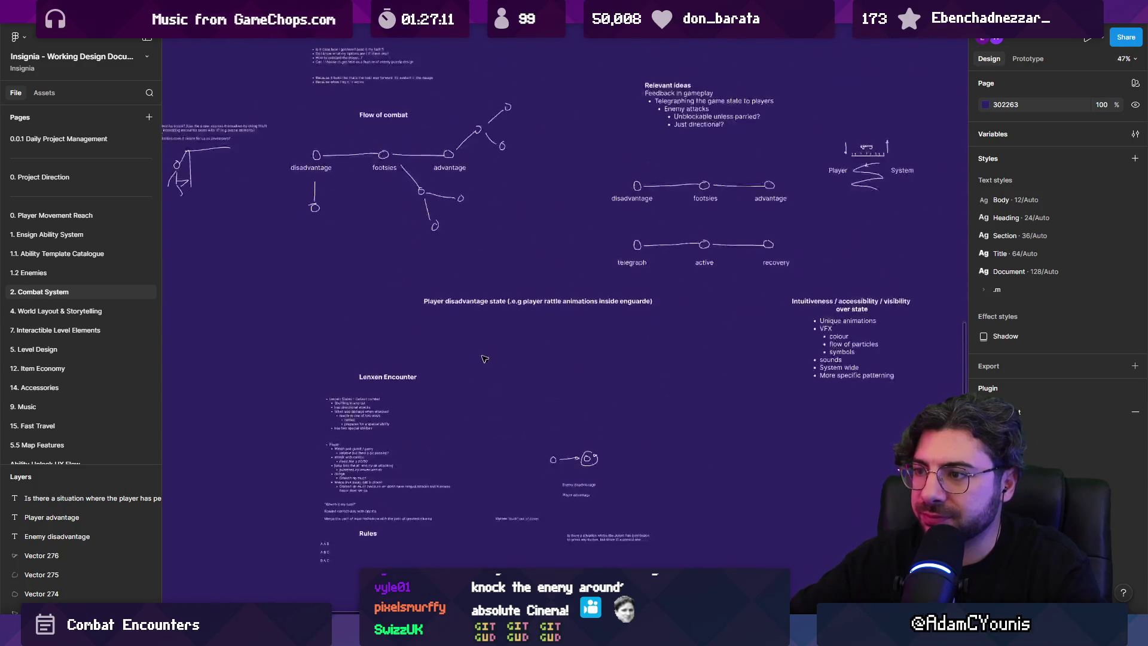
{"action": "scroll", "coordinate": [521, 375], "scroll_direction": "down", "scroll_amount": 1}
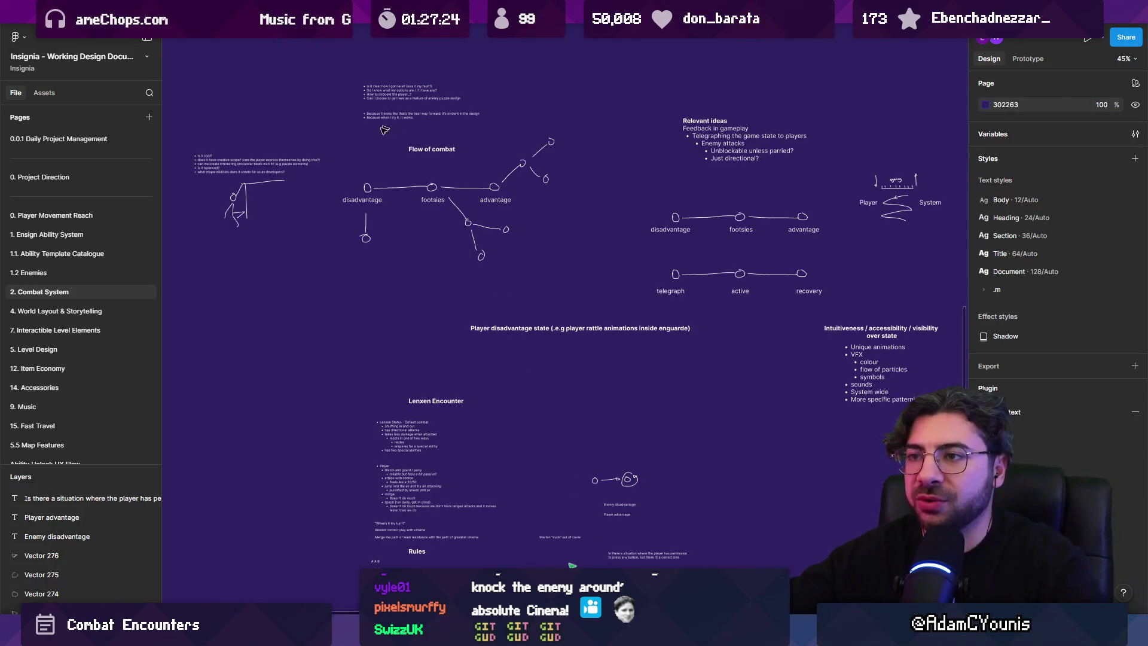
{"action": "scroll", "coordinate": [384, 129], "scroll_direction": "up", "scroll_amount": 5}
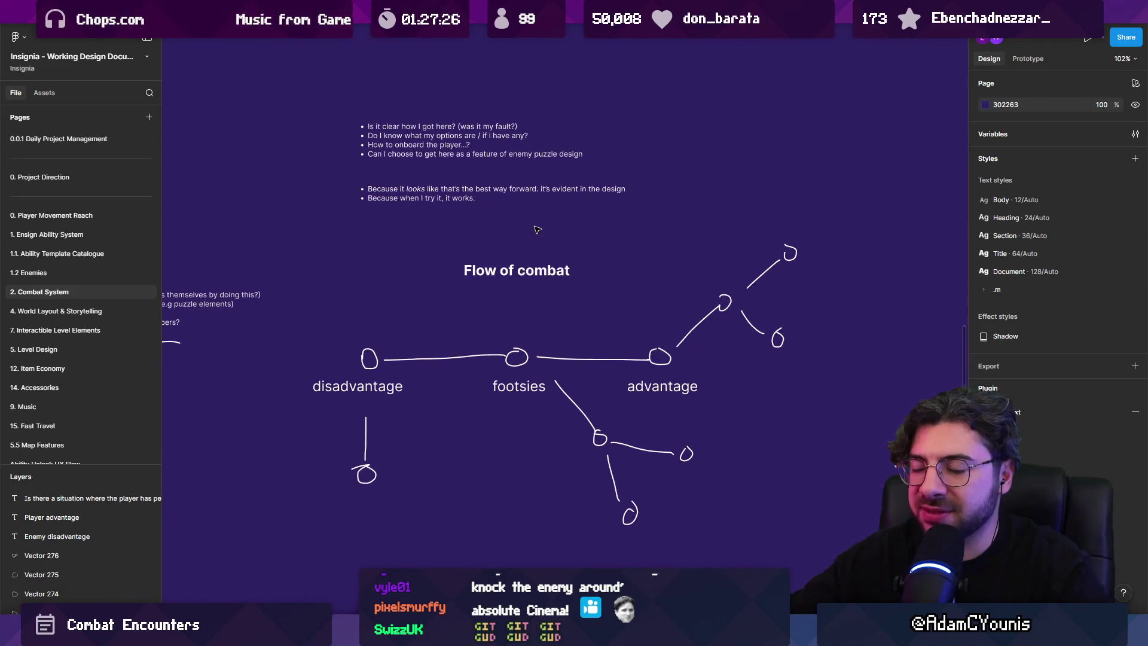
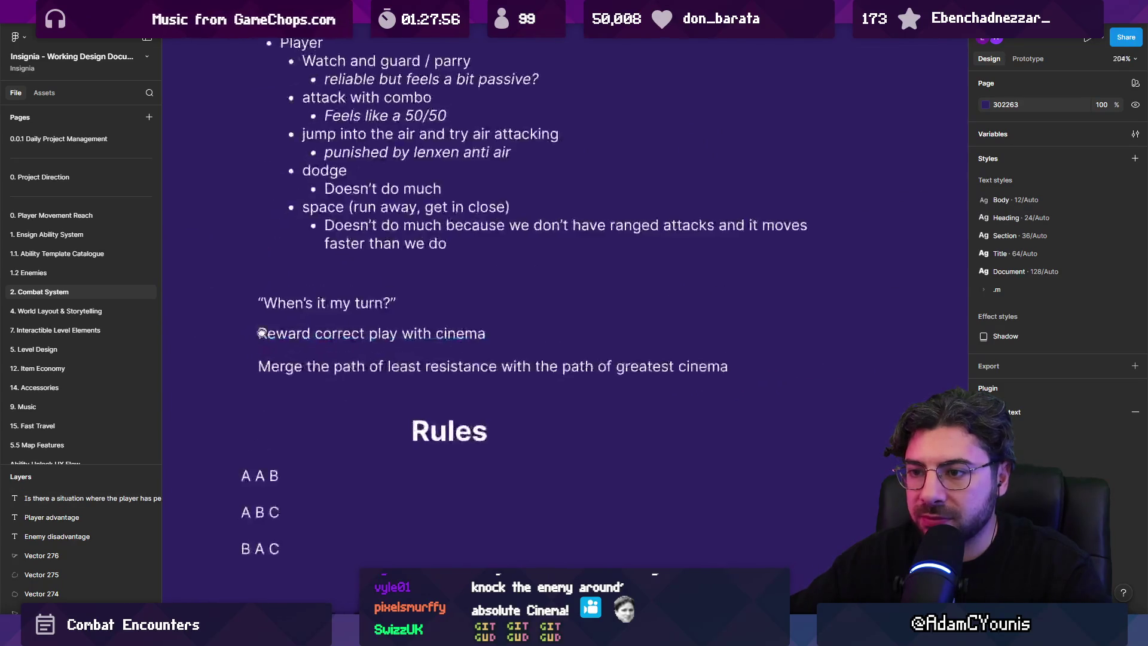
Move the three short notes below Rules and scale them up to roughly double size
{"action": "scroll", "coordinate": [261, 333], "scroll_direction": "down", "scroll_amount": 5}
{"action": "mouse_move", "coordinate": [610, 223]}
{"action": "left_mouse_down"}
{"action": "mouse_move", "coordinate": [377, 271]}
{"action": "mouse_move", "coordinate": [366, 427]}
{"action": "mouse_move", "coordinate": [386, 402]}
{"action": "left_mouse_up"}
{"action": "scroll", "coordinate": [387, 402], "scroll_direction": "up", "scroll_amount": 3}
{"action": "key", "text": "k"}
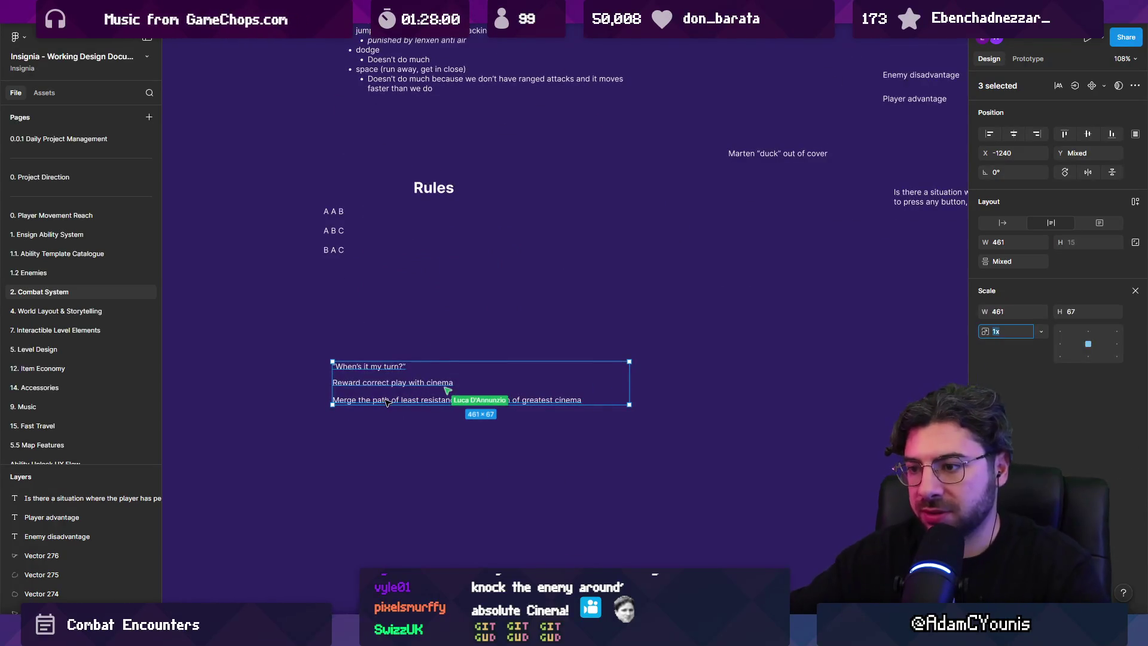
{"action": "left_click_drag", "start_coordinate": [629, 405], "coordinate": [779, 427]}
{"action": "mouse_move", "coordinate": [347, 403]}
{"action": "left_mouse_down"}
{"action": "mouse_move", "coordinate": [518, 394]}
{"action": "mouse_move", "coordinate": [493, 396]}
{"action": "left_mouse_up"}
Duplicate the 'Merge the path' note and retype it as a meta states note 'that move more deliberately'
{"action": "left_click", "coordinate": [520, 415]}
{"action": "scroll", "coordinate": [526, 388], "scroll_direction": "down", "scroll_amount": 2}
{"action": "scroll", "coordinate": [530, 368], "scroll_direction": "down", "scroll_amount": 1}
{"action": "left_click", "coordinate": [529, 368]}
{"action": "key", "text": "Return"}
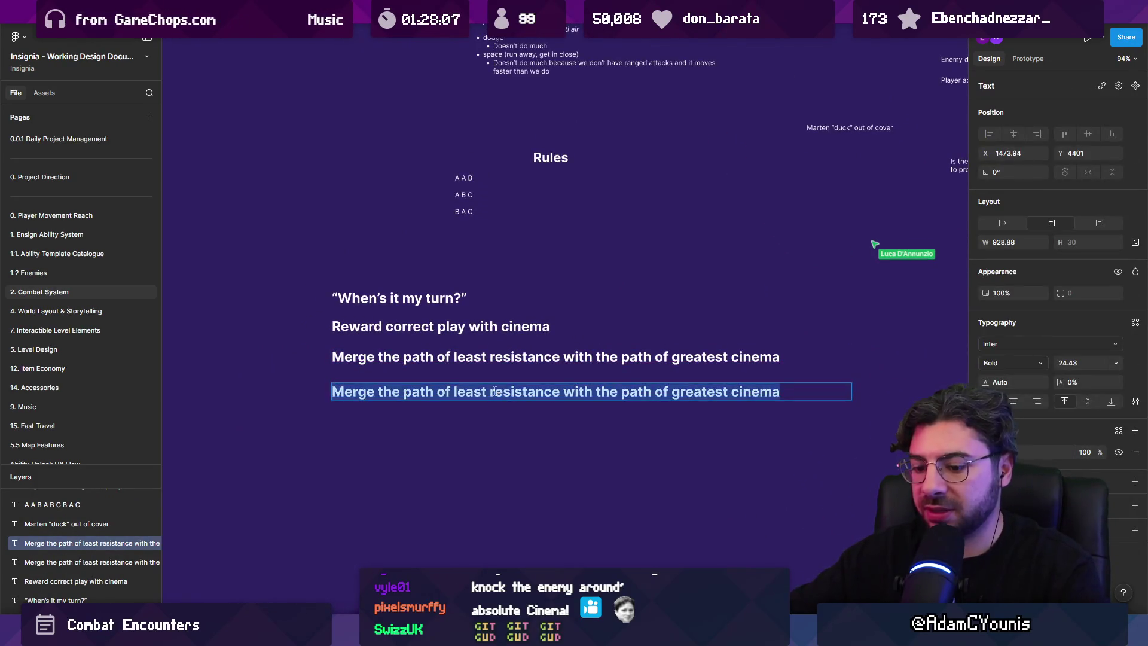
{"action": "type", "text": "Ce"}
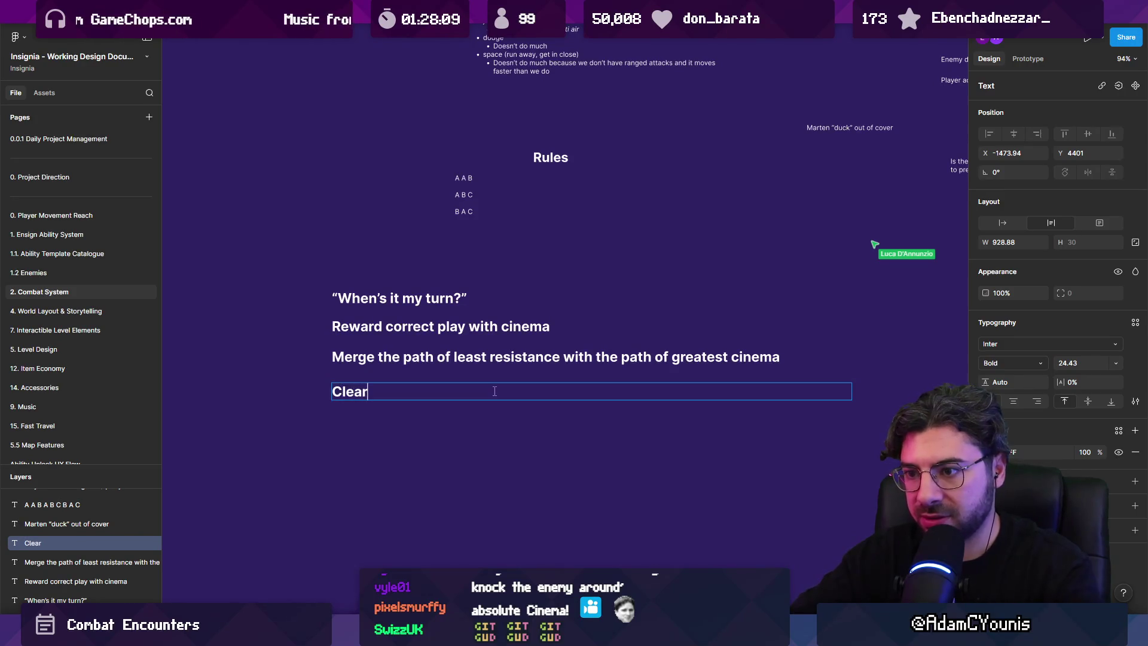
{"action": "type", "text": "flow"}
{"action": "key", "text": "BackSpace"}
{"action": "key", "text": "BackSpace"}
{"action": "key", "text": "BackSpace"}
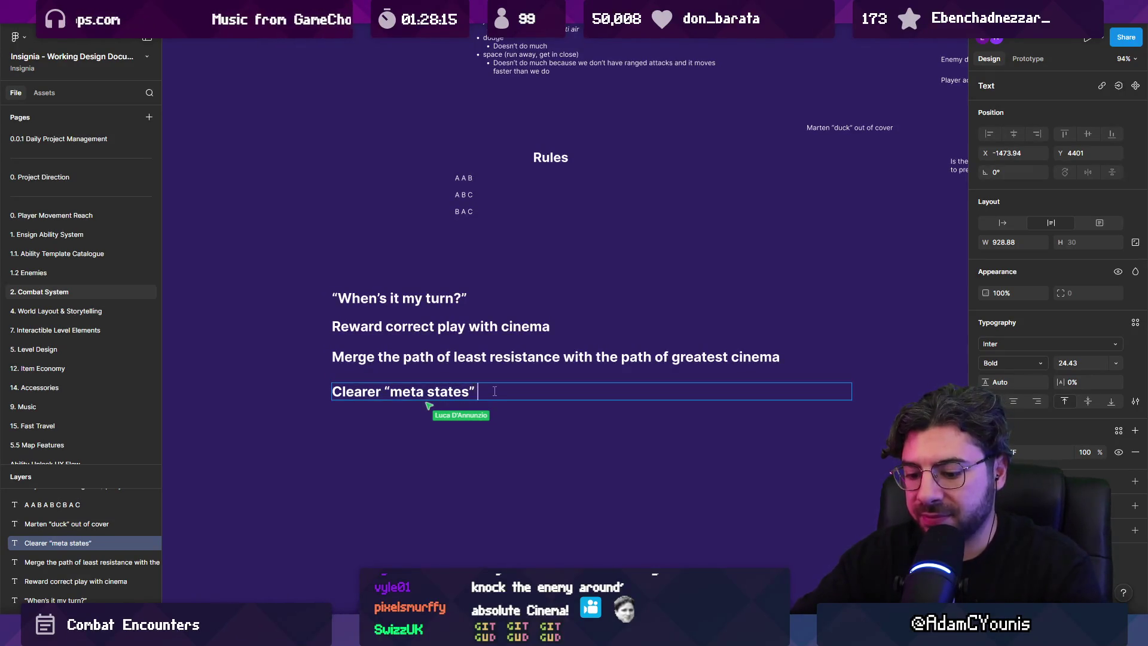
{"action": "type", "text": "that"}
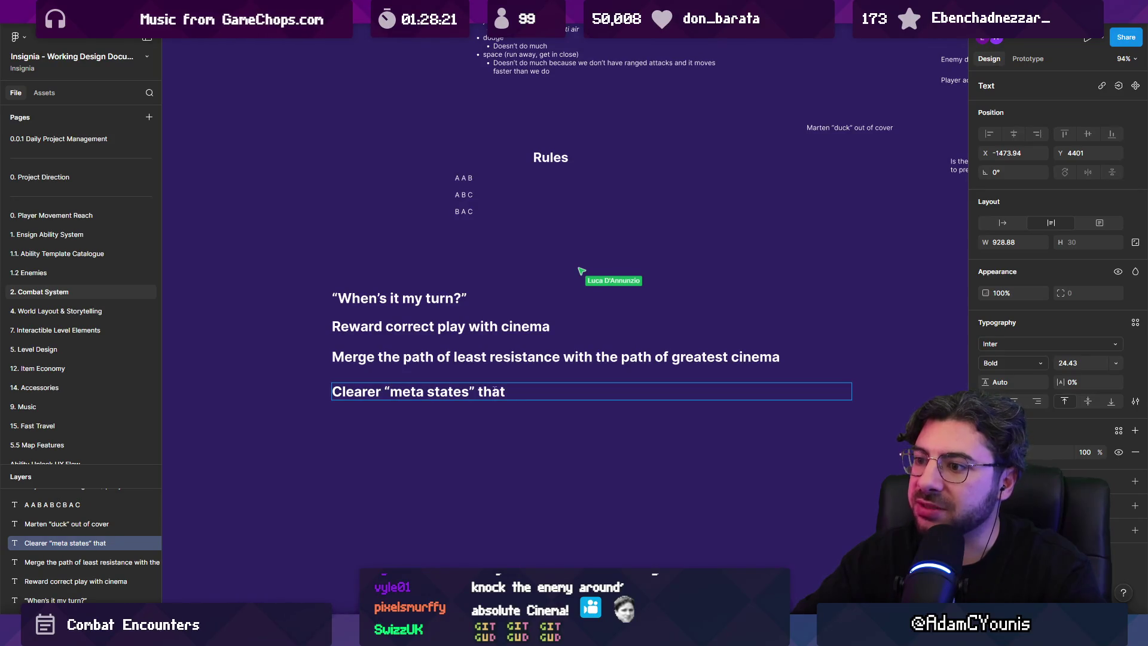
{"action": "type", "text": " move more deliberately"}
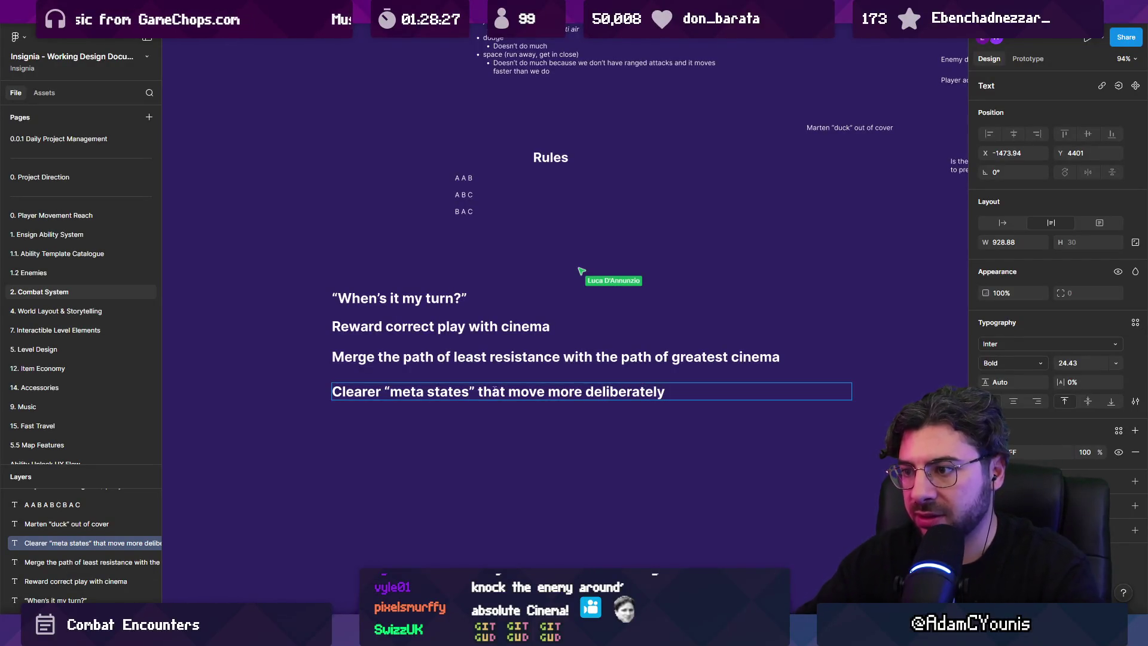
{"action": "key", "text": "ctrl+a"}
{"action": "key", "text": "Escape"}
{"action": "key", "text": "Return"}
Extend the note's parenthetical with '/ more clearly / with defined entries and exits'
{"action": "left_click", "coordinate": [681, 397]}
{"action": "type", "text": "/ more"}
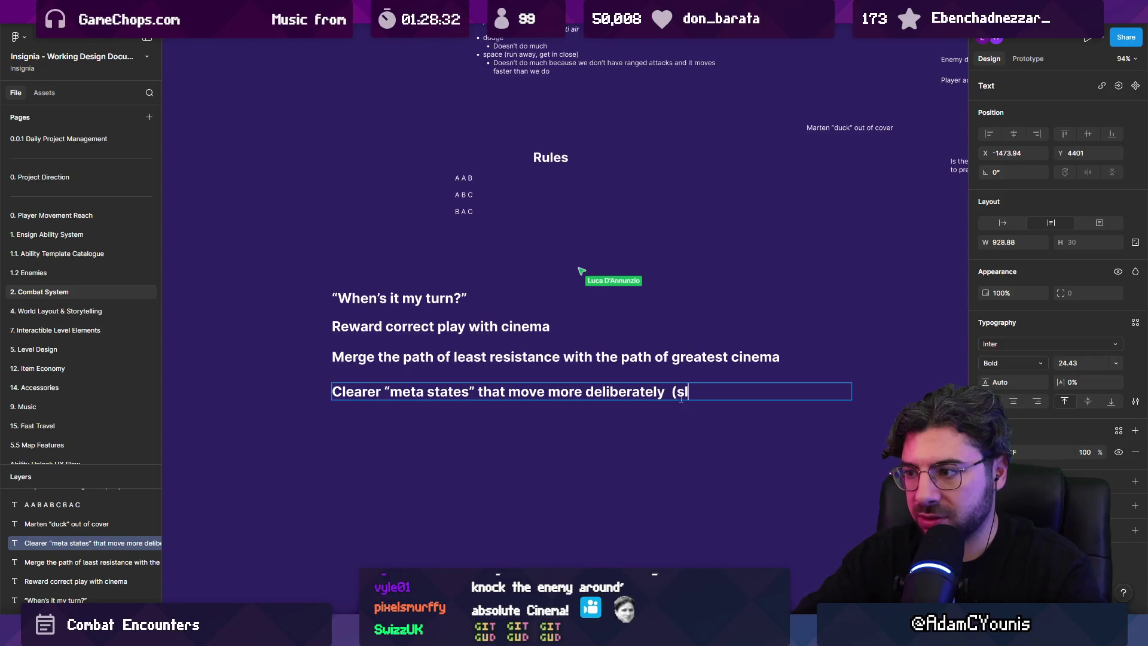
{"action": "type", "text": " clearly / withg"}
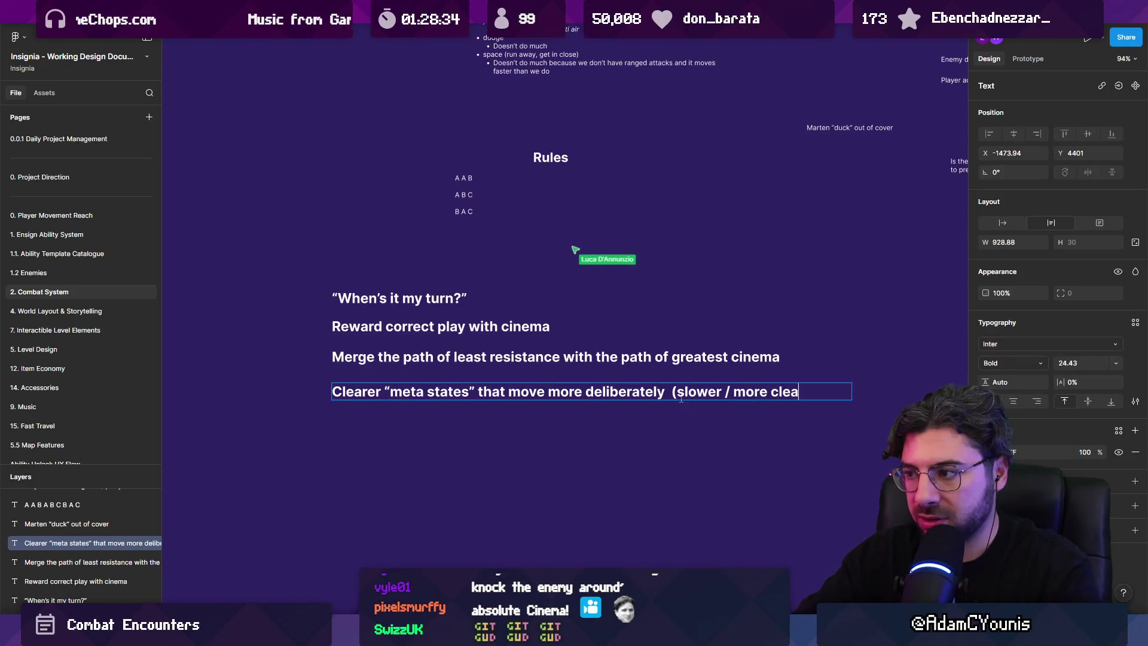
{"action": "key", "text": "BackSpace"}
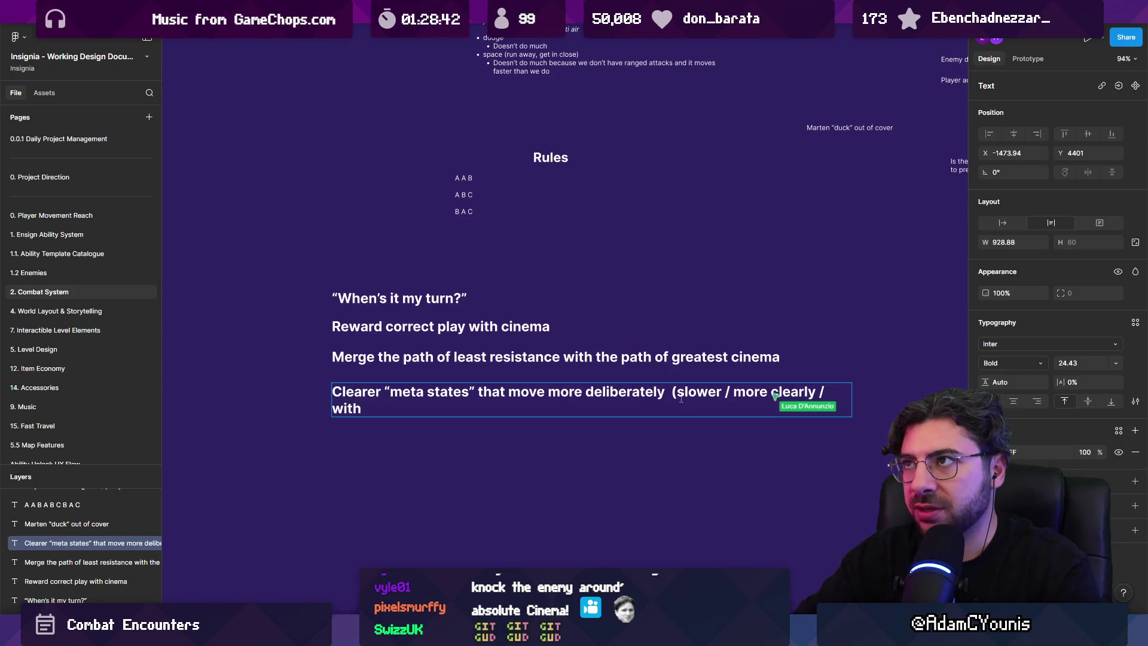
{"action": "type", "text": "fewer"}
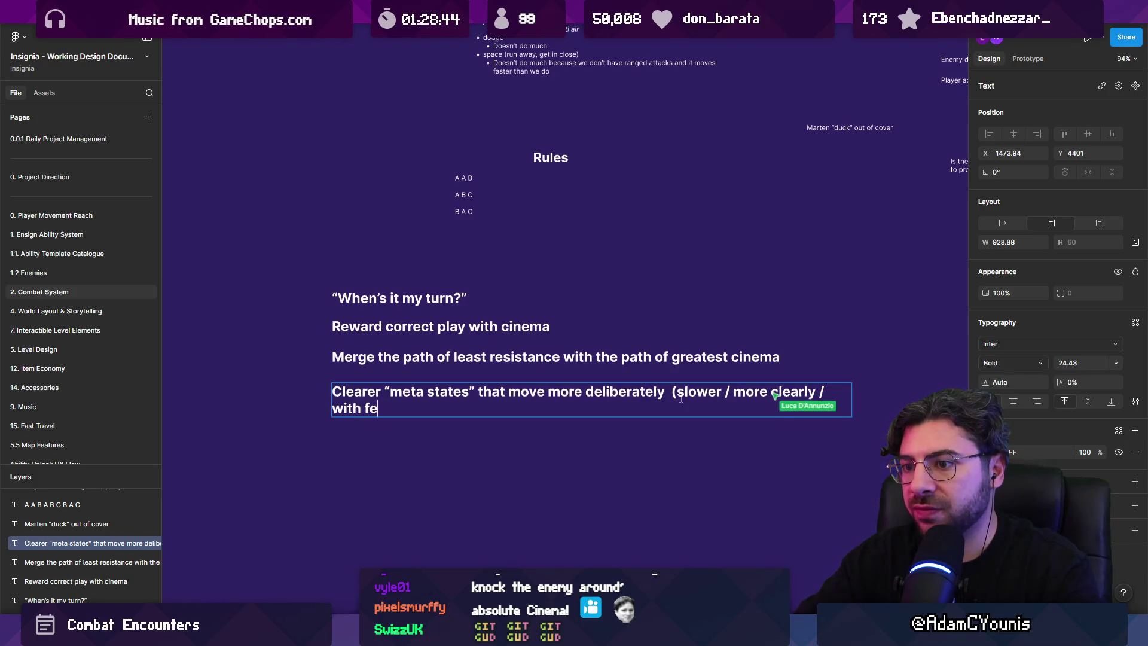
{"action": "key", "text": "BackSpace"}
{"action": "key", "text": "BackSpace"}
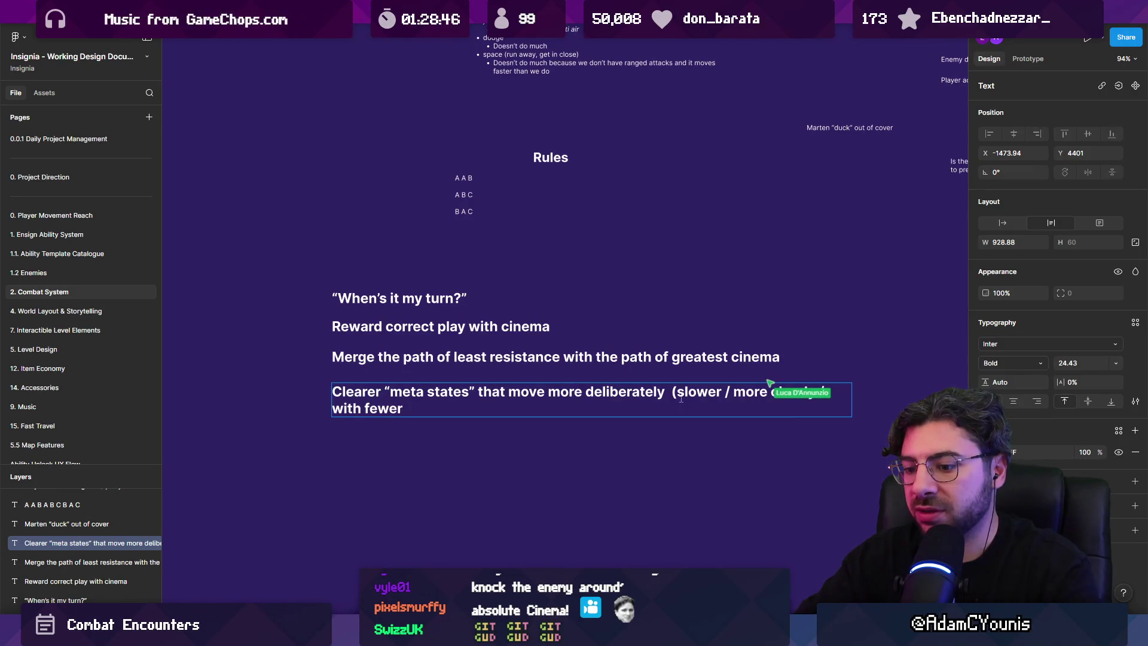
{"action": "key", "text": "ctrl+shift+Left"}
{"action": "type", "text": "defined entries and exi"}
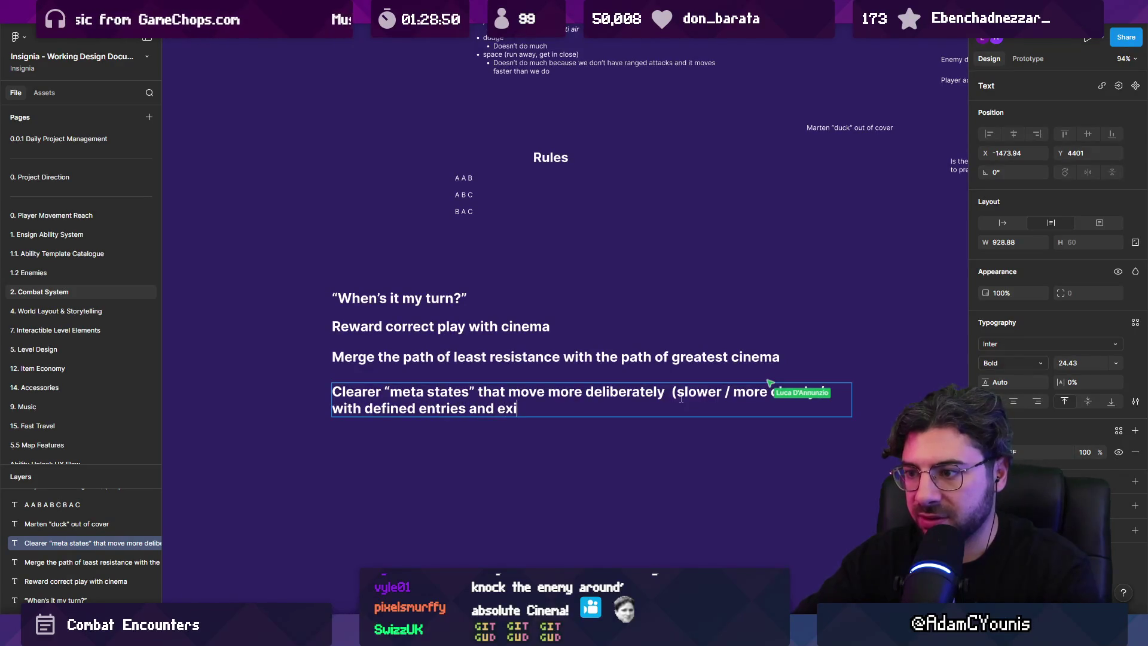
{"action": "left_click", "coordinate": [640, 447]}
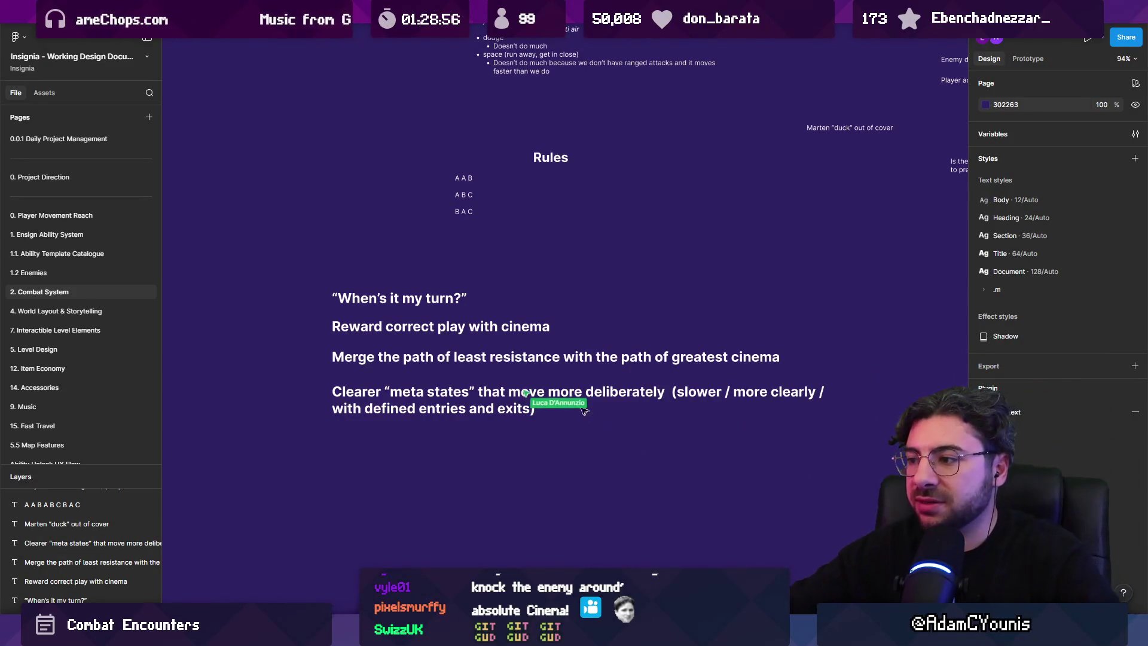
Replace 'with defined entries and exits' with 'discretely' to finish the meta states note
{"action": "left_click", "coordinate": [744, 394]}
{"action": "key", "text": "super+shift+Down"}
{"action": "key", "text": "Right"}
{"action": "key", "text": "Left"}
{"action": "key", "text": "shift+alt+Left"}
{"action": "key", "text": "shift+alt+Left"}
{"action": "key", "text": "shift+alt+Left"}
{"action": "key", "text": "shift+alt+Left"}
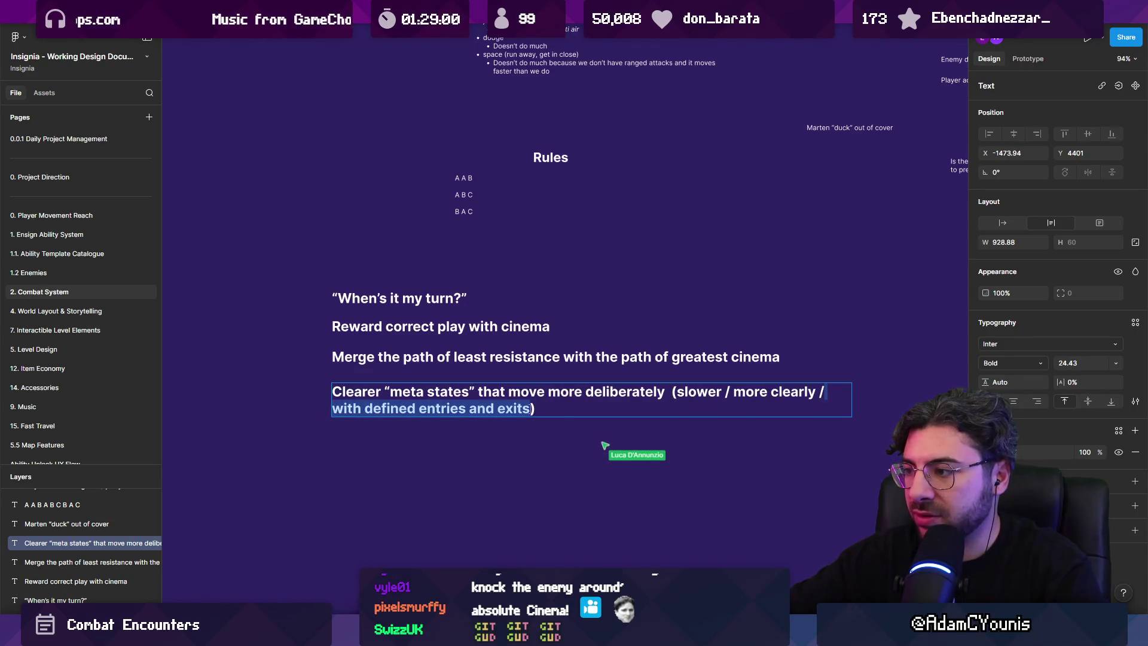
{"action": "type", "text": "discretely"}
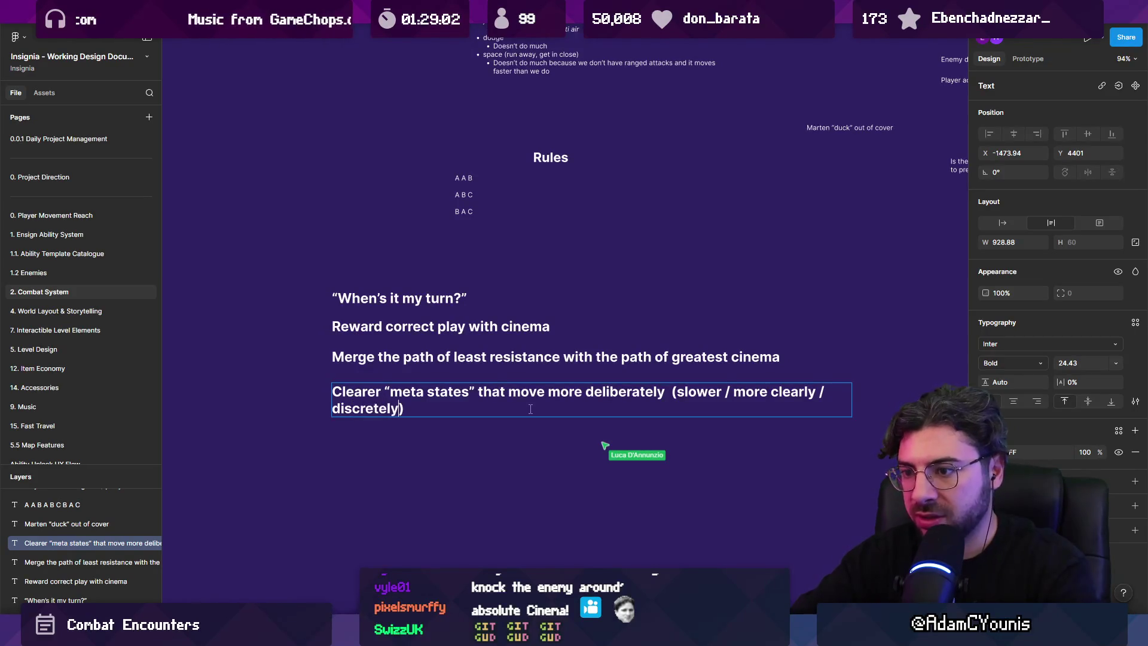
{"action": "left_click", "coordinate": [540, 432]}
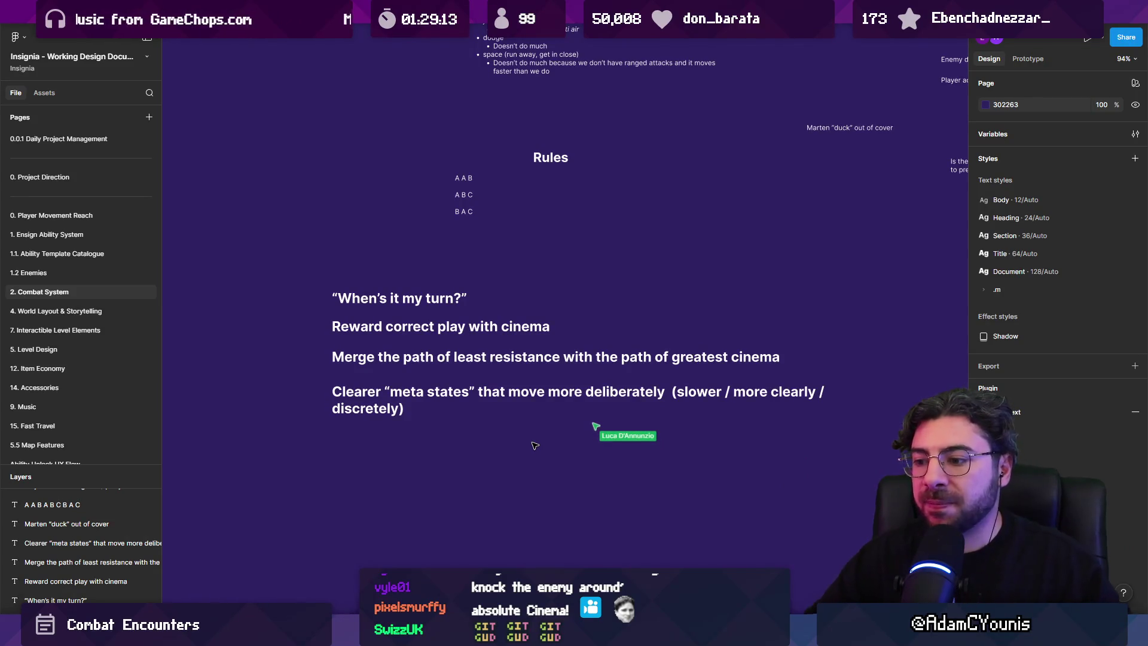
{"action": "key", "text": "alt+Tab"}
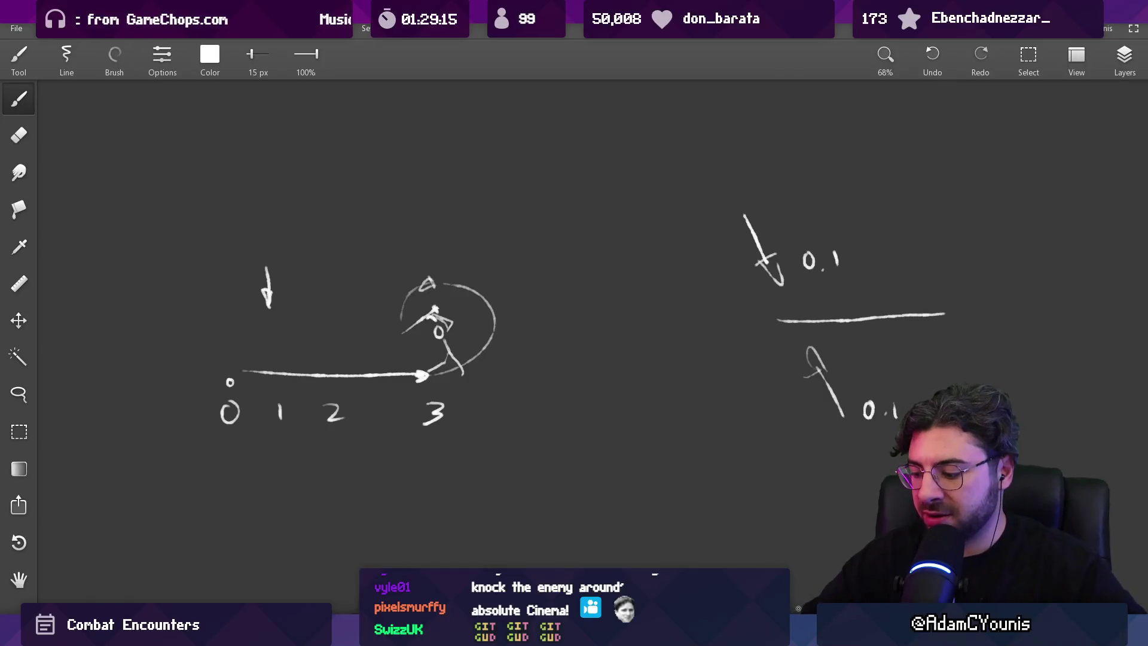
Switch to the Round brush and paint soft grey glowing dabs at varying brush sizes
{"action": "left_click_drag", "start_coordinate": [474, 342], "coordinate": [510, 67]}
{"action": "left_click", "coordinate": [114, 57]}
{"action": "left_click", "coordinate": [131, 245]}
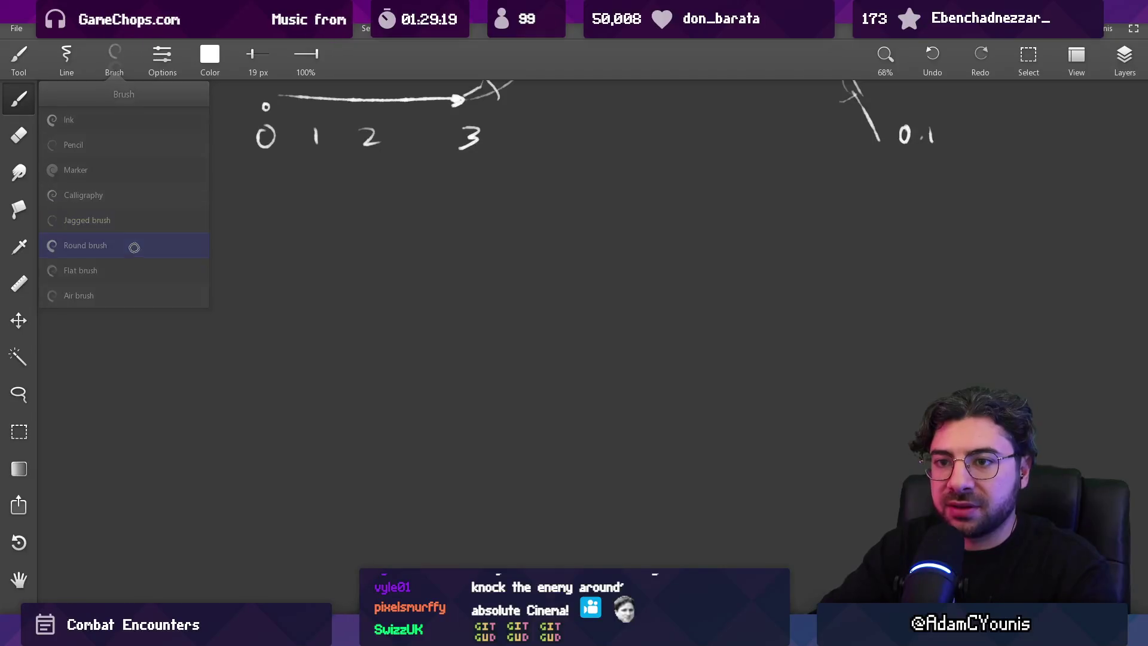
{"action": "mouse_move", "coordinate": [335, 364]}
{"action": "left_mouse_down"}
{"action": "mouse_move", "coordinate": [367, 378]}
{"action": "mouse_move", "coordinate": [345, 384]}
{"action": "mouse_move", "coordinate": [352, 393]}
{"action": "mouse_move", "coordinate": [392, 390]}
{"action": "mouse_move", "coordinate": [387, 440]}
{"action": "mouse_move", "coordinate": [333, 441]}
{"action": "mouse_move", "coordinate": [278, 469]}
{"action": "left_mouse_up"}
{"action": "key", "text": "bracketright"}
{"action": "key", "text": "bracketright"}
{"action": "key", "text": "bracketright"}
{"action": "key", "text": "bracketleft"}
{"action": "key", "text": "bracketleft"}
{"action": "key", "text": "bracketleft"}
{"action": "key", "text": "bracketright"}
{"action": "key", "text": "bracketright"}
{"action": "key", "text": "bracketright"}
{"action": "key", "text": "bracketleft"}
{"action": "key", "text": "bracketleft"}
{"action": "key", "text": "bracketleft"}
{"action": "key", "text": "bracketleft"}
{"action": "key", "text": "bracketleft"}
{"action": "mouse_move", "coordinate": [394, 358]}
{"action": "left_mouse_down"}
{"action": "mouse_move", "coordinate": [409, 410]}
{"action": "mouse_move", "coordinate": [413, 335]}
{"action": "left_mouse_up"}
{"action": "key", "text": "bracketleft"}
{"action": "key", "text": "bracketleft"}
{"action": "key", "text": "bracketleft"}
{"action": "scroll", "coordinate": [568, 305], "scroll_direction": "down", "scroll_amount": 1}
{"action": "key", "text": "bracketright"}
{"action": "key", "text": "bracketright"}
{"action": "key", "text": "bracketright"}
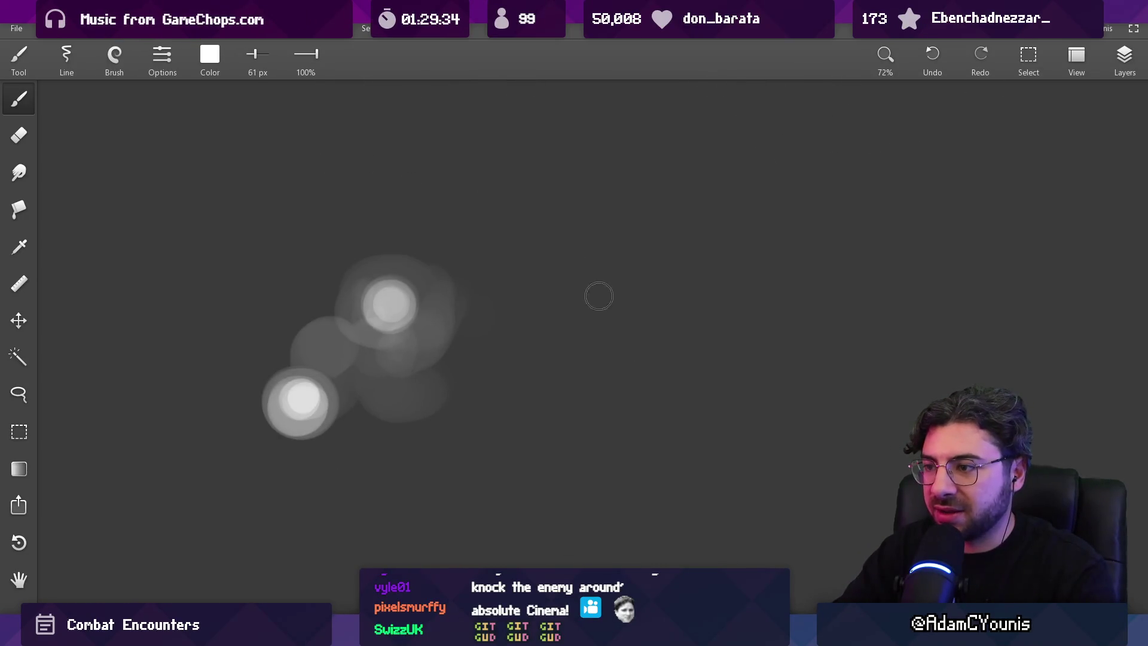
Paint two solid white dots and link them with a thin straight line
{"action": "left_click_drag", "start_coordinate": [591, 310], "coordinate": [589, 320]}
{"action": "left_click", "coordinate": [515, 424]}
{"action": "key", "text": "bracketleft"}
{"action": "key", "text": "bracketleft"}
{"action": "key", "text": "bracketleft"}
{"action": "left_click", "coordinate": [586, 296], "text": "shift"}
{"action": "key", "text": "ctrl+z"}
{"action": "left_click", "coordinate": [592, 308], "text": "shift"}
{"action": "scroll", "coordinate": [592, 307], "scroll_direction": "right", "scroll_amount": 1}
{"action": "key", "text": "ctrl+z"}
{"action": "left_click_drag", "start_coordinate": [498, 416], "coordinate": [536, 354]}
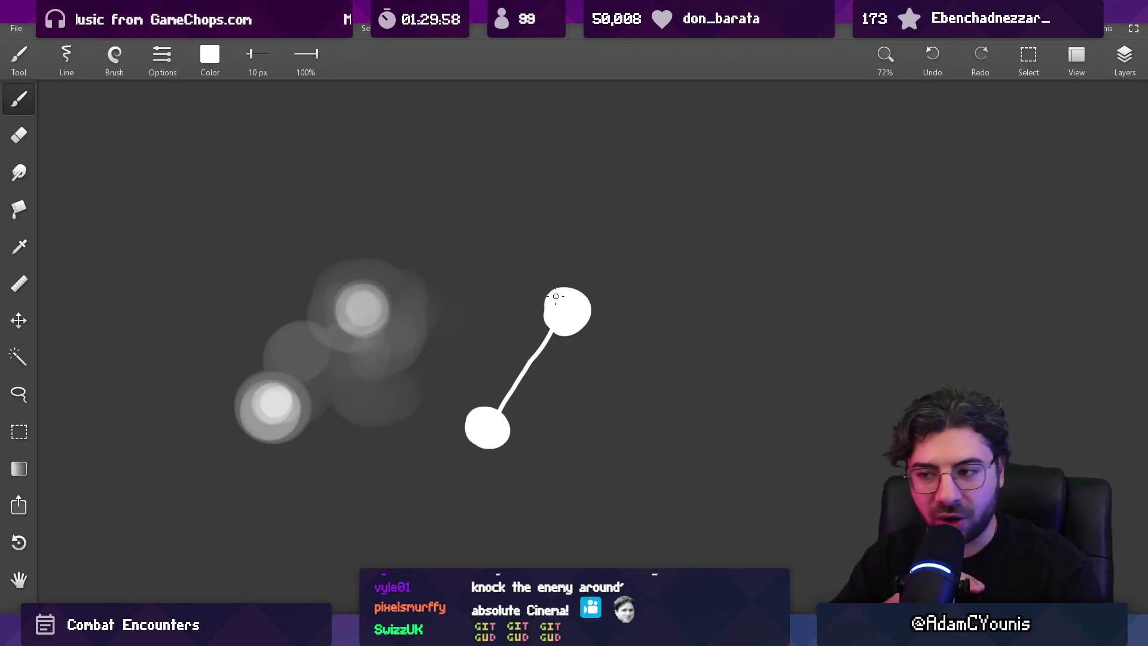
{"action": "scroll", "coordinate": [632, 253], "scroll_direction": "right", "scroll_amount": 5}
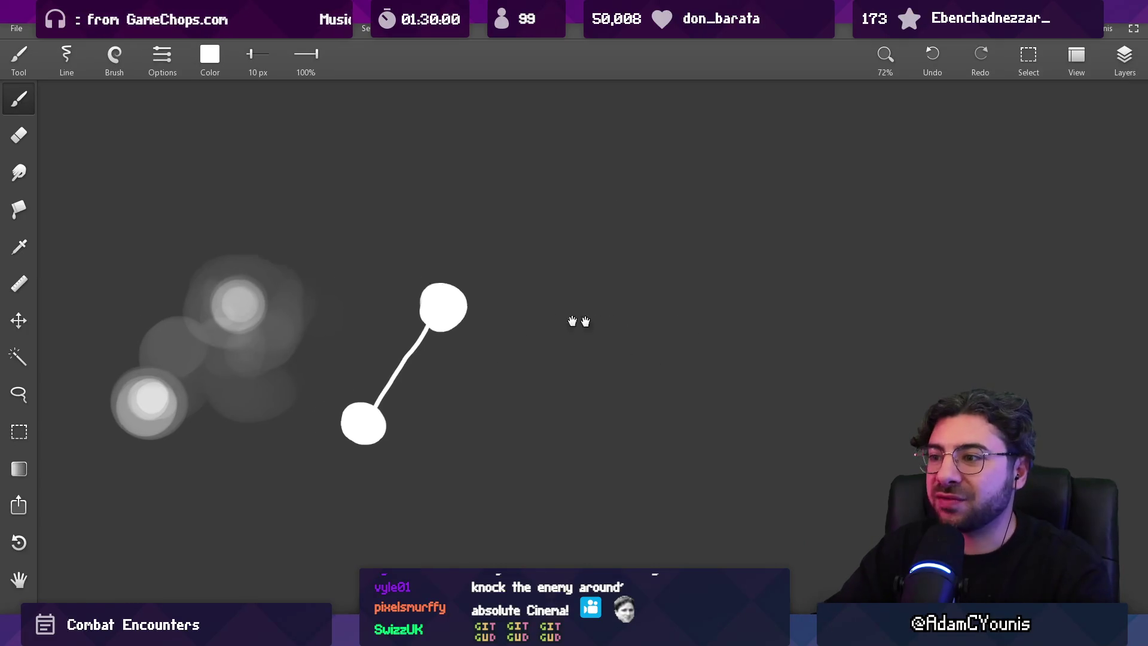
Sketch a floor line, a right-hand wall, and the stick figure's head and leg
{"action": "left_click_drag", "start_coordinate": [853, 236], "coordinate": [713, 383]}
{"action": "key", "text": "ctrl+0"}
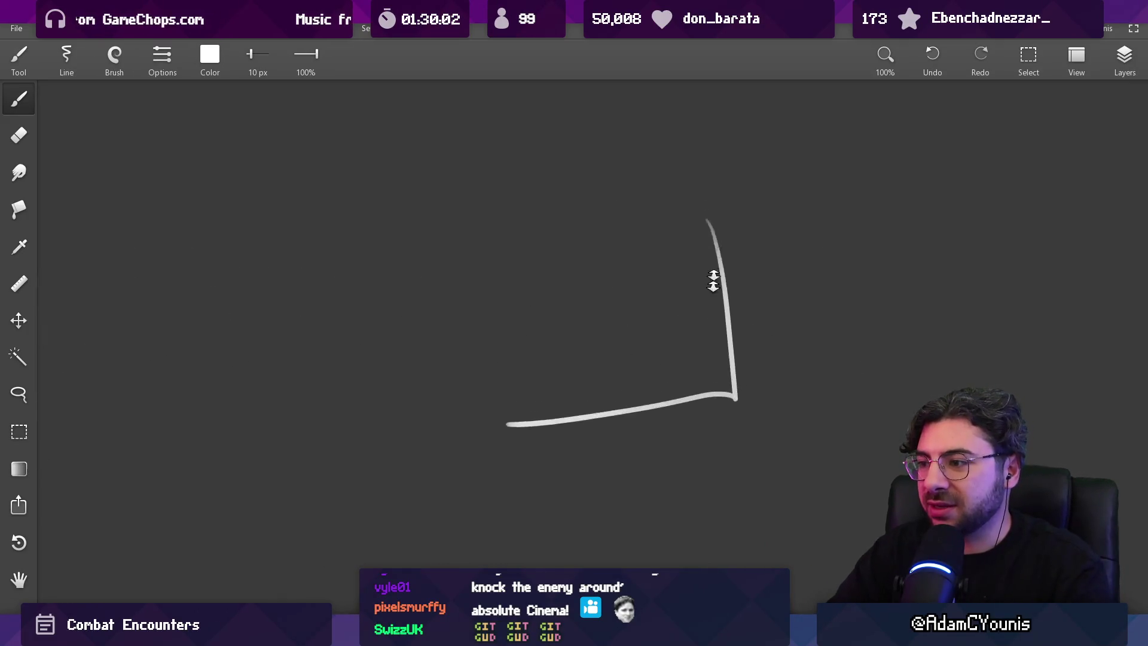
{"action": "key", "text": "ctrl+z"}
{"action": "left_click_drag", "start_coordinate": [580, 410], "coordinate": [747, 403]}
{"action": "left_click_drag", "start_coordinate": [765, 233], "coordinate": [763, 399]}
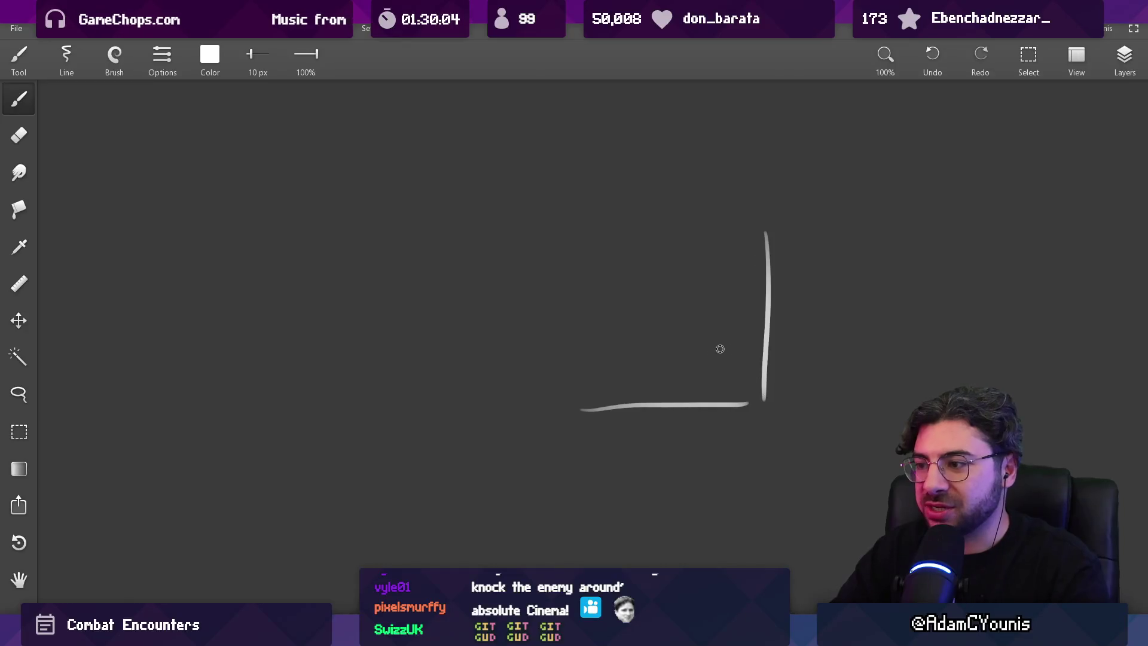
{"action": "key", "text": "ctrl+z"}
{"action": "left_click_drag", "start_coordinate": [700, 325], "coordinate": [708, 323]}
{"action": "key", "text": "bracketleft"}
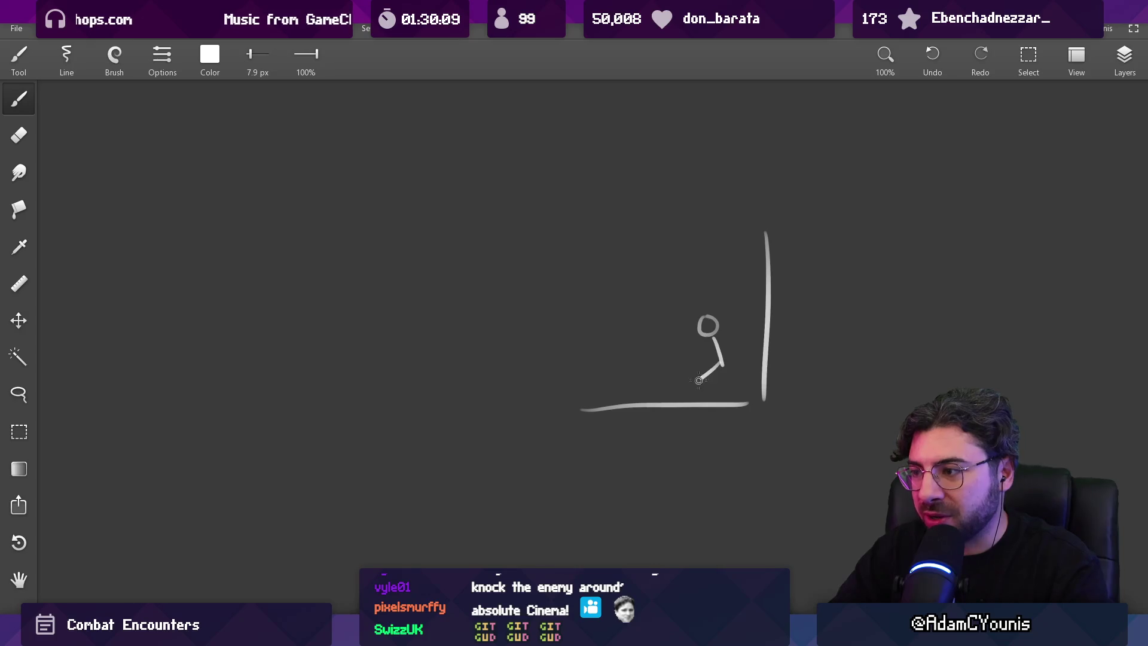
{"action": "left_click_drag", "start_coordinate": [721, 369], "coordinate": [732, 386]}
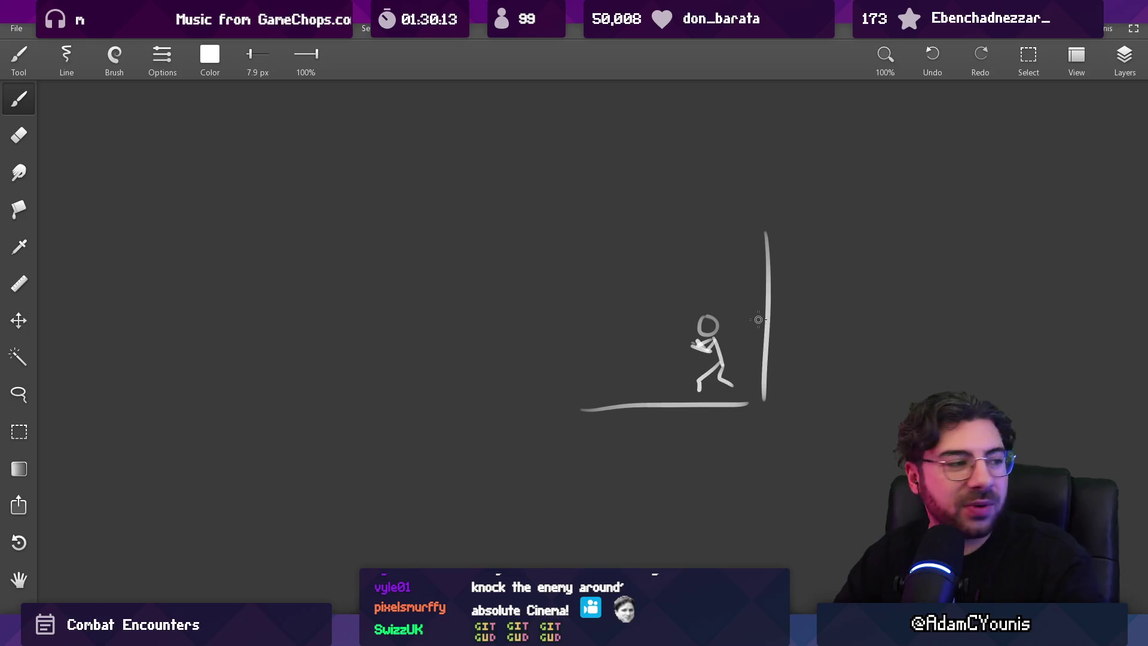
Draw stacked horizontal bars beneath the figure, removing a stray squiggle
{"action": "left_click_drag", "start_coordinate": [637, 469], "coordinate": [750, 469]}
{"action": "left_click_drag", "start_coordinate": [639, 487], "coordinate": [753, 476]}
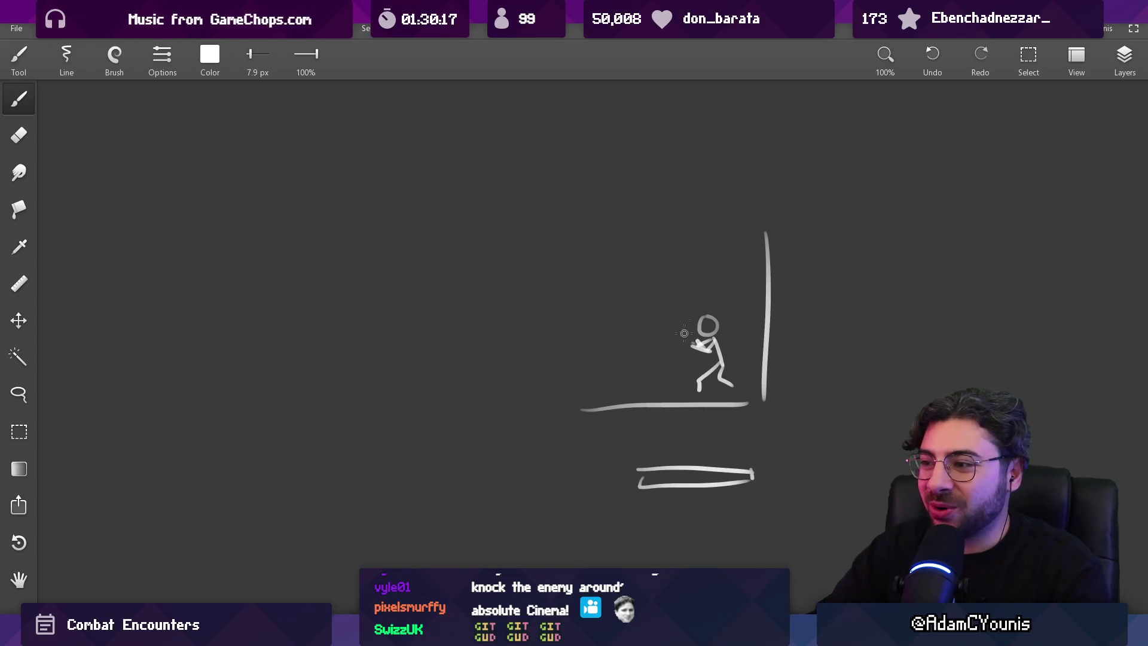
{"action": "left_click_drag", "start_coordinate": [639, 505], "coordinate": [724, 500]}
{"action": "left_click_drag", "start_coordinate": [642, 519], "coordinate": [754, 512]}
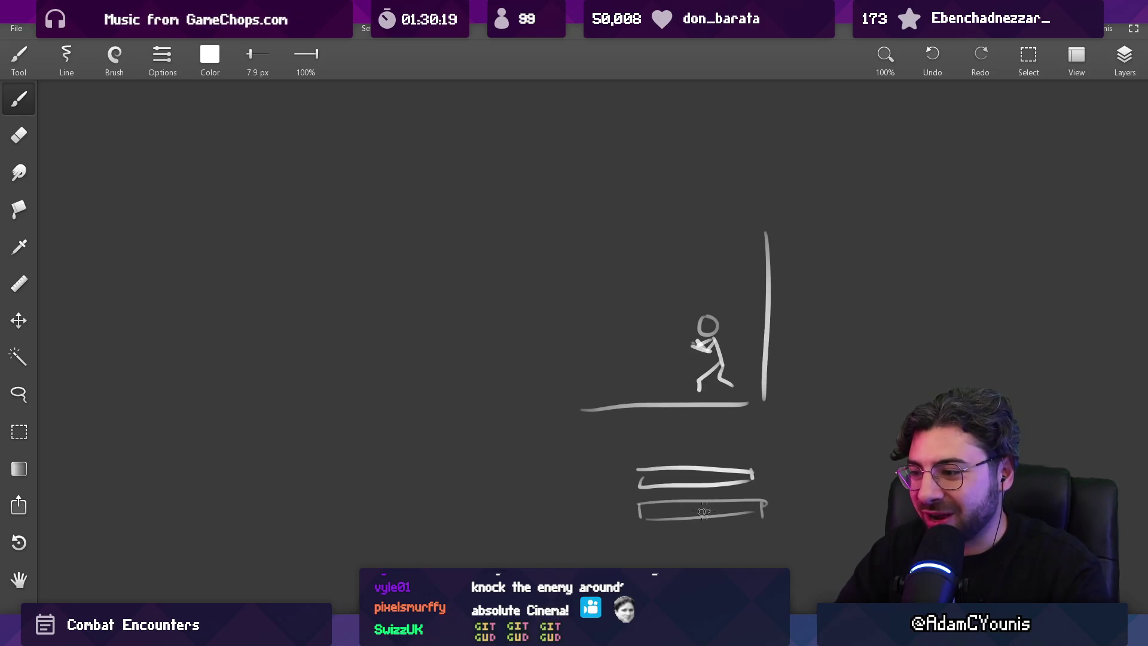
{"action": "key", "text": "ctrl+z"}
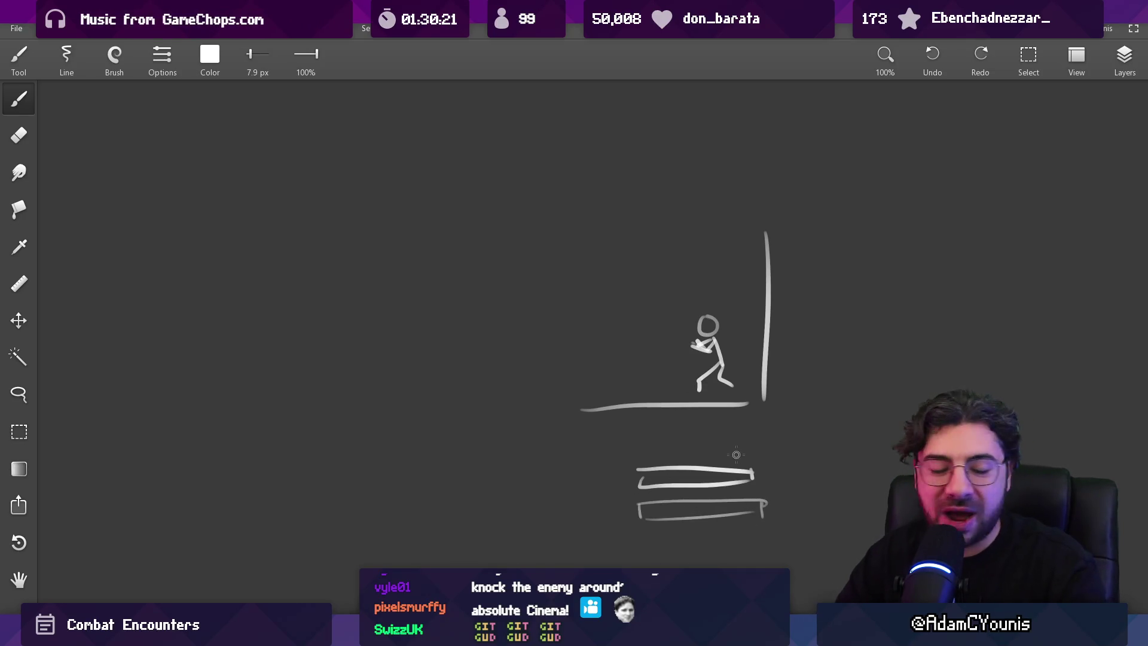
Try sword-slash and arc strokes above the figure, then undo them all
{"action": "left_click_drag", "start_coordinate": [692, 306], "coordinate": [632, 254]}
{"action": "key", "text": "ctrl+z"}
{"action": "left_click_drag", "start_coordinate": [686, 290], "coordinate": [635, 250]}
{"action": "key", "text": "ctrl+z"}
{"action": "key", "text": "ctrl+z"}
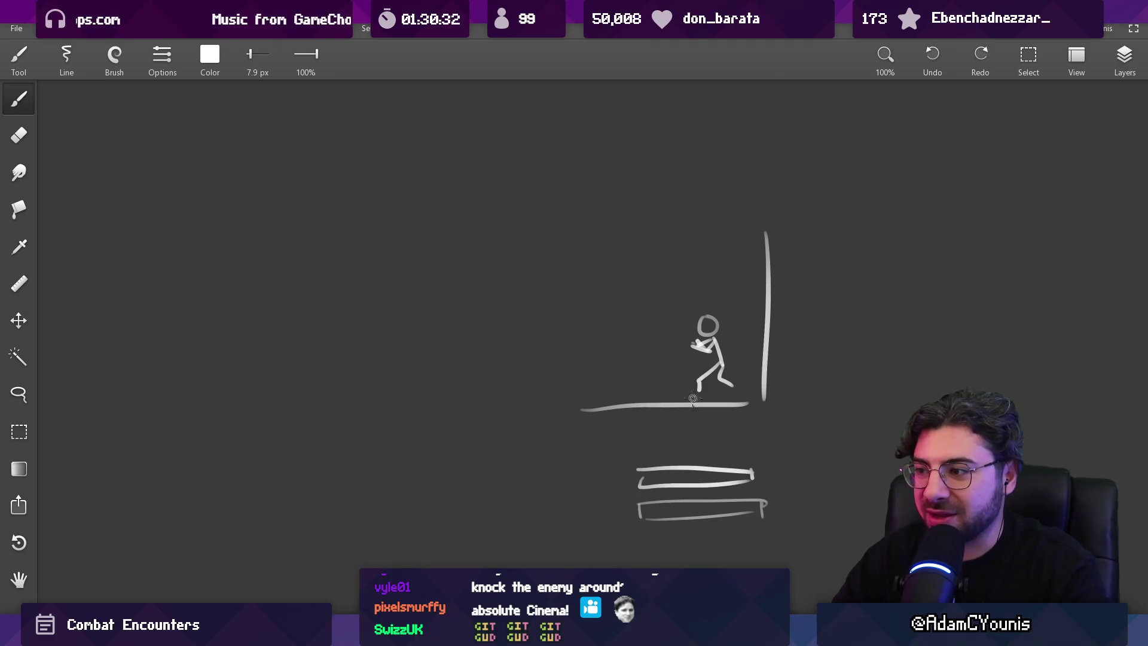
{"action": "left_click_drag", "start_coordinate": [718, 309], "coordinate": [714, 241]}
{"action": "left_click_drag", "start_coordinate": [687, 298], "coordinate": [627, 253]}
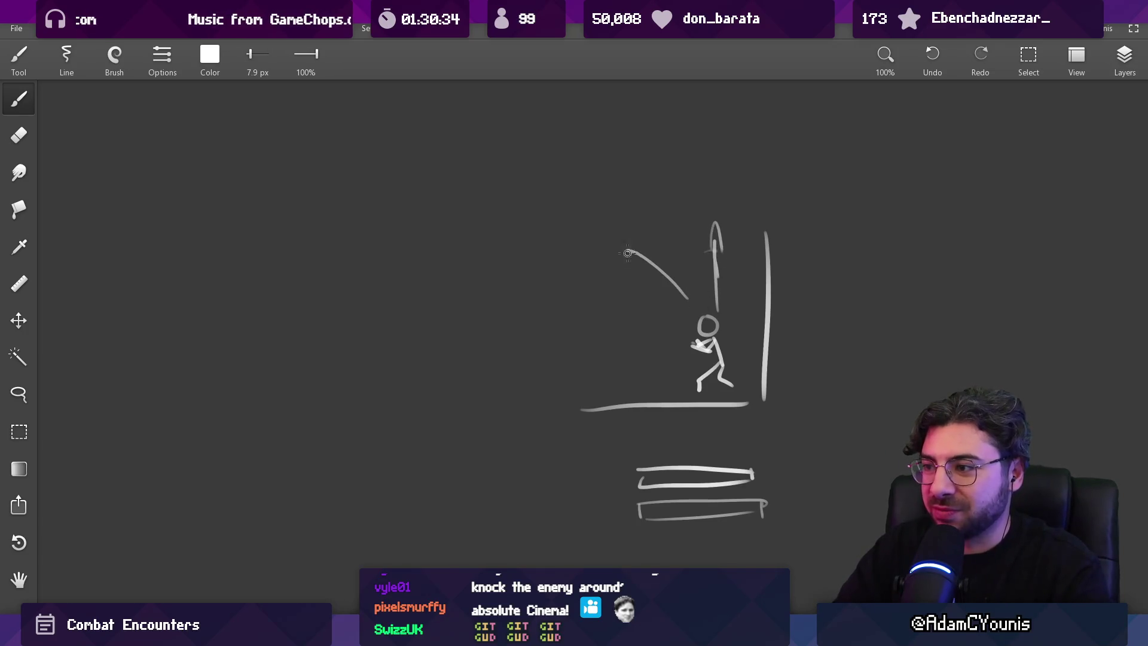
{"action": "key", "text": "ctrl+z"}
{"action": "key", "text": "ctrl+z"}
{"action": "key", "text": "ctrl+z"}
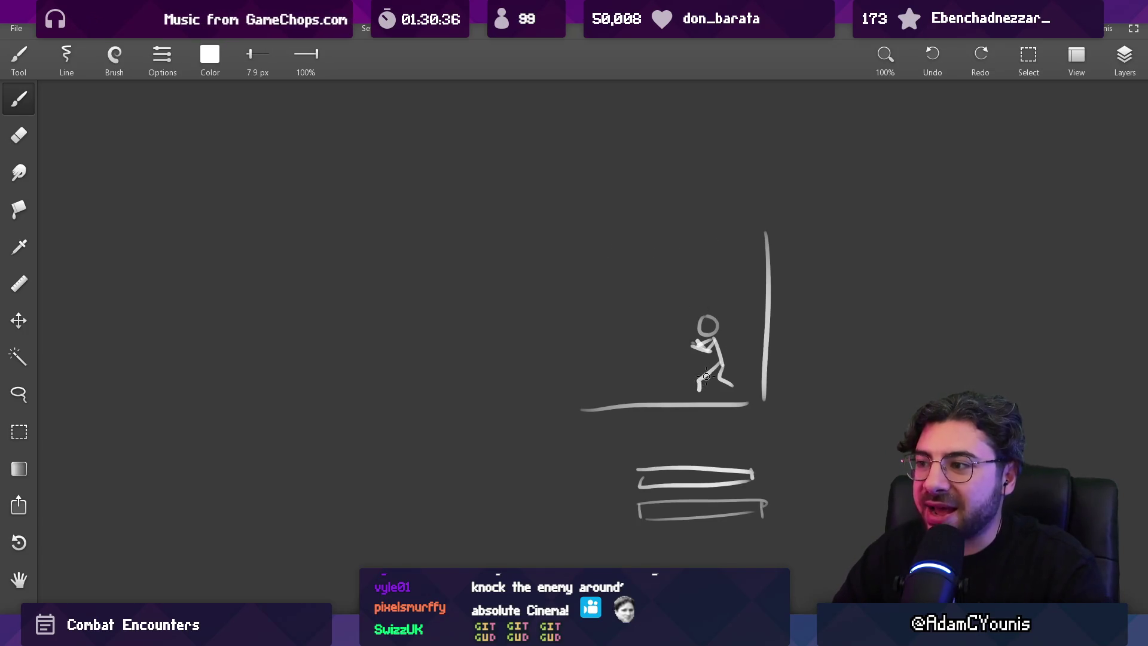
{"action": "scroll", "coordinate": [754, 338], "scroll_direction": "down", "scroll_amount": 3}
{"action": "mouse_move", "coordinate": [686, 410]}
{"action": "left_mouse_down"}
{"action": "mouse_move", "coordinate": [820, 385]}
{"action": "mouse_move", "coordinate": [849, 502]}
{"action": "left_mouse_up"}
{"action": "key", "text": "ctrl+z"}
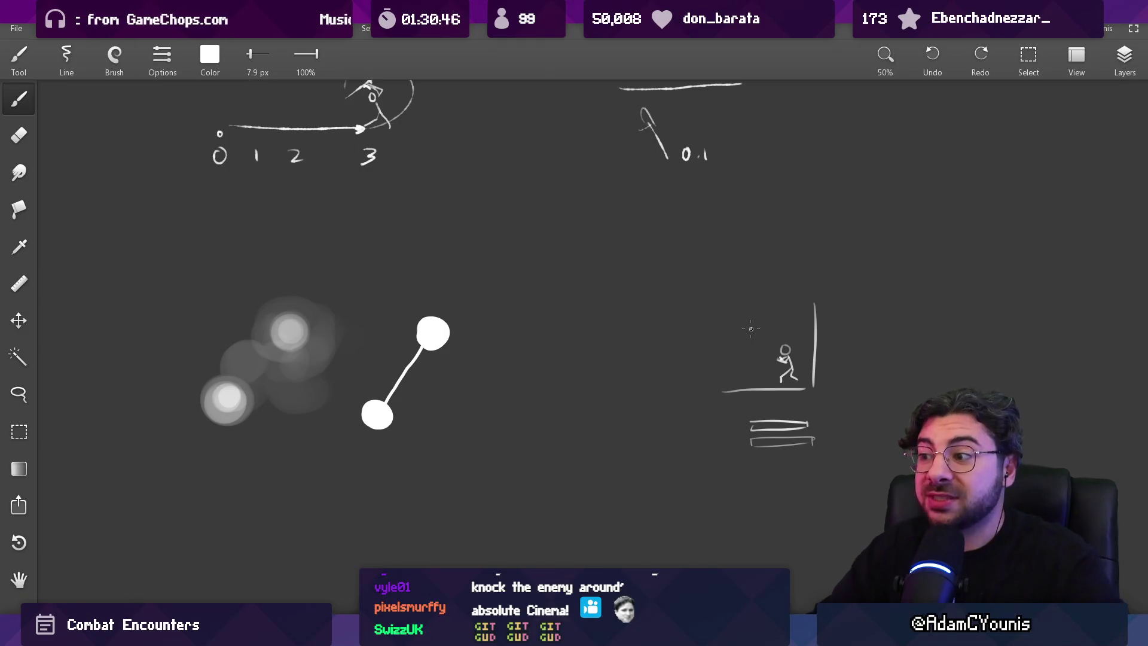
Undo trial circle and cross strokes, then zoom out to view all sketches
{"action": "scroll", "coordinate": [658, 287], "scroll_direction": "up", "scroll_amount": 3}
{"action": "left_click_drag", "start_coordinate": [682, 331], "coordinate": [628, 474]}
{"action": "left_click_drag", "start_coordinate": [642, 339], "coordinate": [658, 476]}
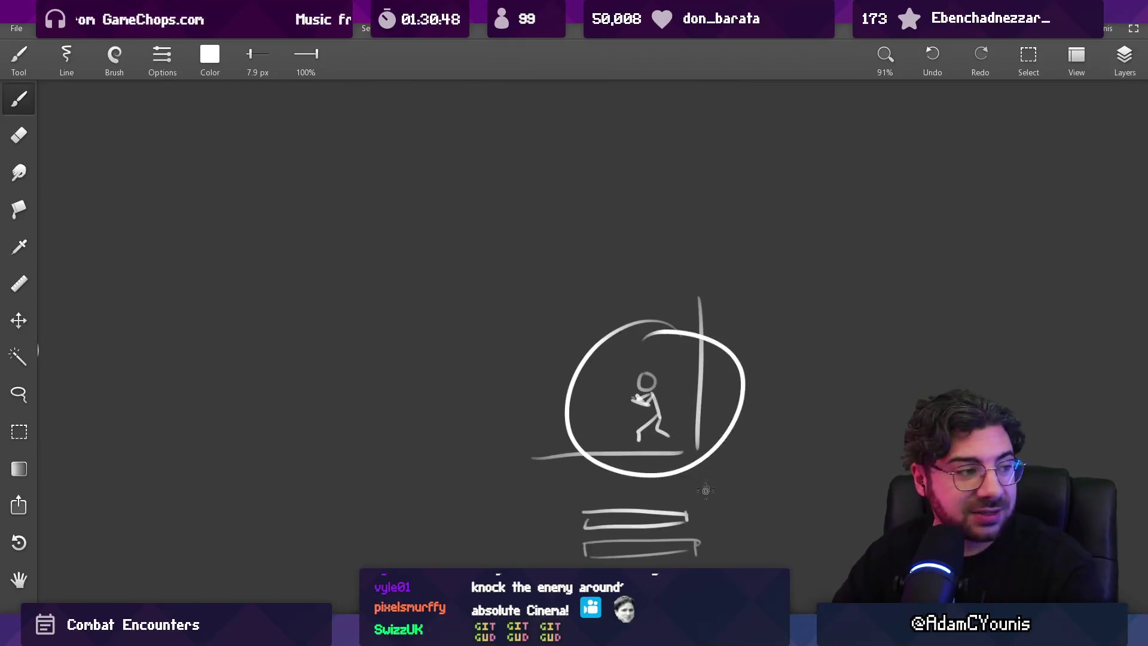
{"action": "key", "text": "ctrl+z"}
{"action": "key", "text": "ctrl+z"}
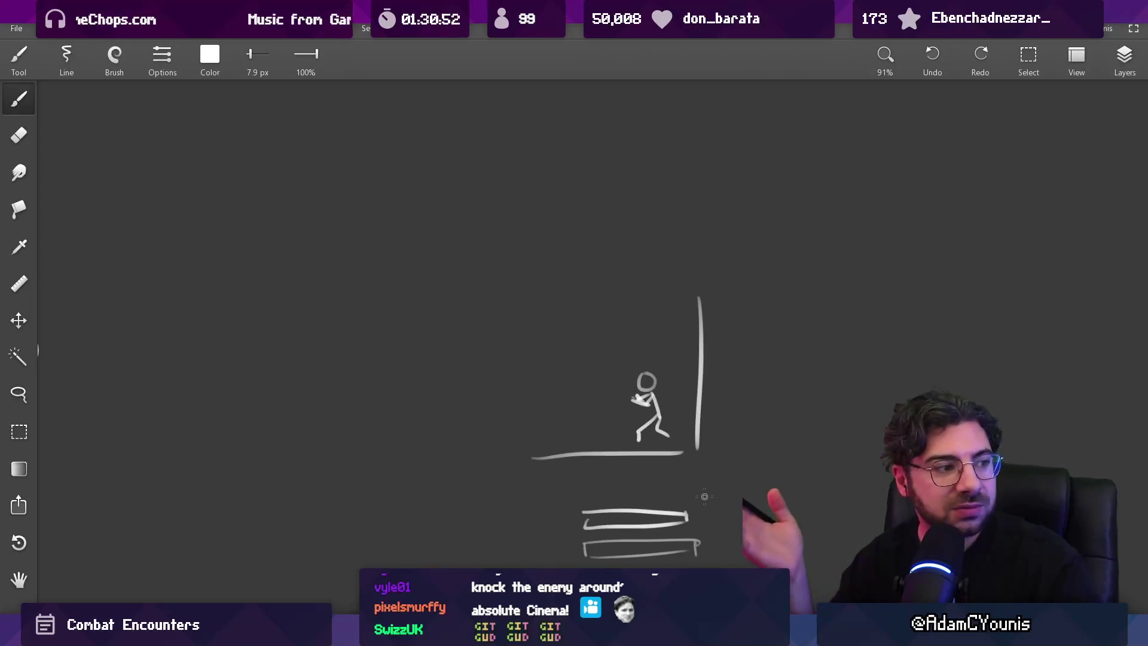
{"action": "left_click_drag", "start_coordinate": [276, 384], "coordinate": [286, 438]}
{"action": "key", "text": "ctrl+z"}
{"action": "key", "text": "ctrl+z"}
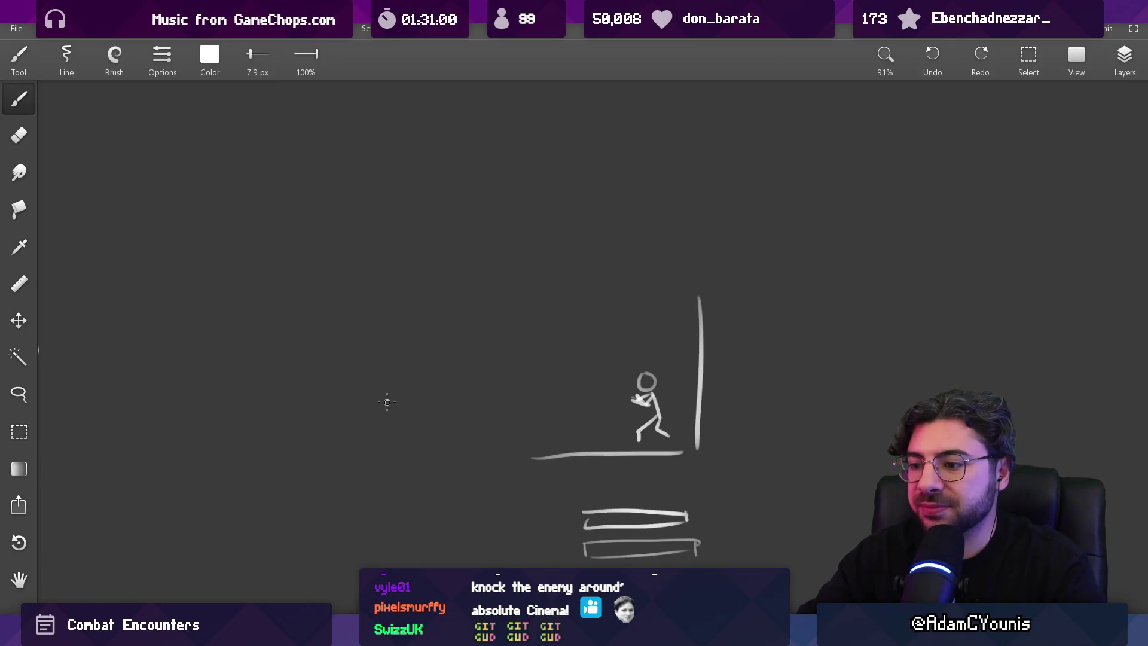
{"action": "scroll", "coordinate": [387, 402], "scroll_direction": "down", "scroll_amount": 5}
{"action": "mouse_move", "coordinate": [616, 351]}
{"action": "left_mouse_down"}
{"action": "mouse_move", "coordinate": [757, 364]}
{"action": "mouse_move", "coordinate": [727, 370]}
{"action": "mouse_move", "coordinate": [724, 385]}
{"action": "left_mouse_up"}
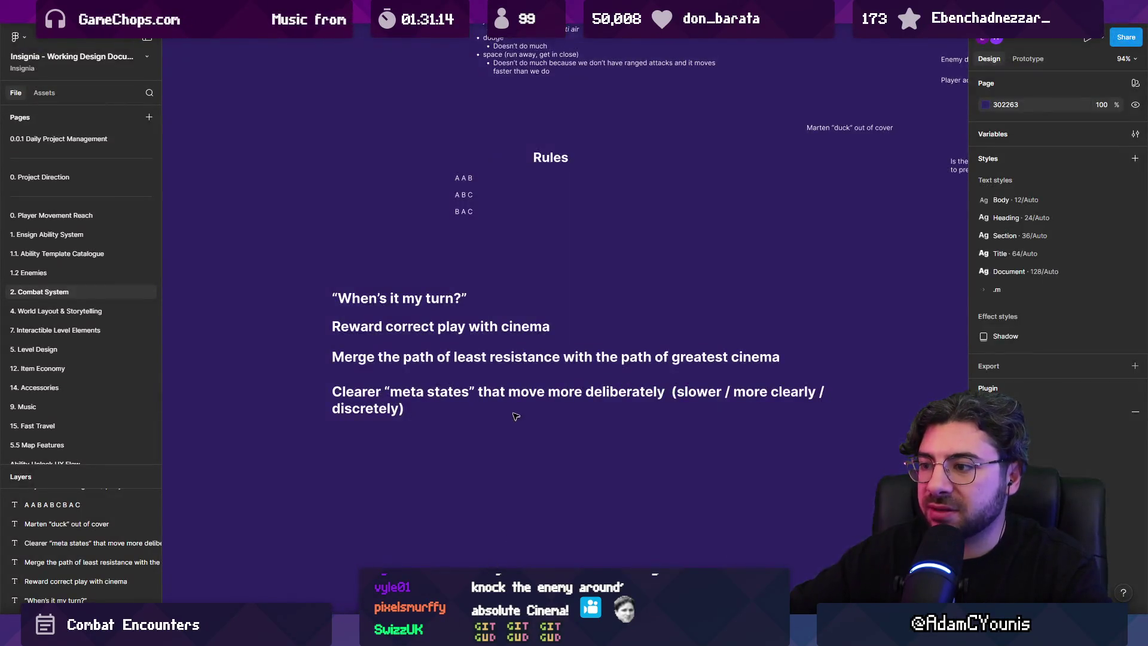
{"action": "left_click", "coordinate": [513, 398]}
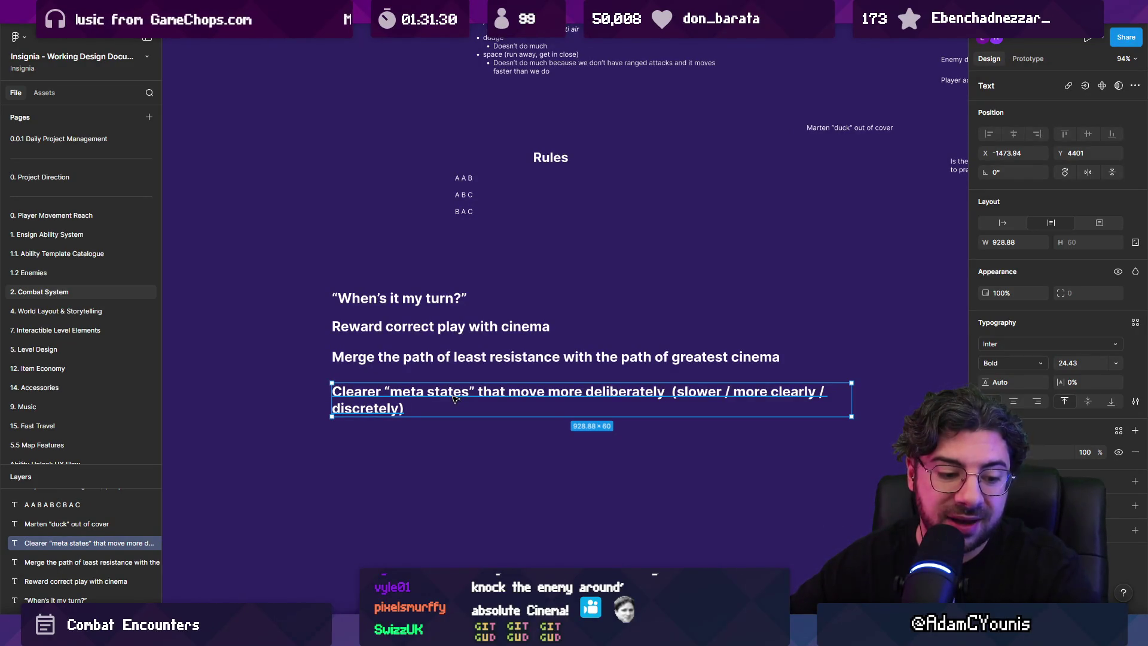
Bring up the Unity editor showing the Ohrenstead Under Tower cave level
{"action": "key", "text": "alt+Tab"}
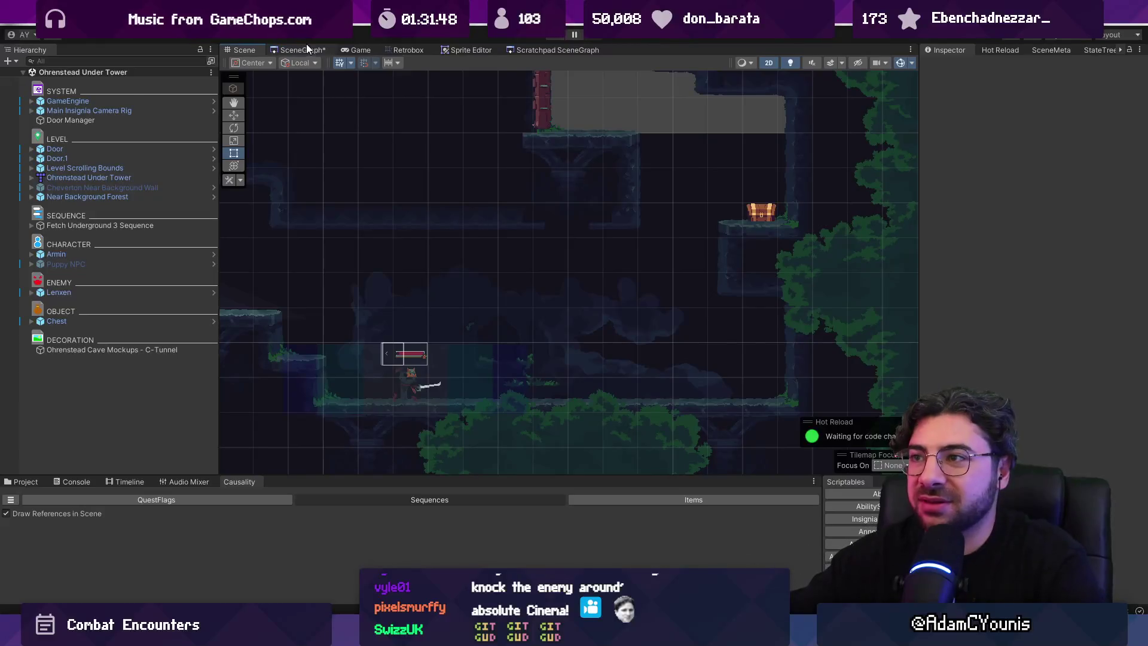
Play the level fullscreen and test left and right sword swings and a spinning air slash
{"action": "key", "text": "ctrl+p"}
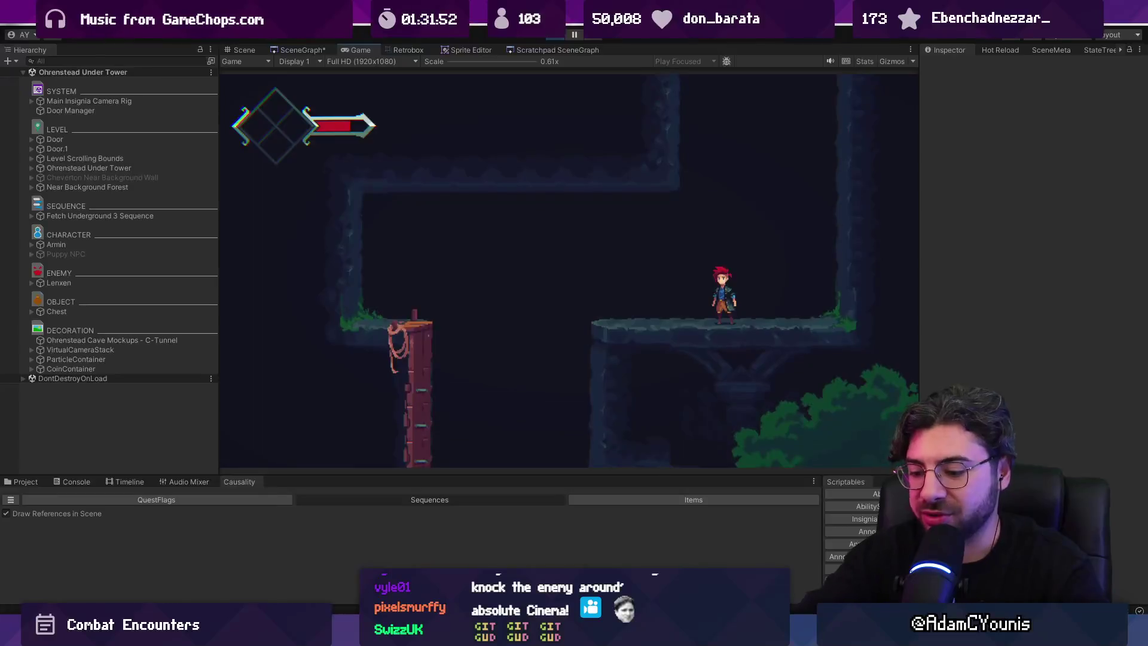
{"action": "key", "text": "F11"}
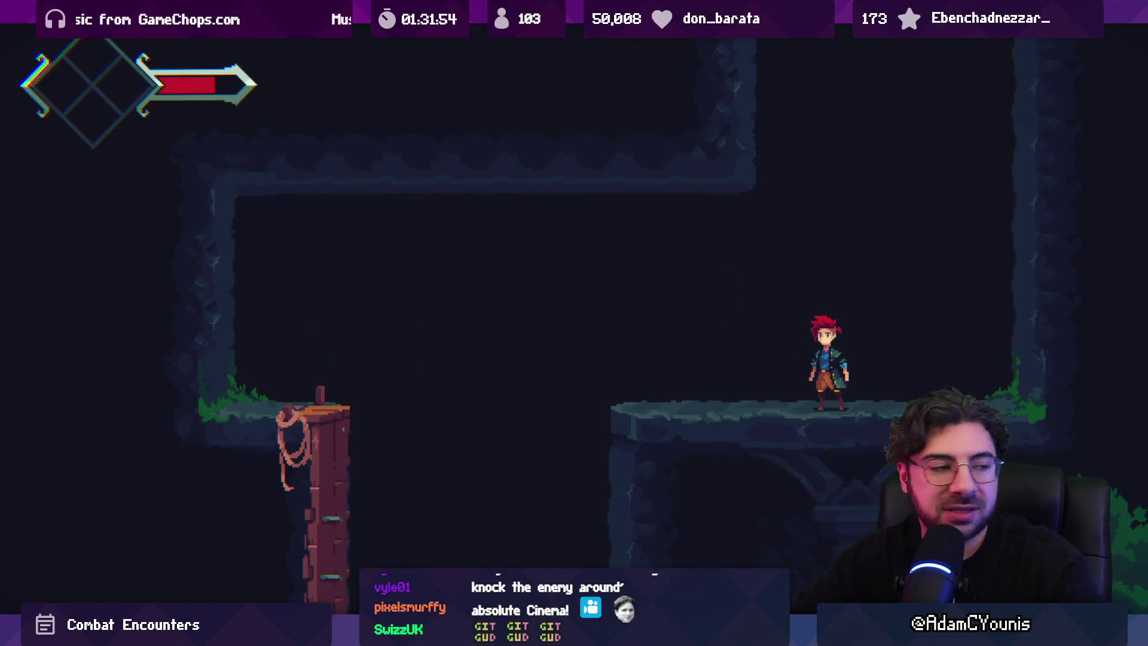
{"action": "key", "text": "x"}
{"action": "key", "text": "x"}
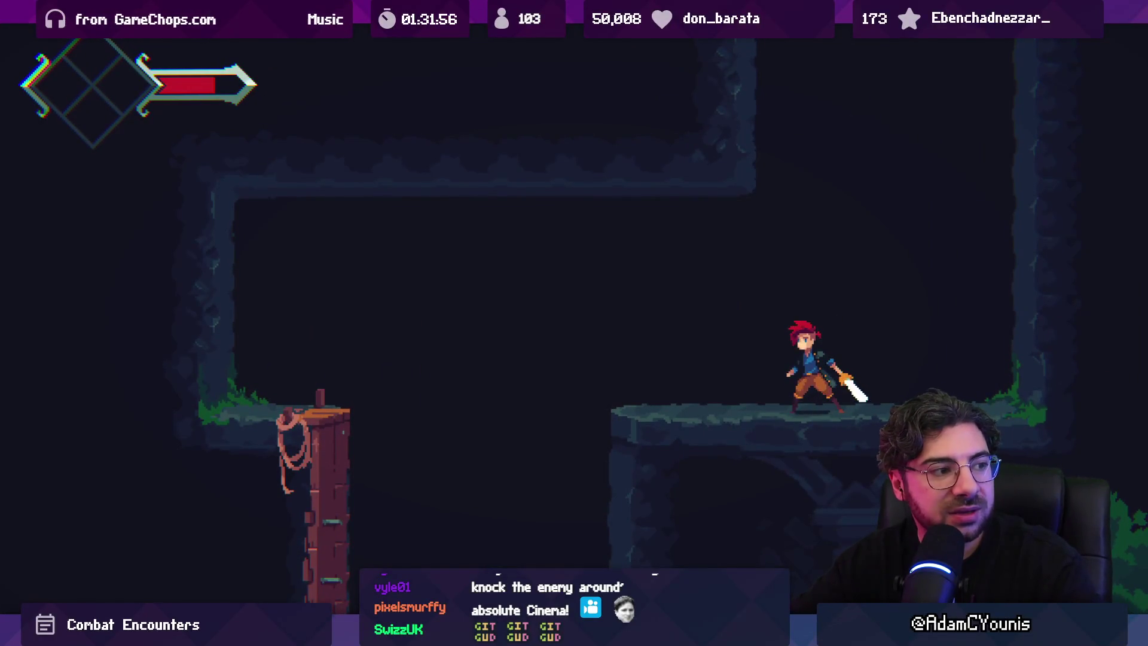
{"action": "key", "text": "Left"}
{"action": "key", "text": "x"}
{"action": "key", "text": "Right"}
{"action": "key", "text": "z"}
{"action": "key", "text": "x"}
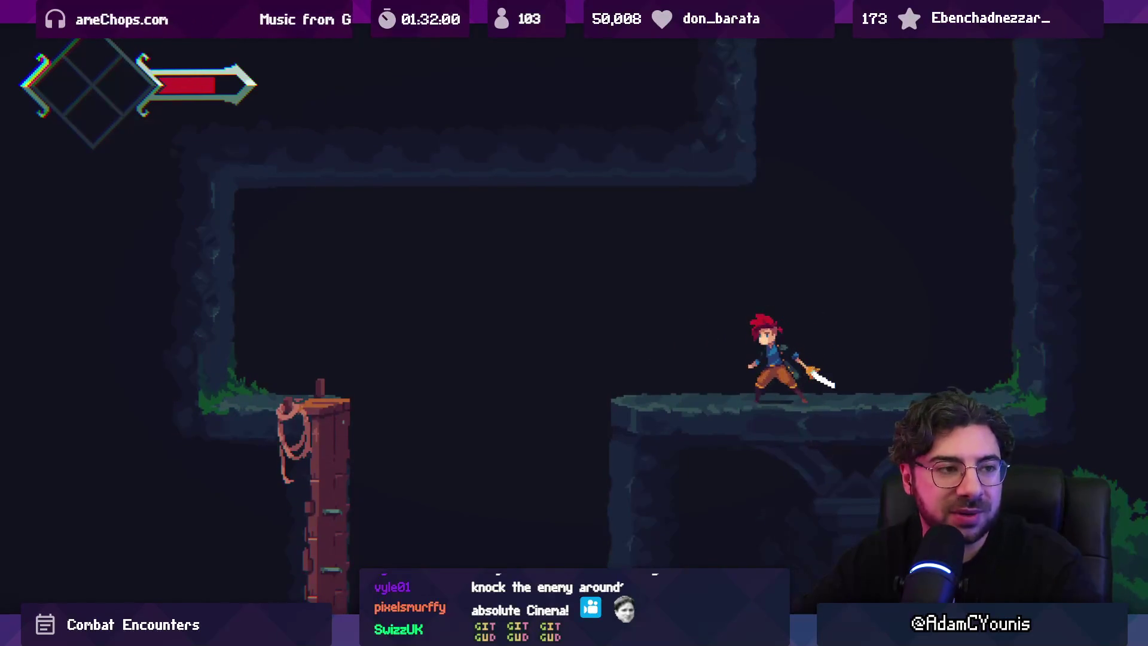
{"action": "key", "text": "Right"}
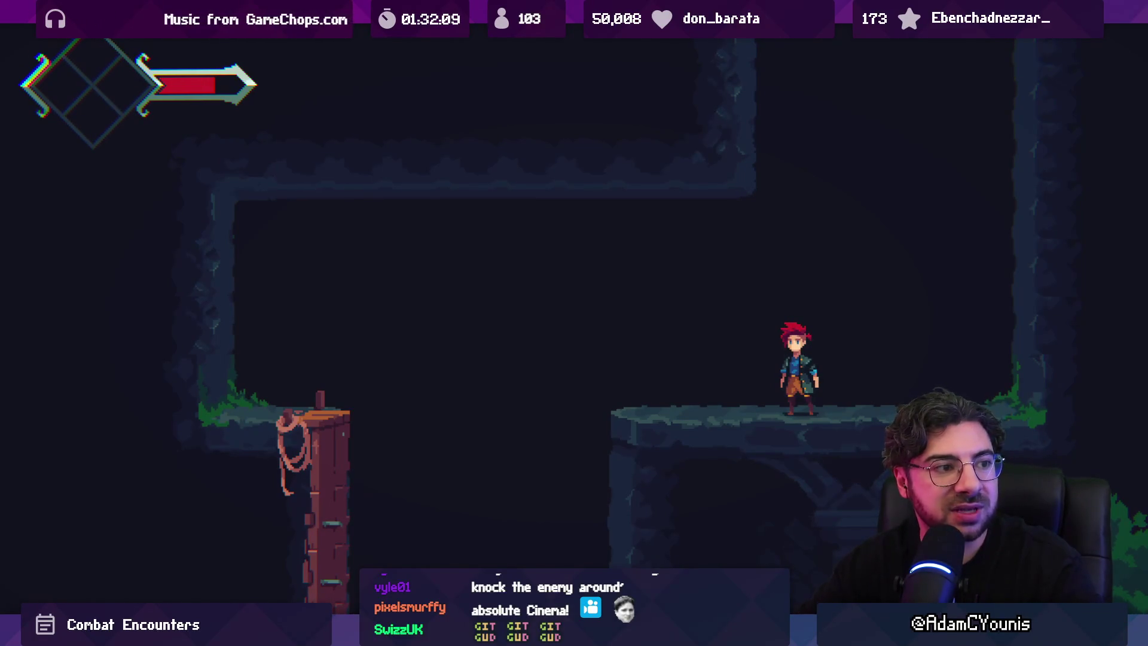
Test more swings, jump down the shaft, leap across the gap and slash on landing
{"action": "key", "text": "Left"}
{"action": "key", "text": "x"}
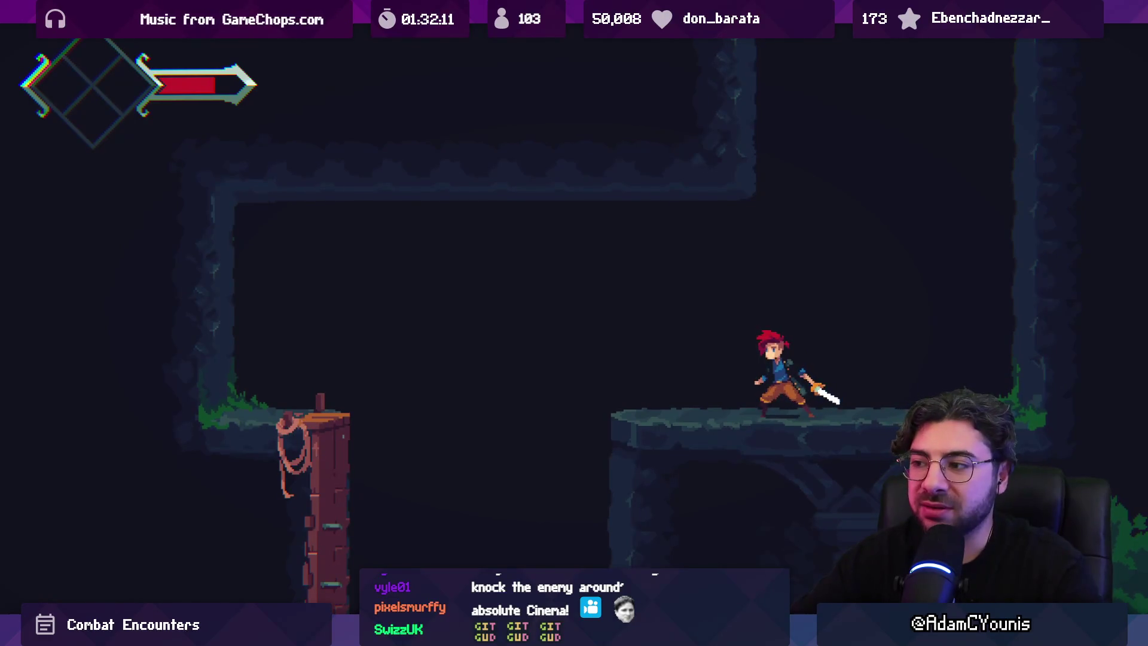
{"action": "key", "text": "x"}
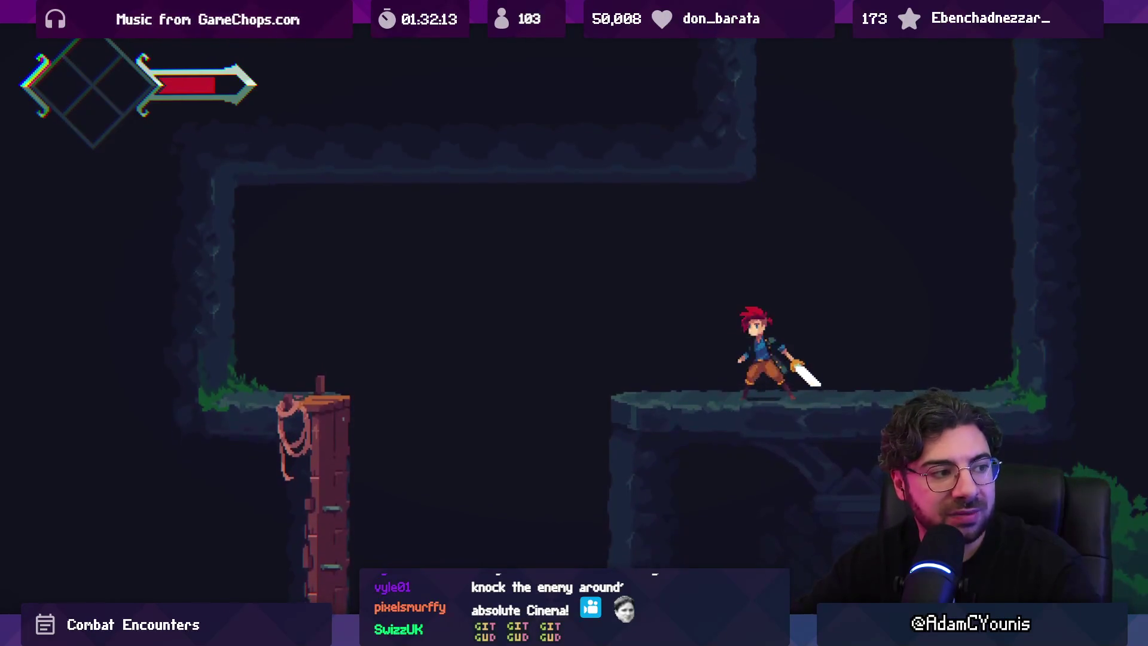
{"action": "key", "text": "Left"}
{"action": "key", "text": "x"}
{"action": "key", "text": "x"}
{"action": "key", "text": "Left"}
{"action": "key", "text": "z"}
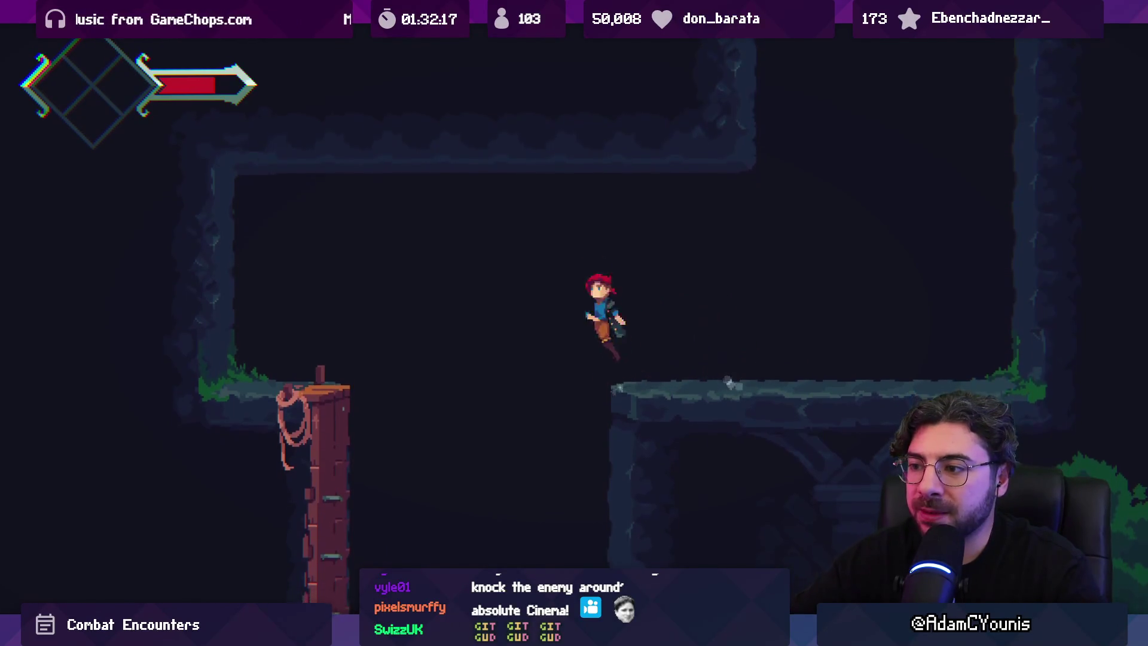
{"action": "key", "text": "Right"}
{"action": "key", "text": "z"}
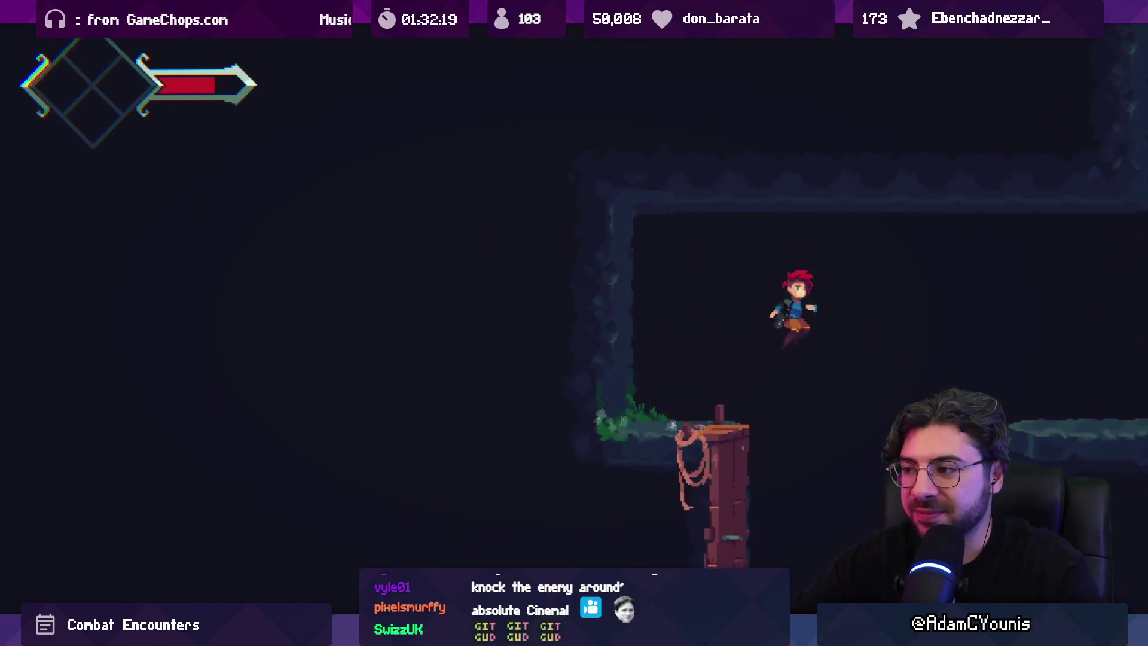
{"action": "key", "text": "x"}
{"action": "key", "text": "x"}
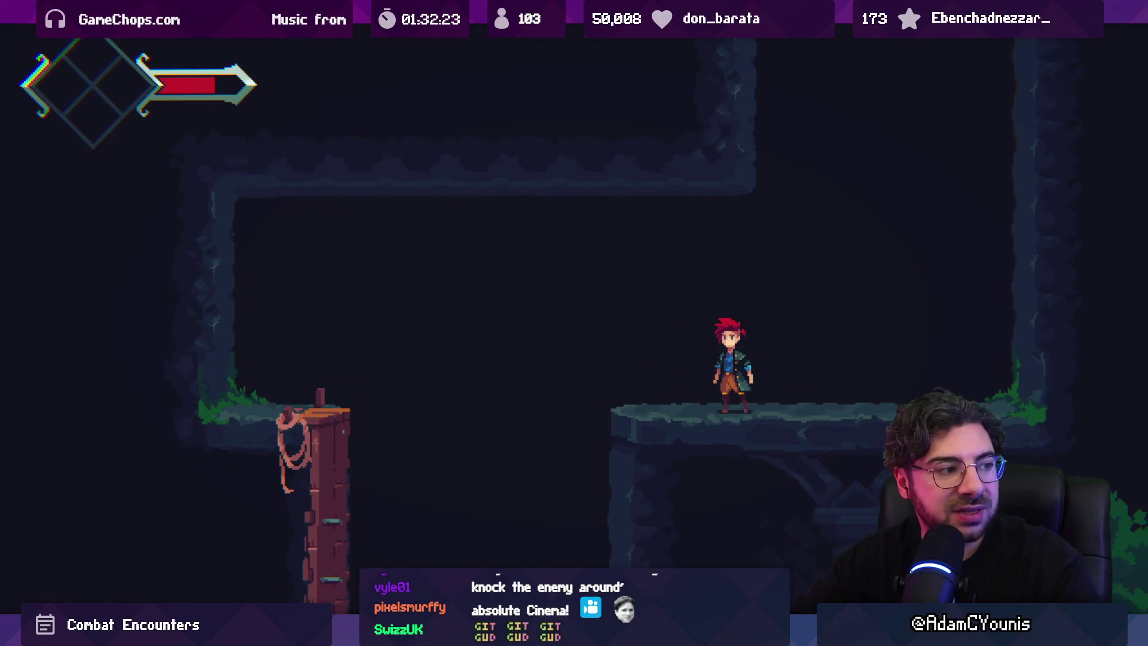
Test dashing left twice along the platform and a rightward sword lunge
{"action": "key", "text": "Left"}
{"action": "key", "text": "c"}
{"action": "key", "text": "x"}
{"action": "key", "text": "c"}
{"action": "key", "text": "x"}
{"action": "key", "text": "Right"}
{"action": "key", "text": "c"}
{"action": "key", "text": "Right"}
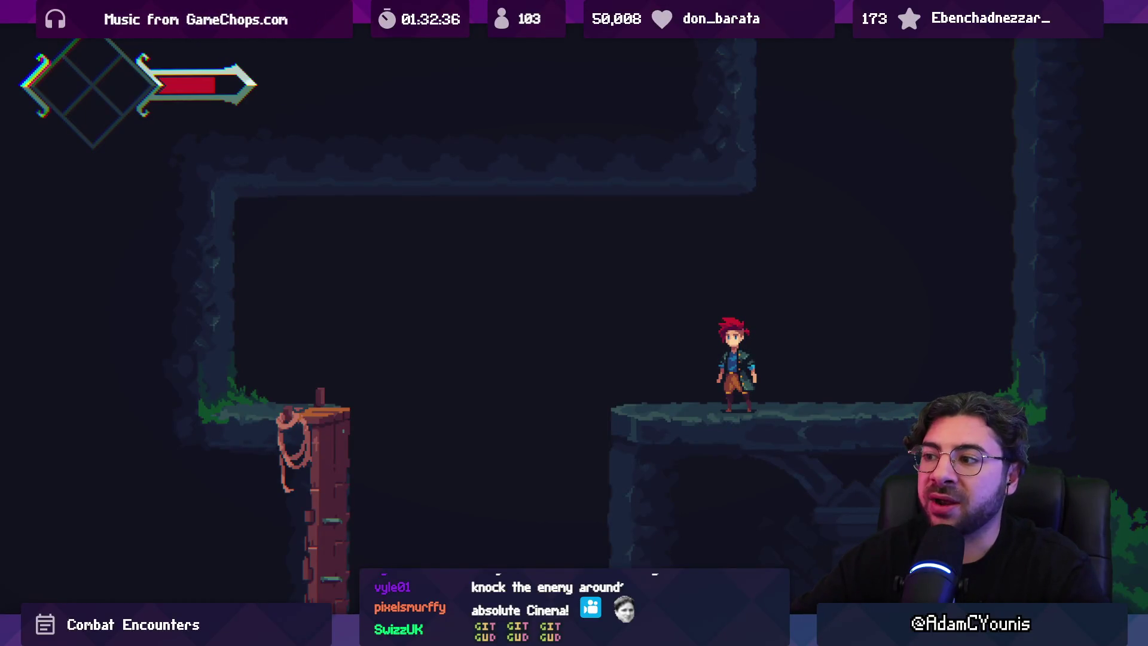
Test alternating left and right slashes and the overhead weapon raise
{"action": "key", "text": "Left"}
{"action": "key", "text": "x"}
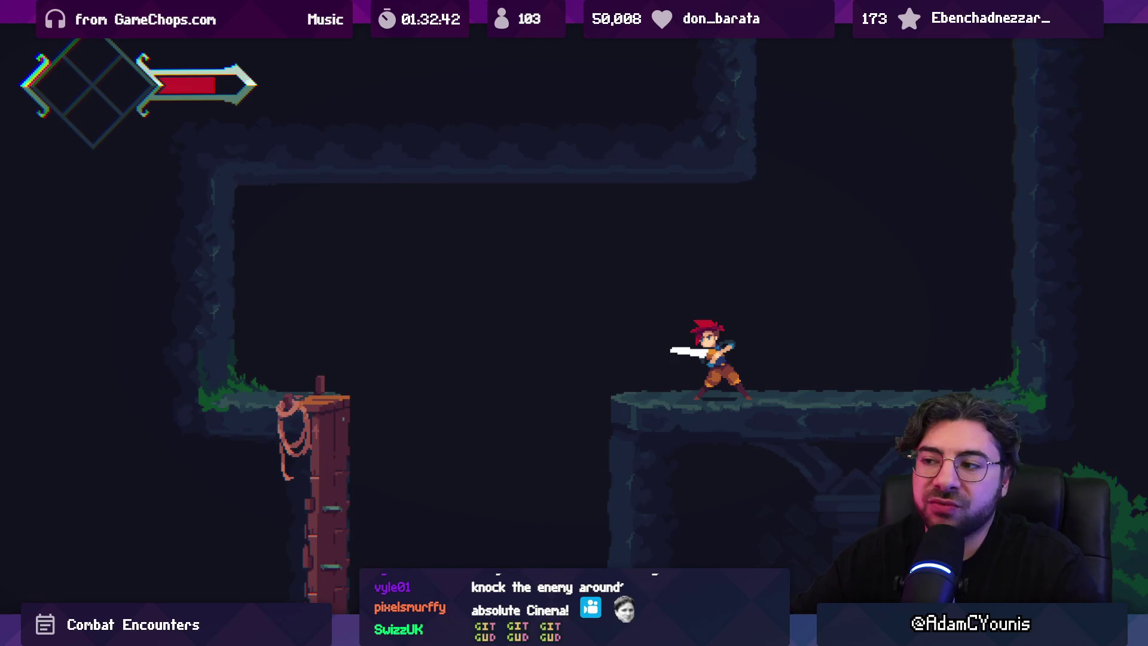
{"action": "key", "text": "Right"}
{"action": "key", "text": "x"}
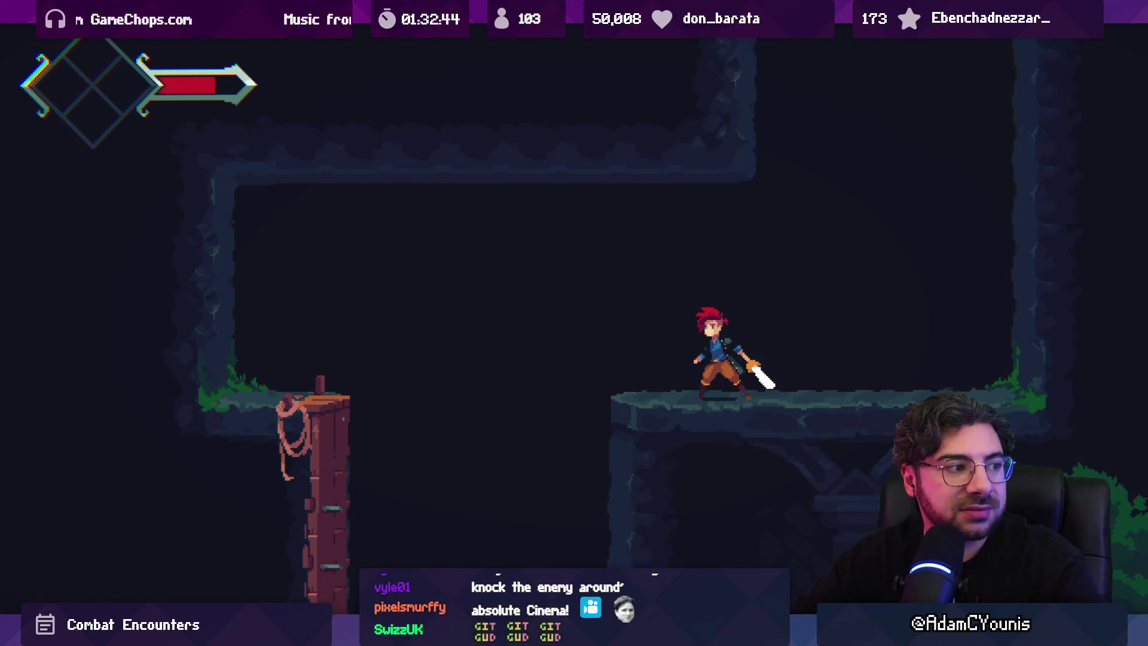
{"action": "key", "text": "Left"}
{"action": "key", "text": "x"}
{"action": "key", "text": "Right"}
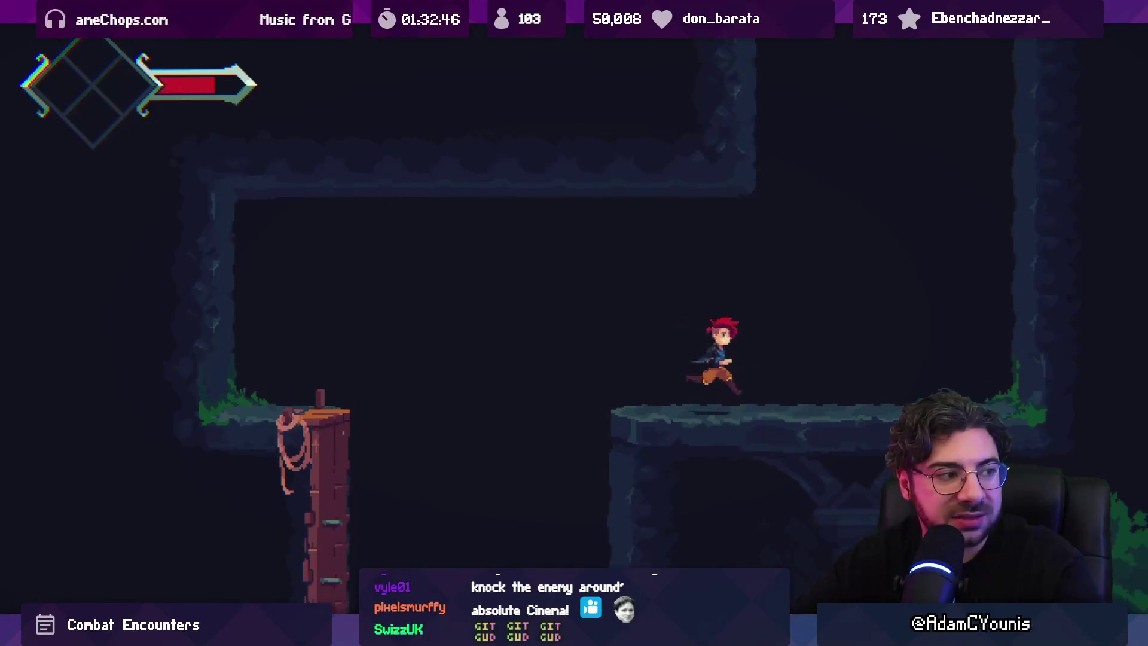
{"action": "key", "text": "x"}
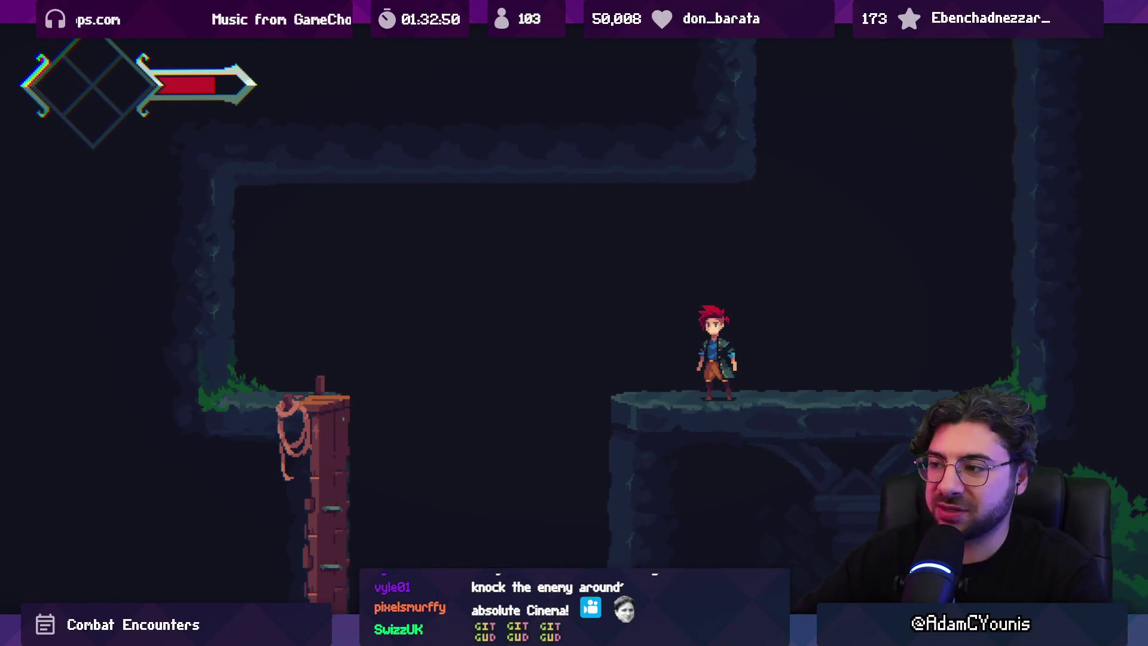
{"action": "key", "text": "x"}
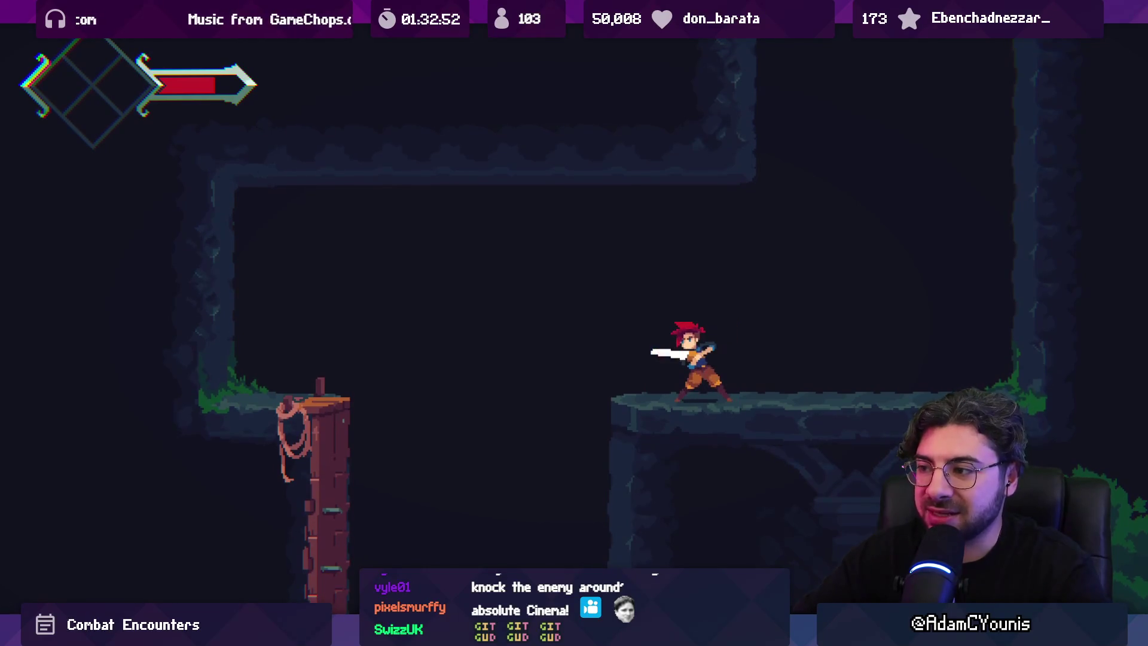
{"action": "key", "text": "x"}
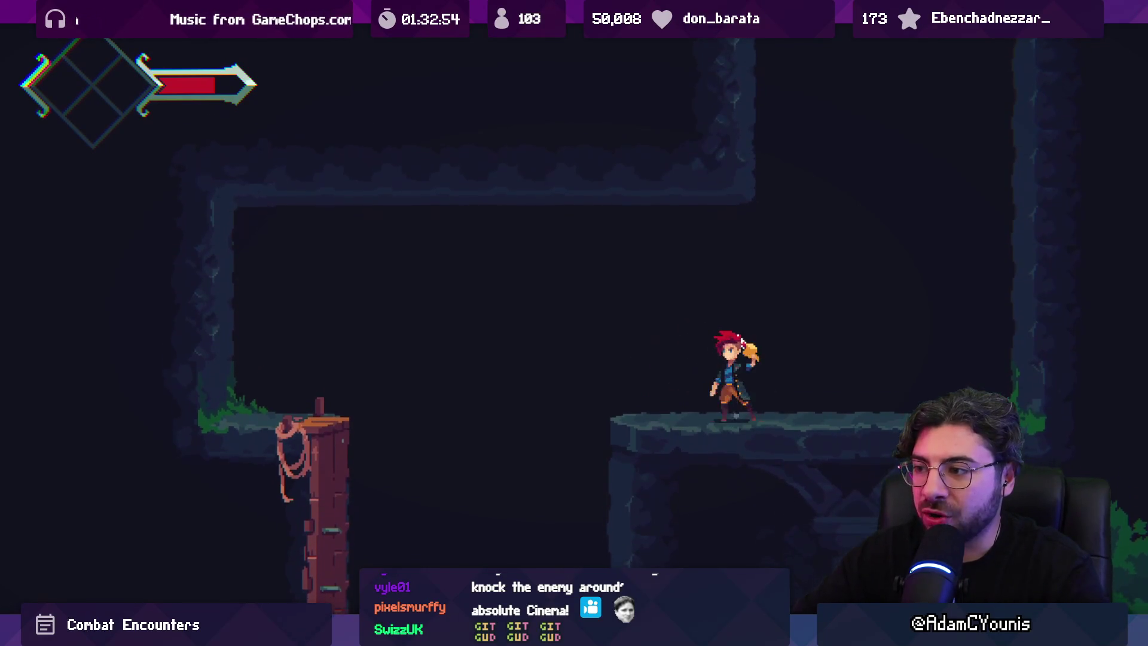
{"action": "key", "text": "x"}
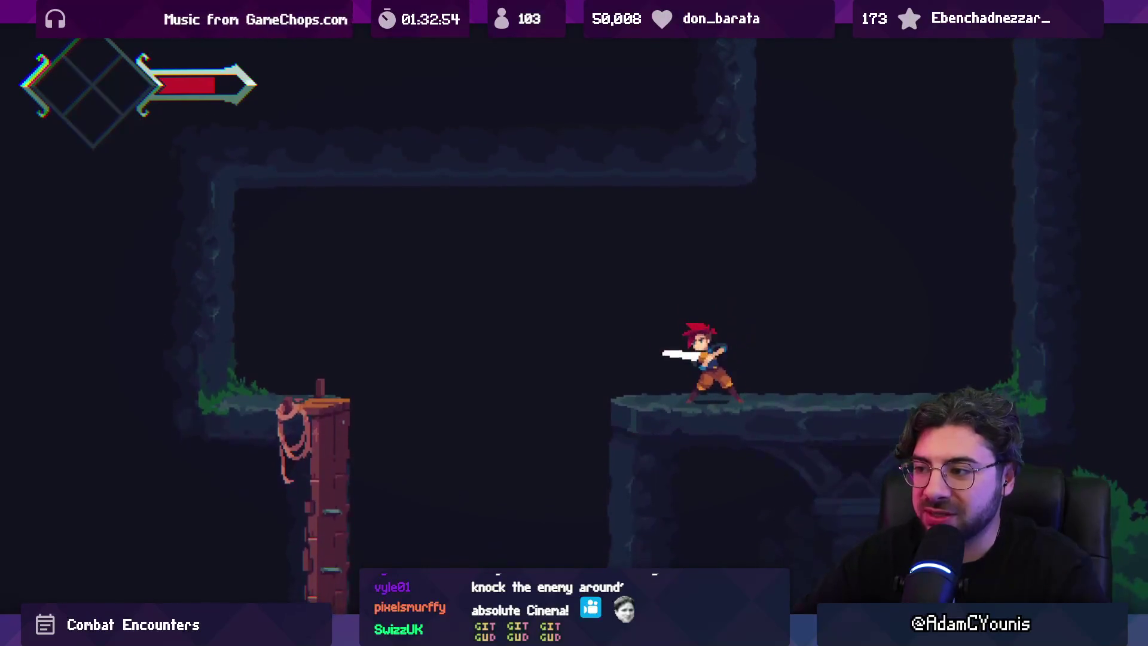
{"action": "key", "text": "Left"}
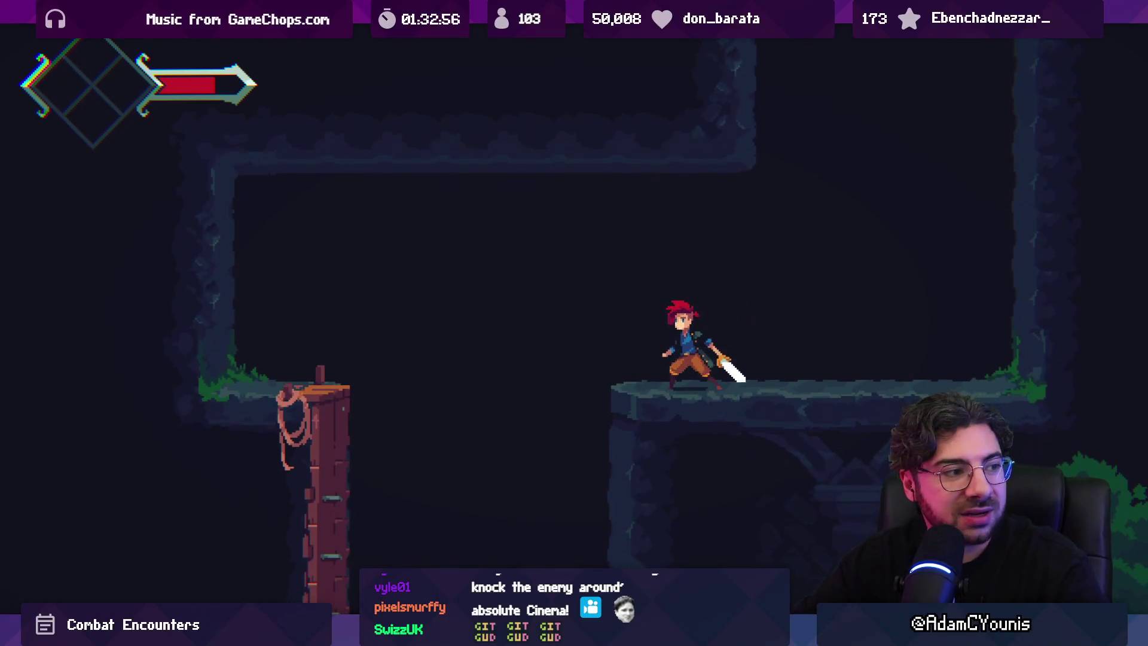
{"action": "key", "text": "Right"}
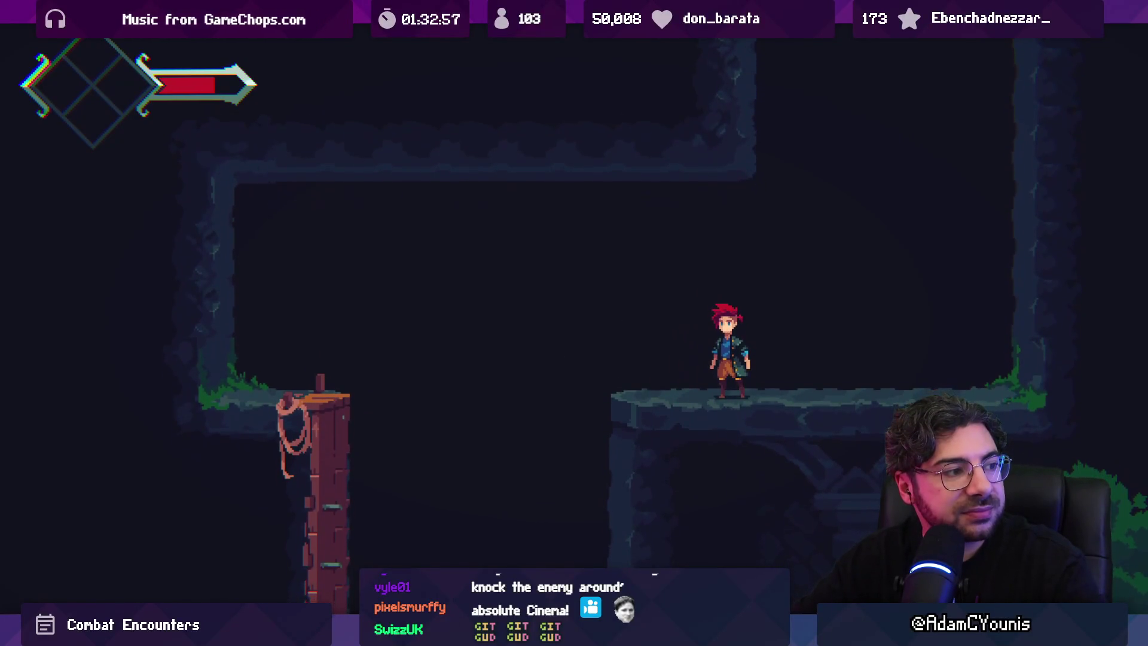
Test further sword swings, then walk the hero right along the ledge
{"action": "key", "text": "x"}
{"action": "key", "text": "Left"}
{"action": "key", "text": "x"}
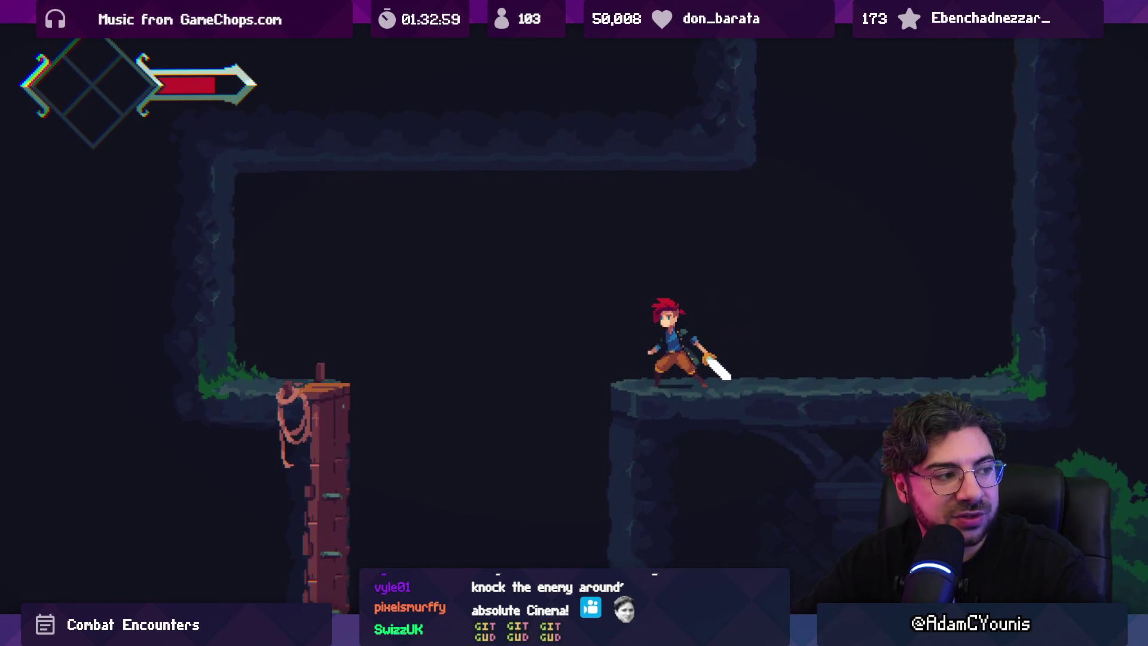
{"action": "key", "text": "Right"}
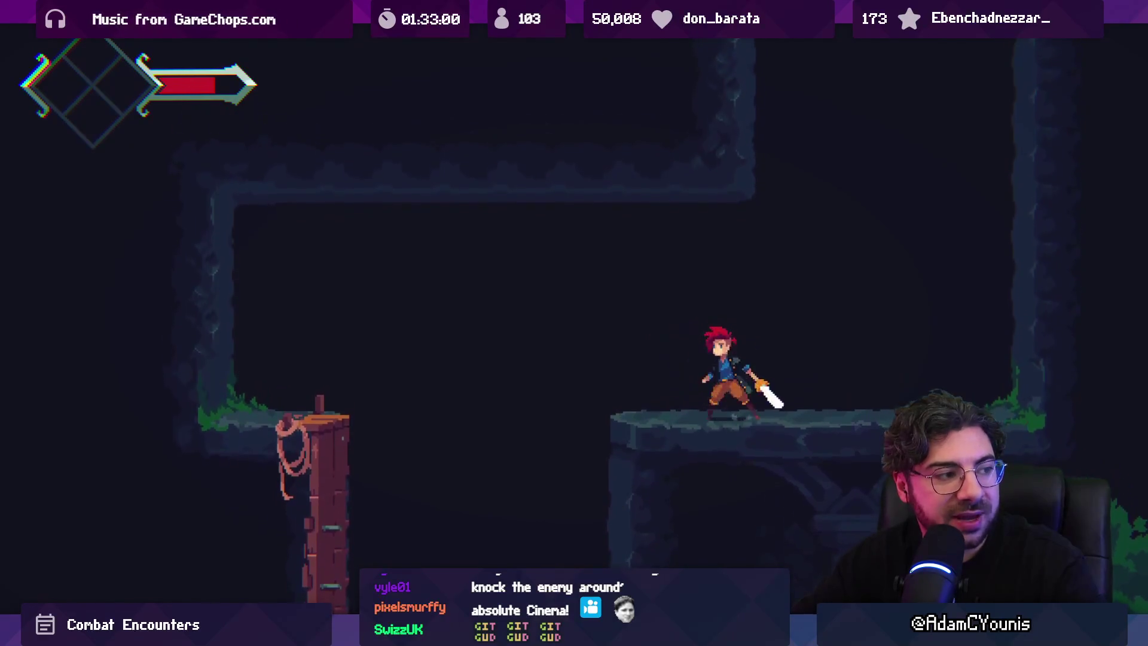
{"action": "key", "text": "Left"}
{"action": "key", "text": "x"}
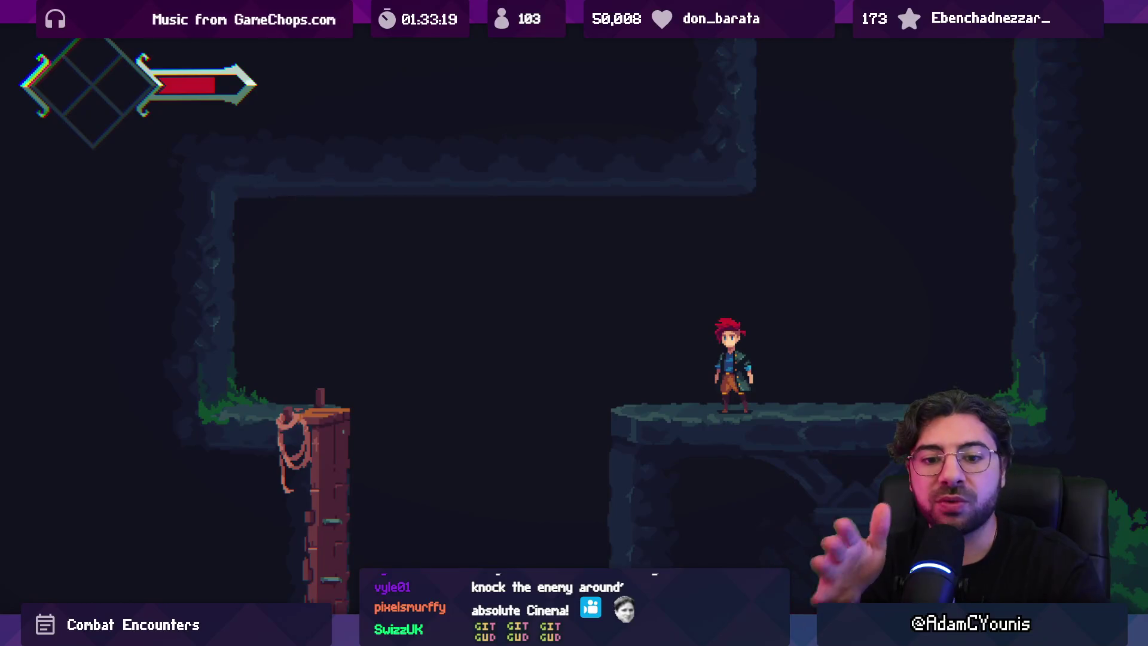
{"action": "key", "text": "Left"}
{"action": "key", "text": "x"}
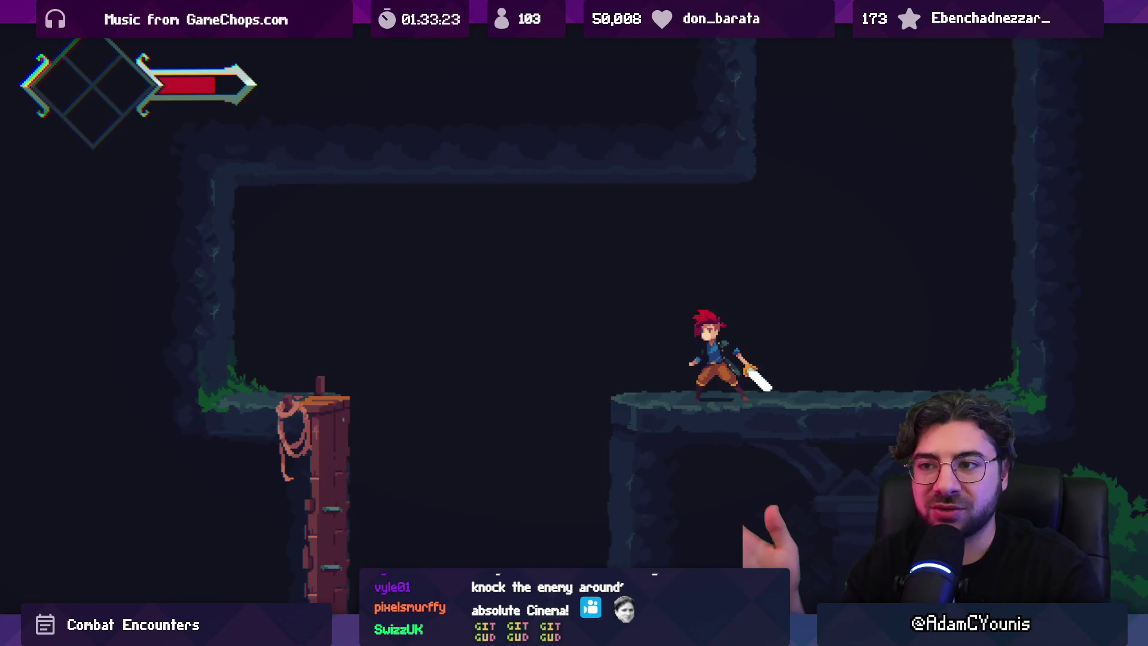
{"action": "key", "text": "x"}
{"action": "key", "text": "x"}
{"action": "key", "text": "x"}
{"action": "key", "text": "x"}
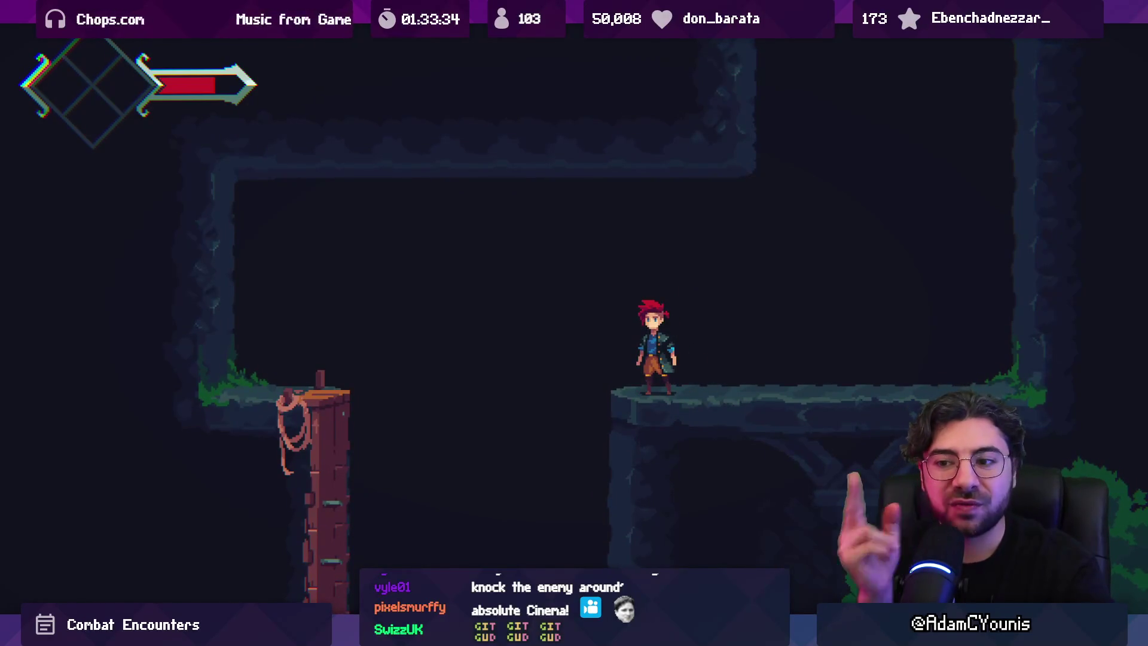
{"action": "key", "text": "Right"}
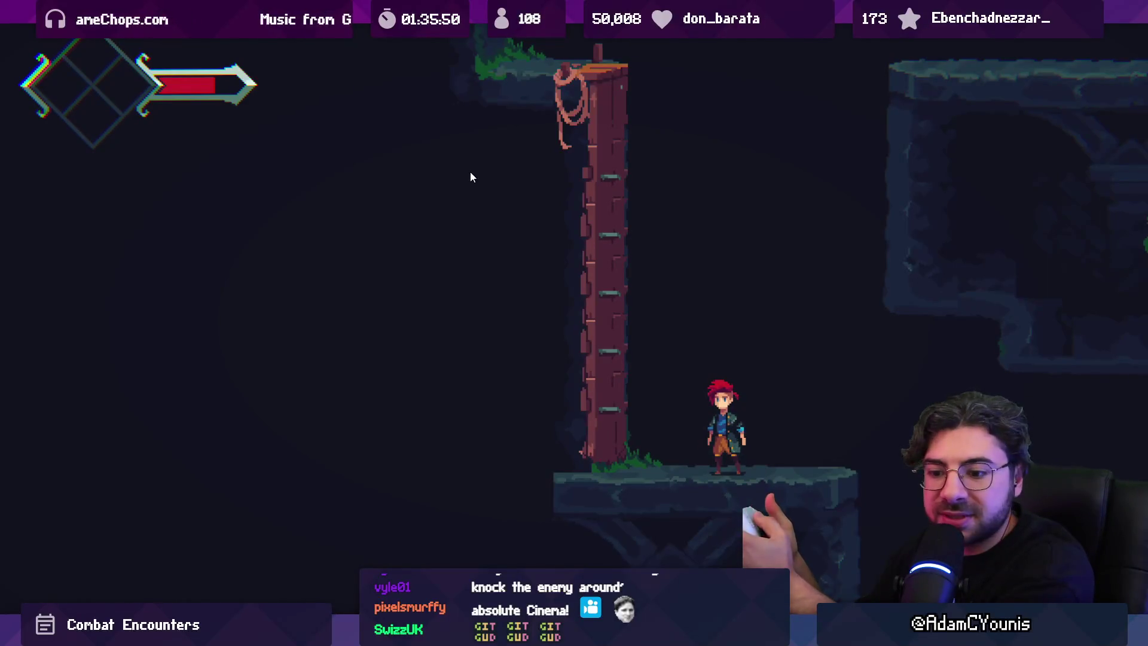
Climb the ladder, run off the ledge to open the chest, then head left
{"action": "key", "text": "Right"}
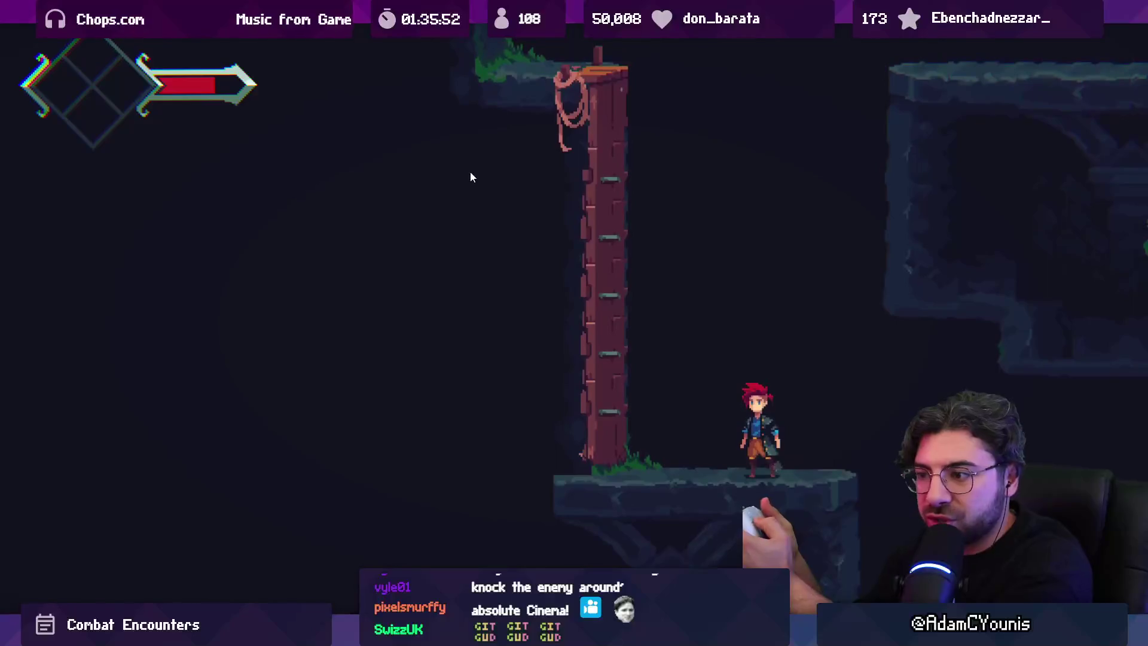
{"action": "key", "text": "Left"}
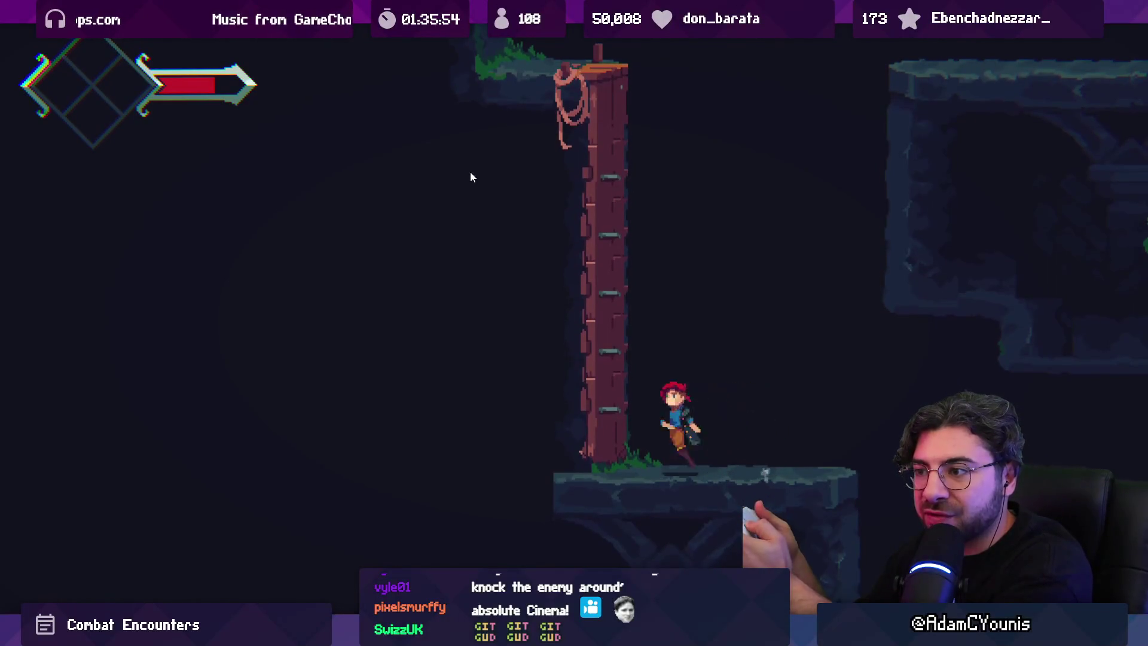
{"action": "key", "text": "Up"}
{"action": "key", "text": "Right"}
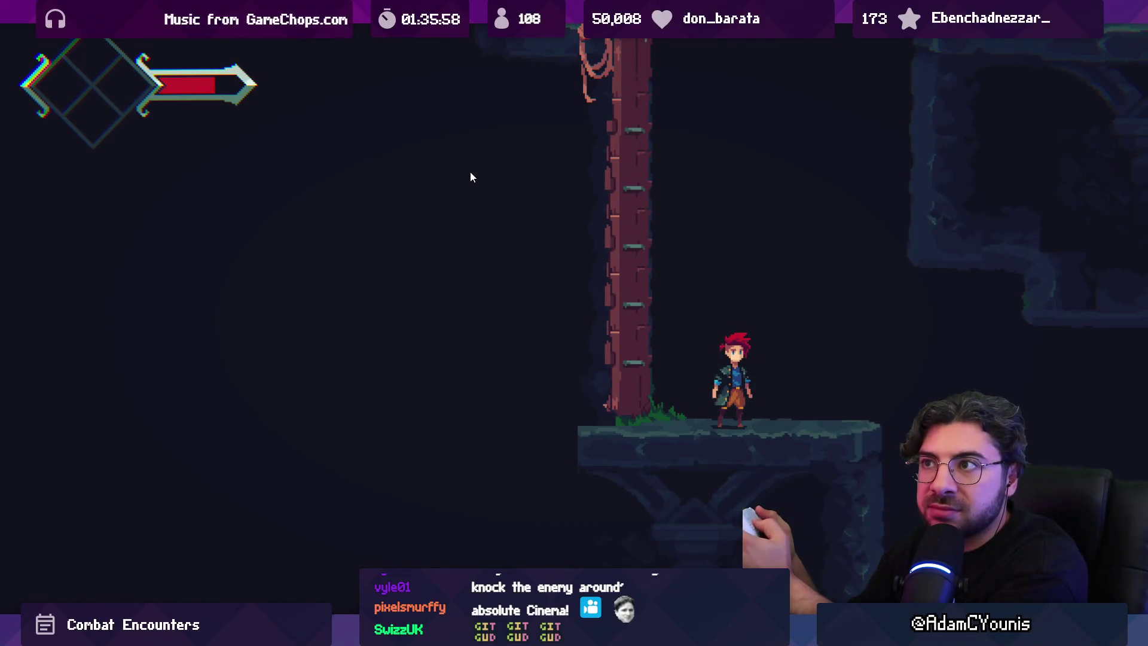
{"action": "key", "text": "Right"}
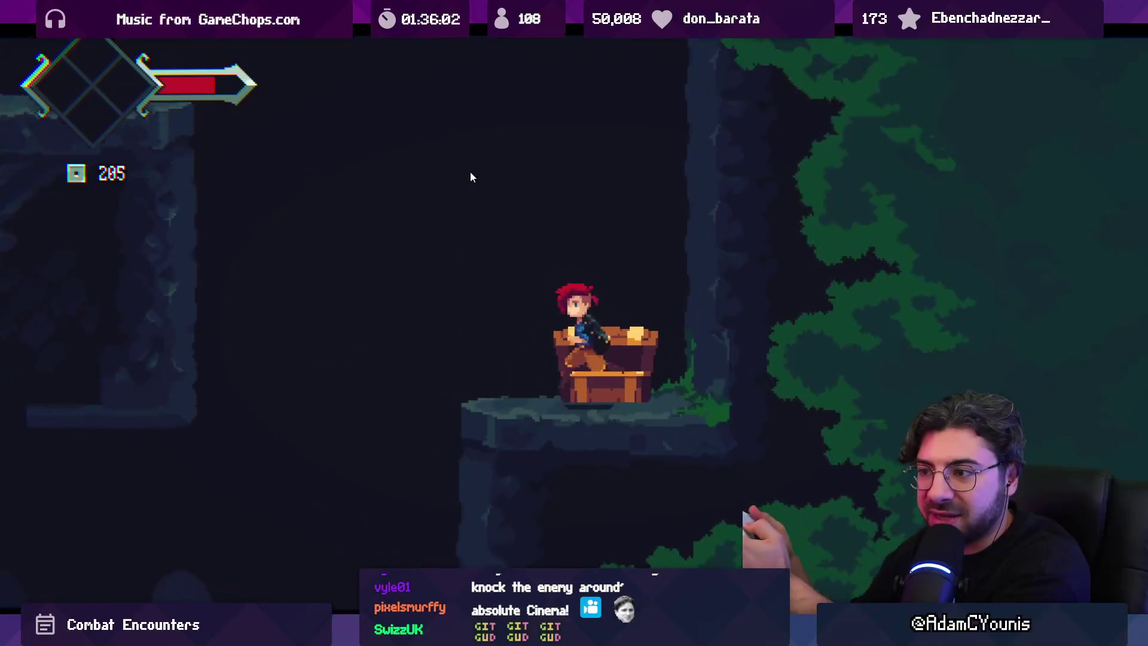
{"action": "key", "text": "Left"}
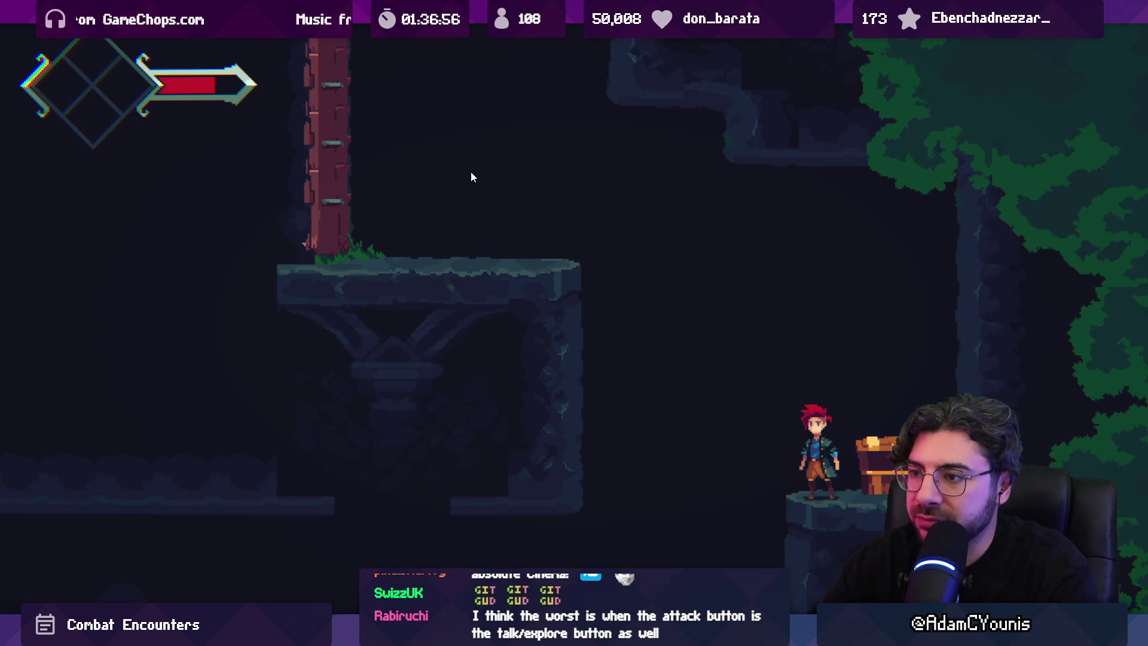
Drop into the next room, leap off the pole, and attack the enemy with the sword
{"action": "key", "text": "Down"}
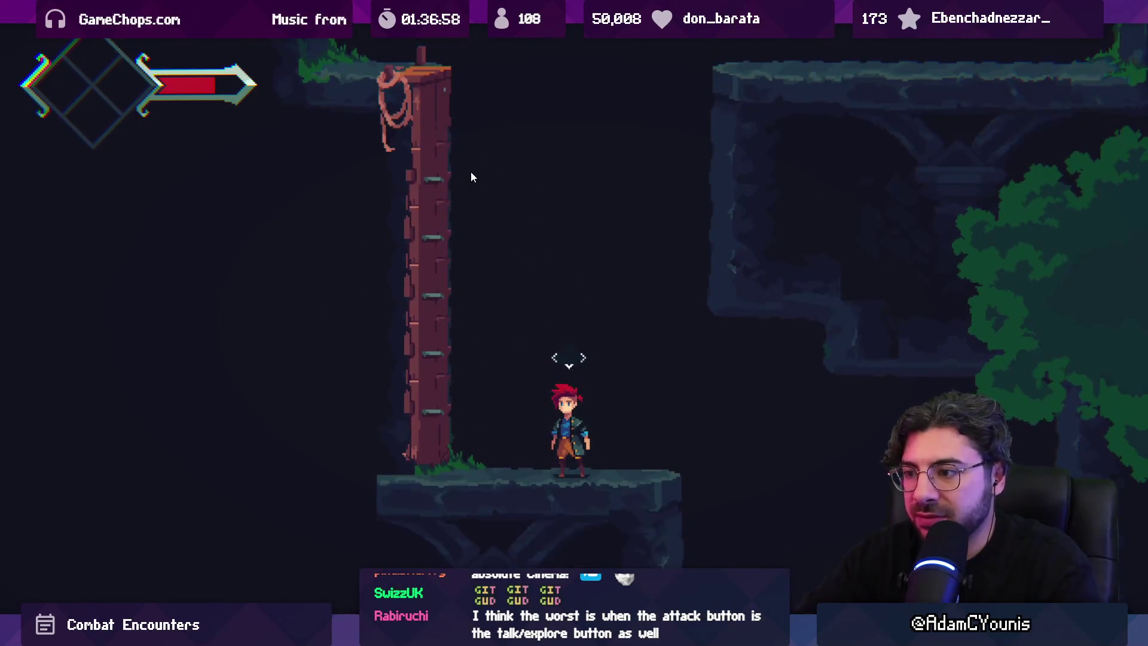
{"action": "key", "text": "Left"}
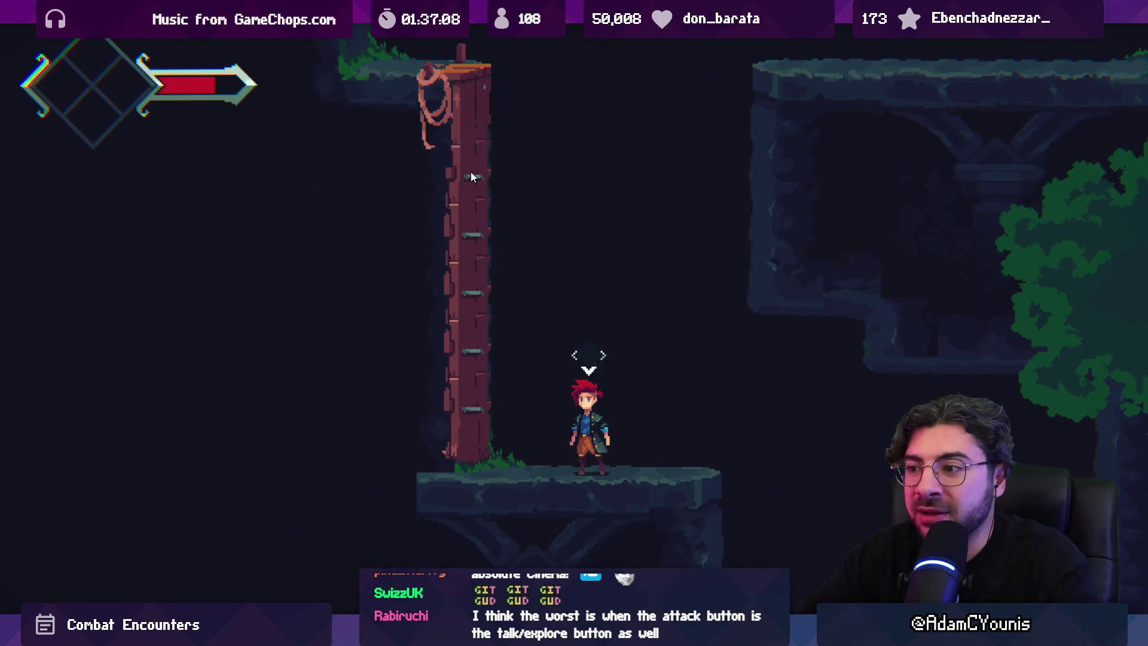
{"action": "key", "text": "space"}
{"action": "key", "text": "Right"}
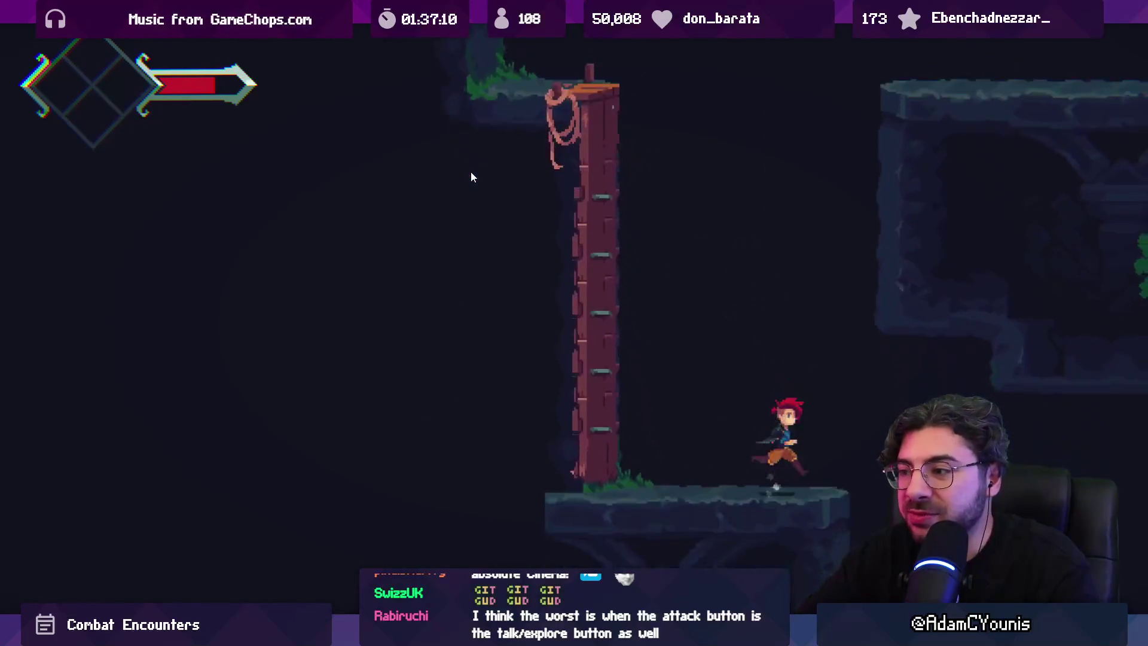
{"action": "key", "text": "x"}
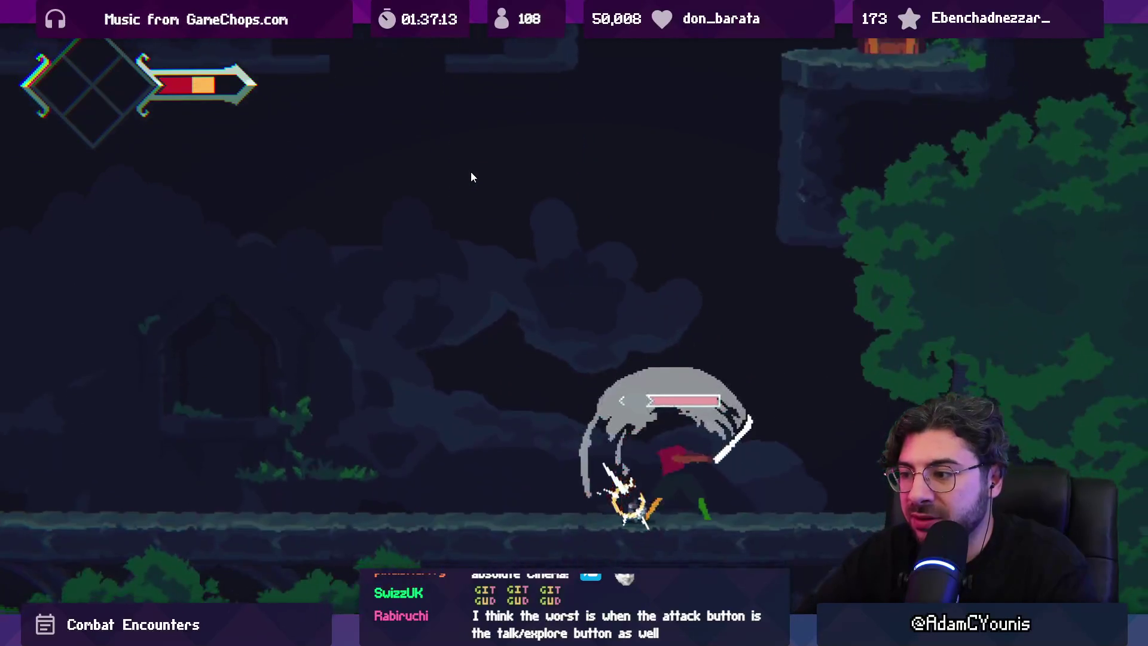
{"action": "key", "text": "Right"}
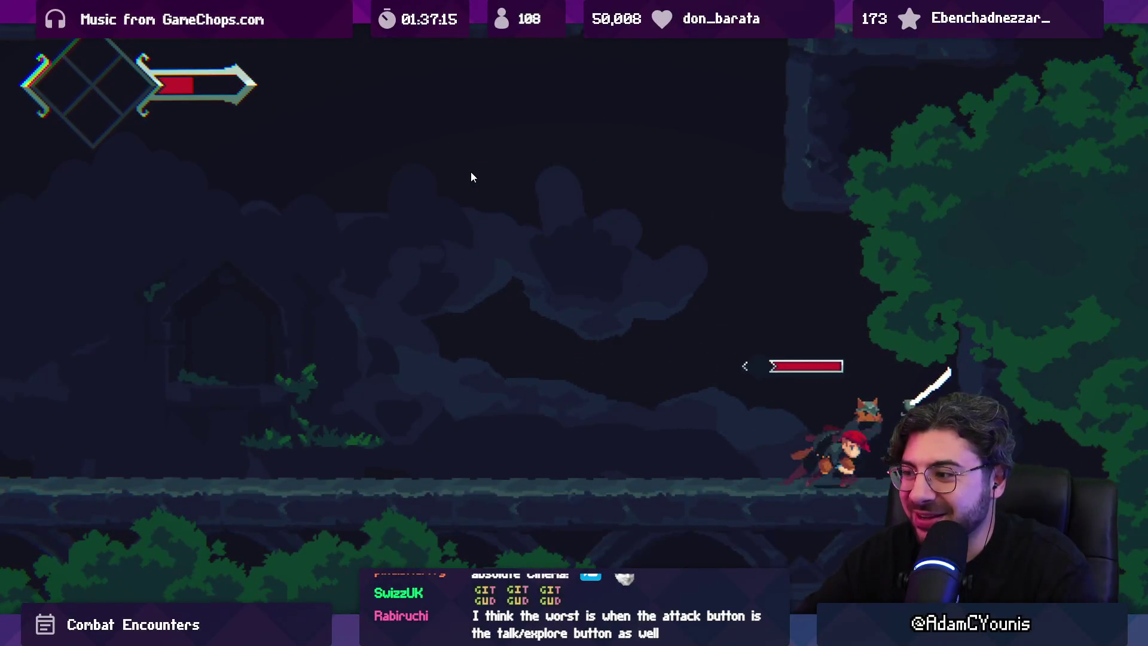
{"action": "key", "text": "Left"}
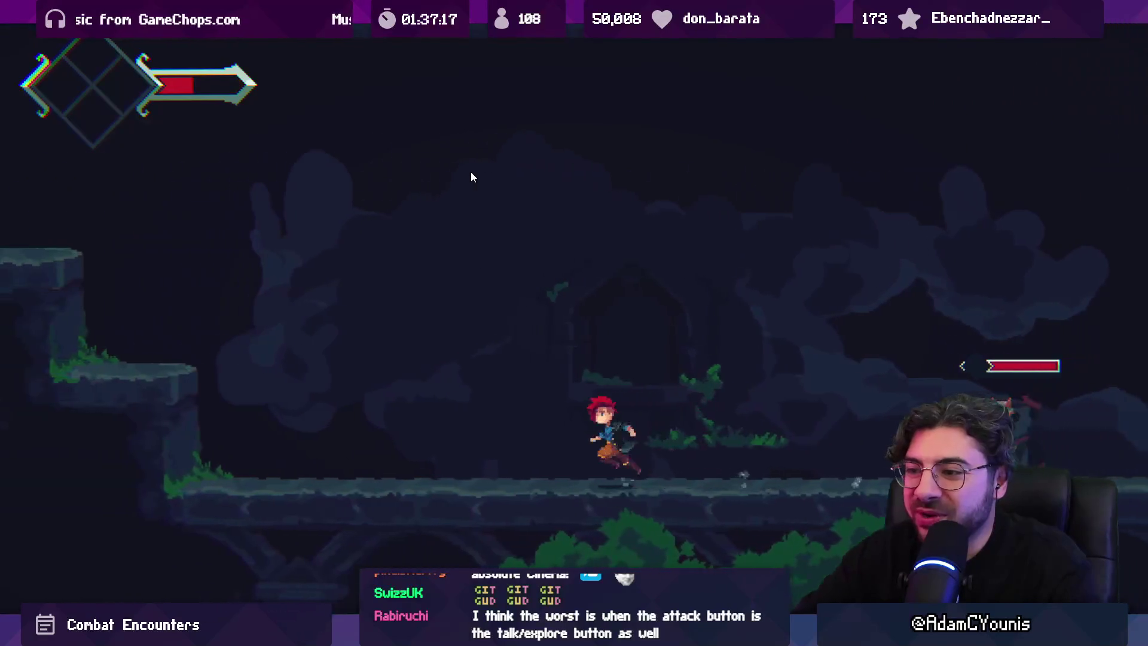
Jump onto the upper left ledge, run left into the forest, and open the Journal
{"action": "key", "text": "z"}
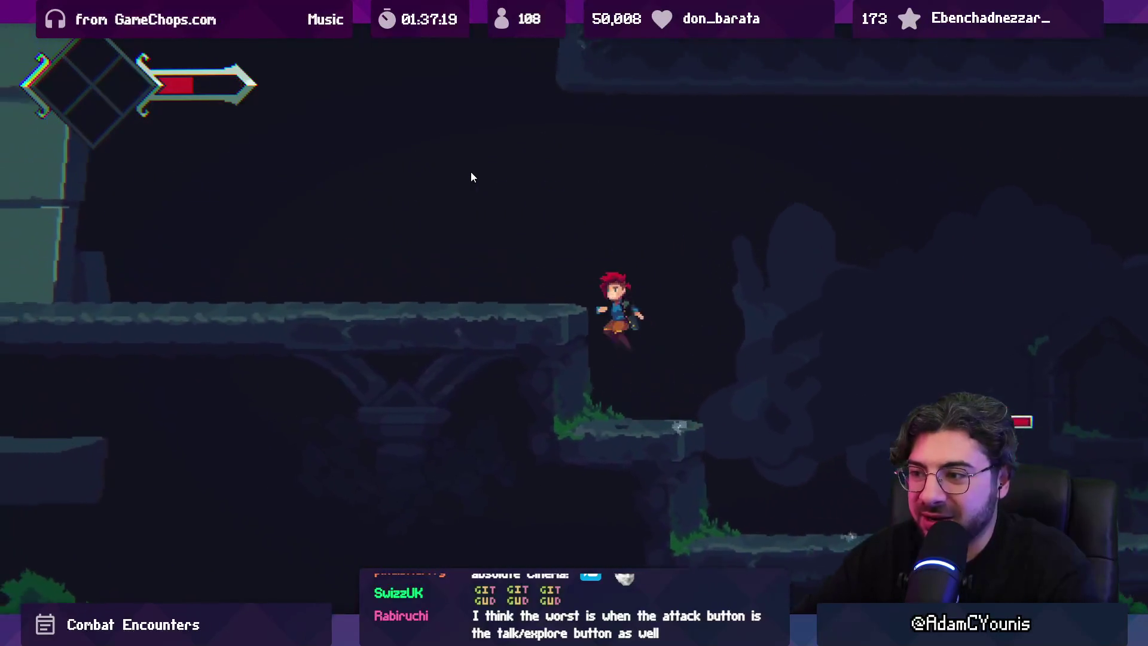
{"action": "key", "text": "x"}
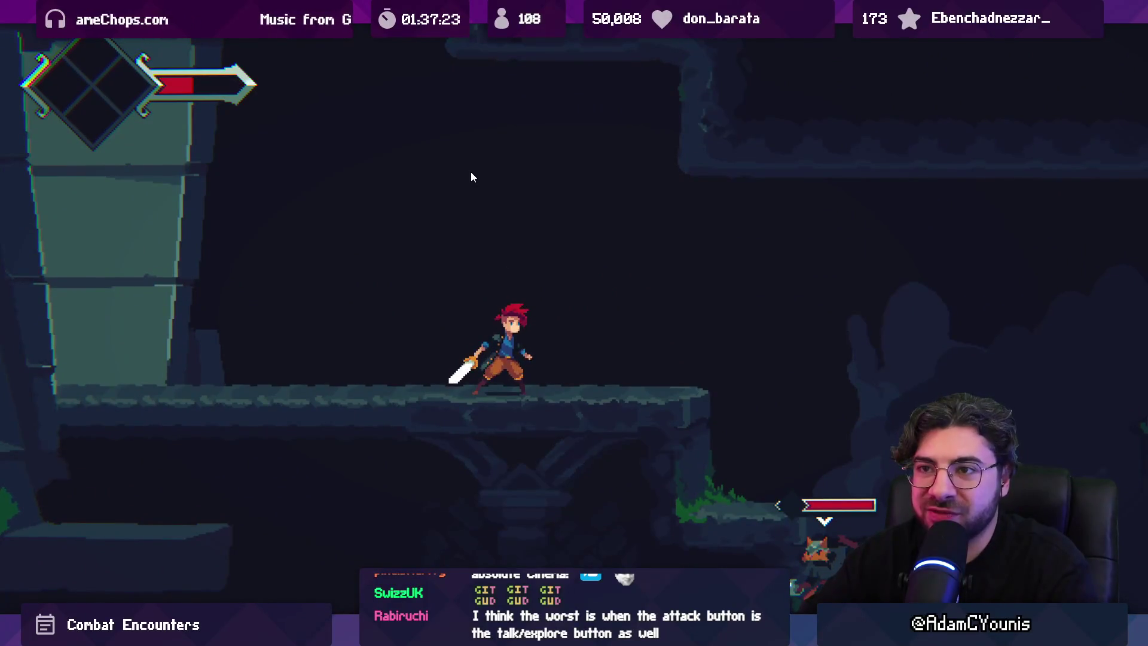
{"action": "key", "text": "Left"}
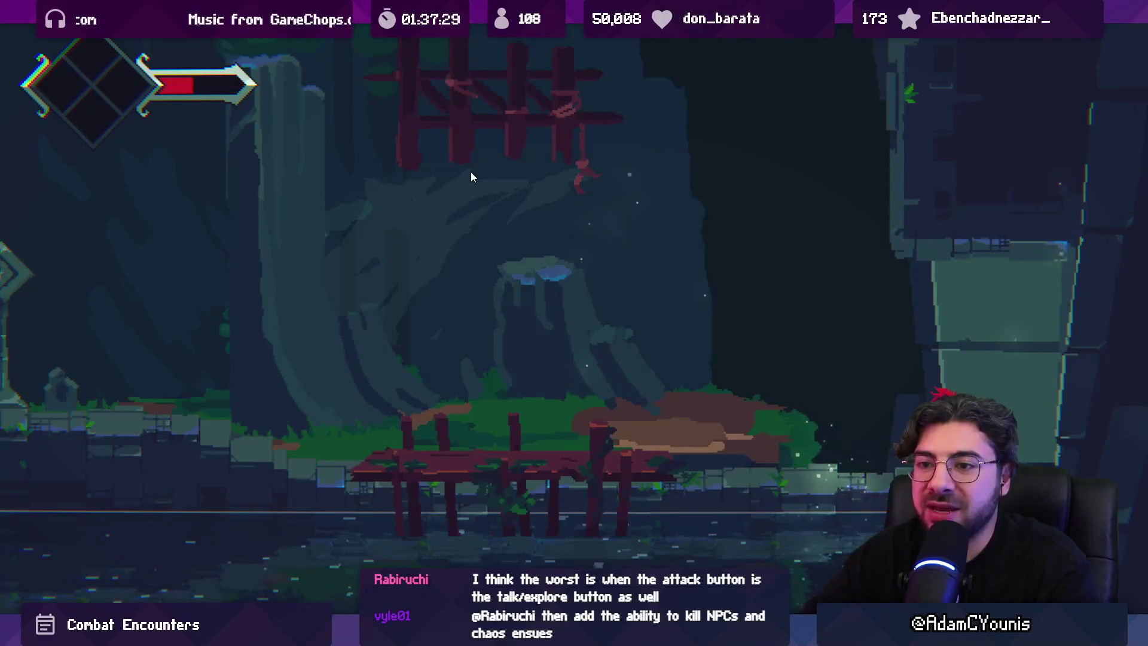
{"action": "key", "text": "Escape"}
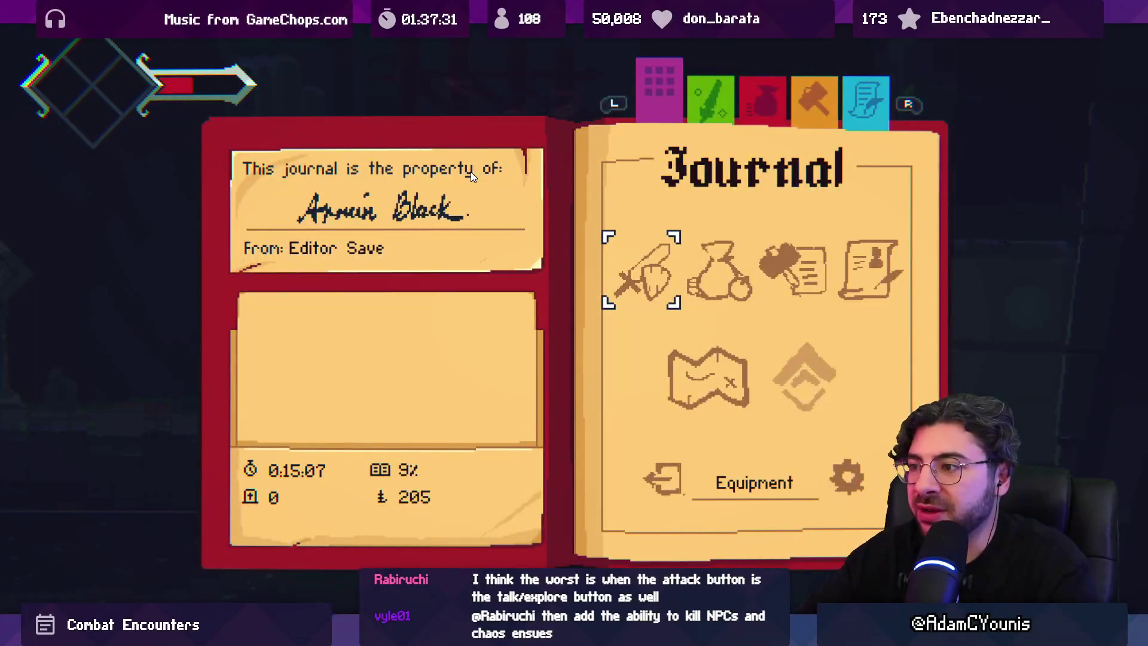
Close the Journal, walk left, and skip the greeting cutscene from the pause menu
{"action": "key", "text": "Escape"}
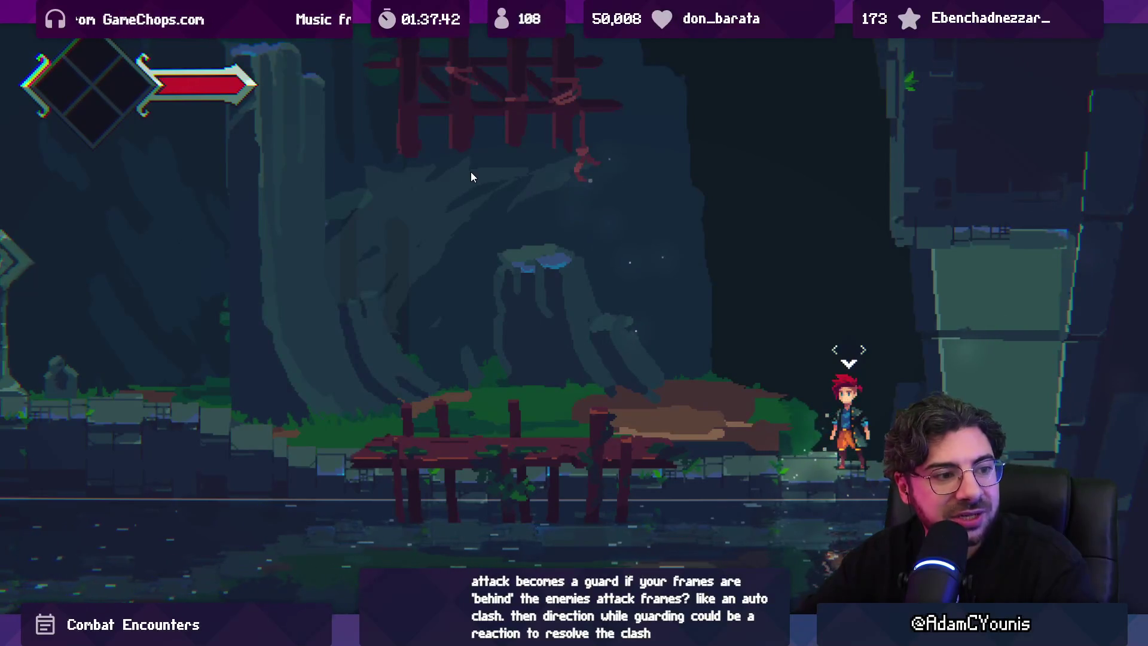
{"action": "key", "text": "Left"}
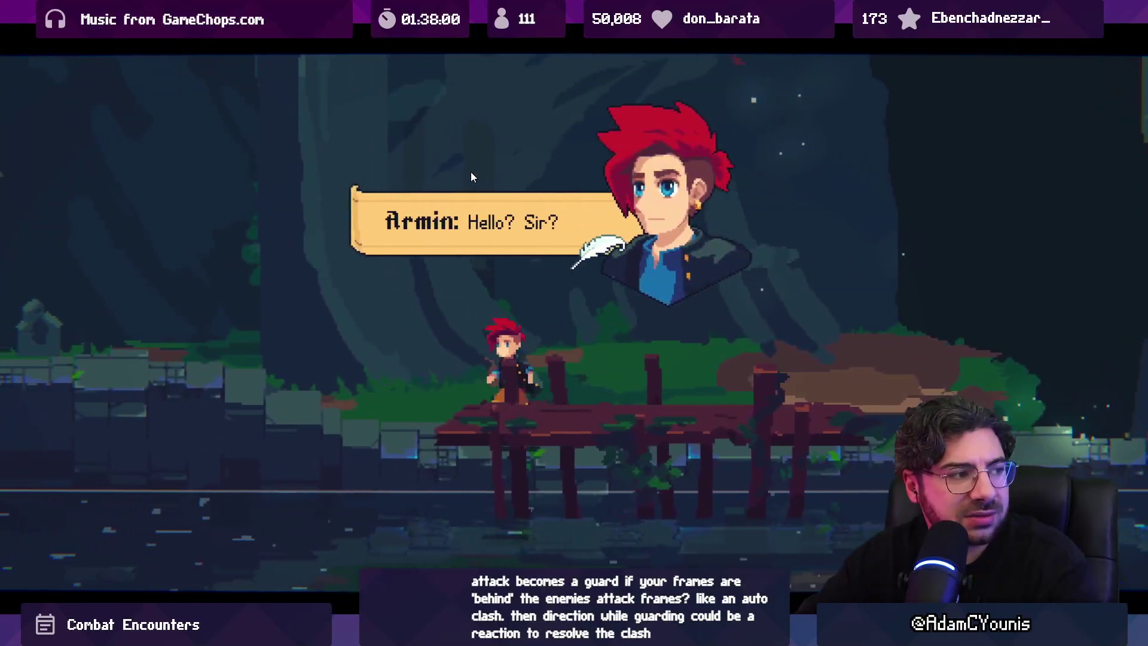
{"action": "key", "text": "Escape"}
{"action": "key", "text": "Up"}
{"action": "key", "text": "Return"}
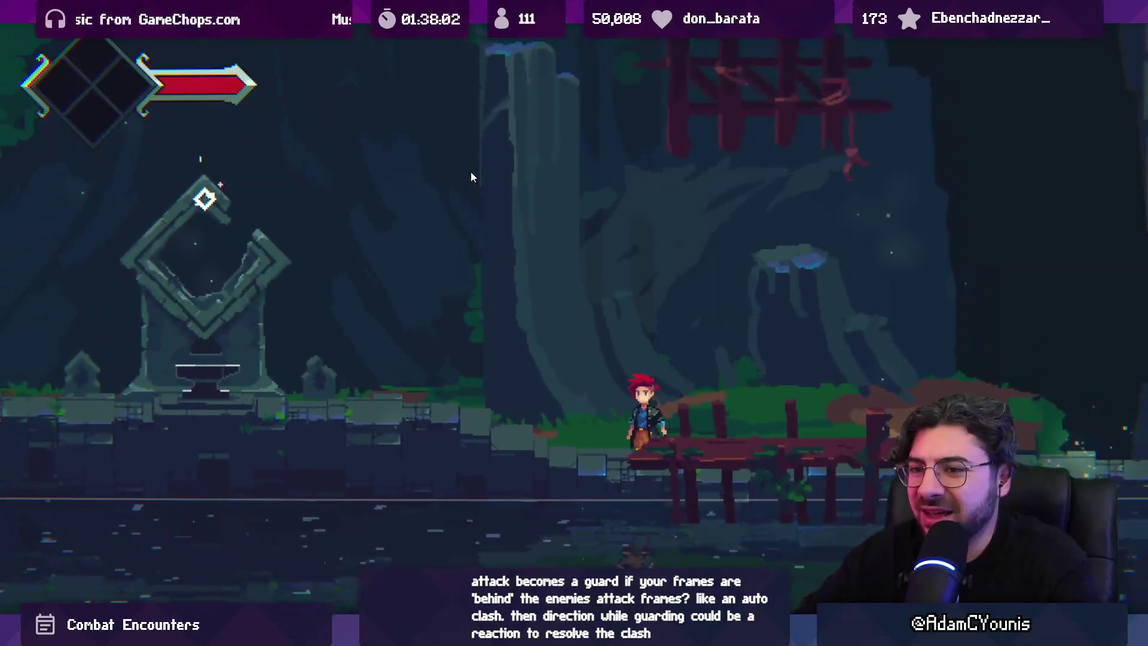
Run onto the wooden bridge and test sword slashes and lunges to the left and right
{"action": "key", "text": "Left"}
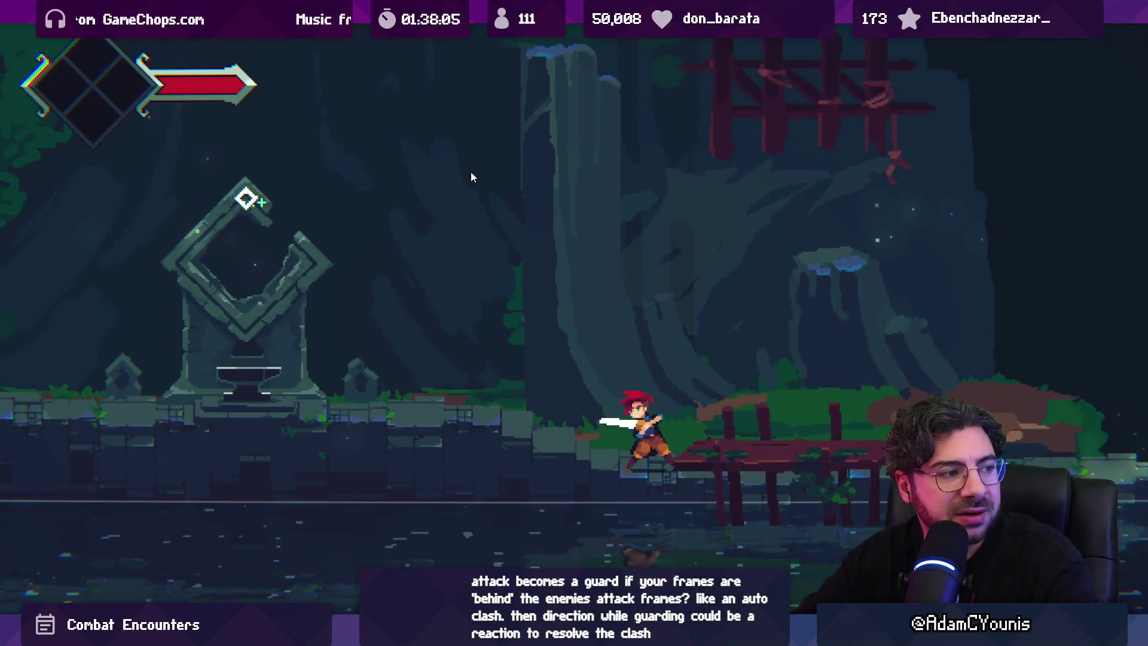
{"action": "key", "text": "Right"}
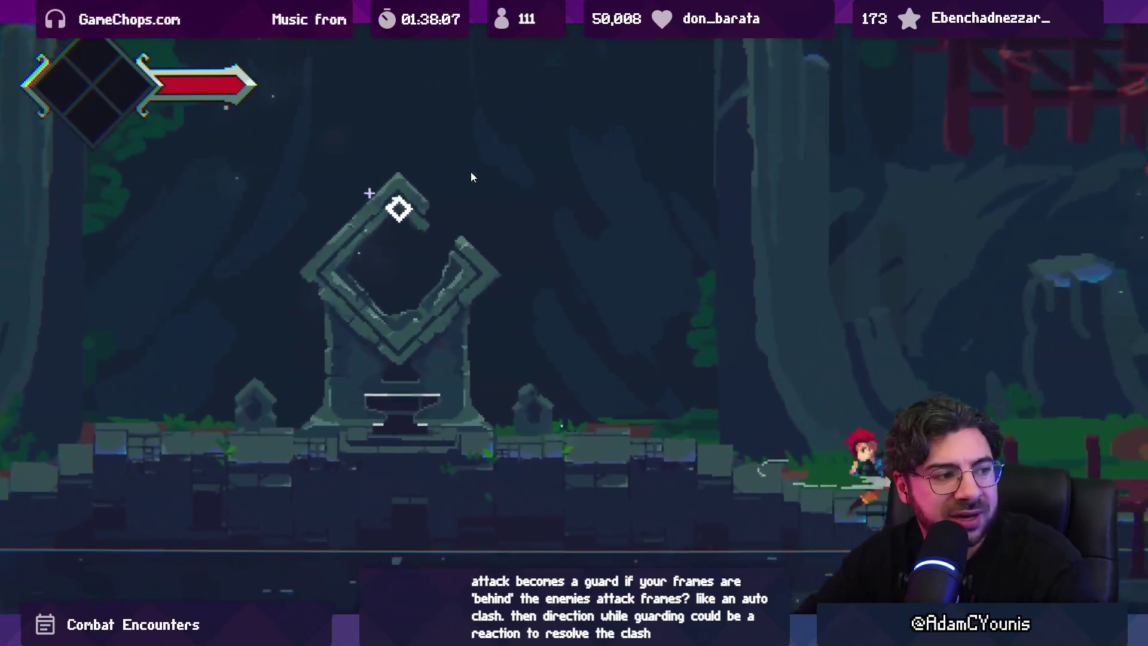
{"action": "key", "text": "Right"}
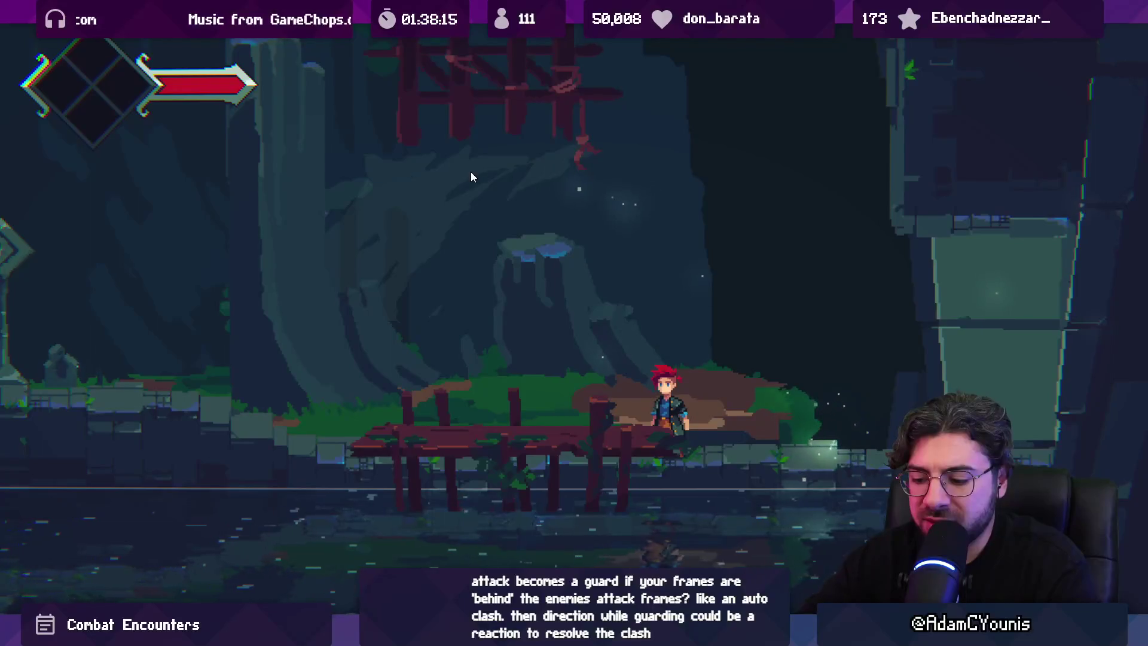
{"action": "key", "text": "Left"}
{"action": "key", "text": "x"}
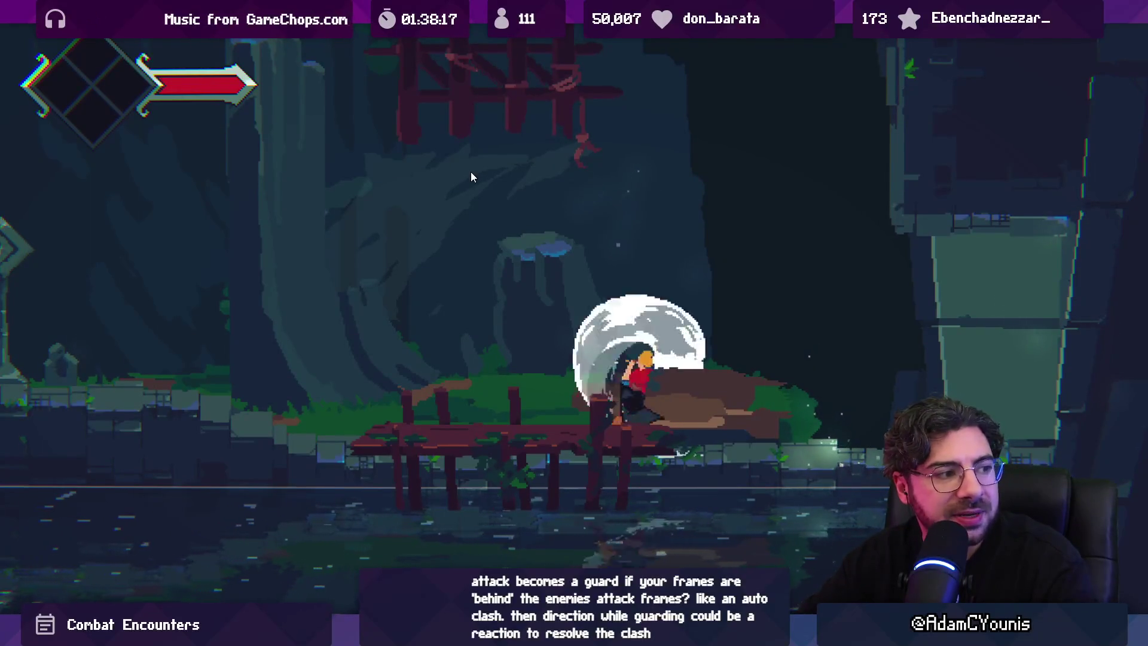
{"action": "key", "text": "Left"}
{"action": "key", "text": "x"}
{"action": "key", "text": "Right"}
{"action": "key", "text": "x"}
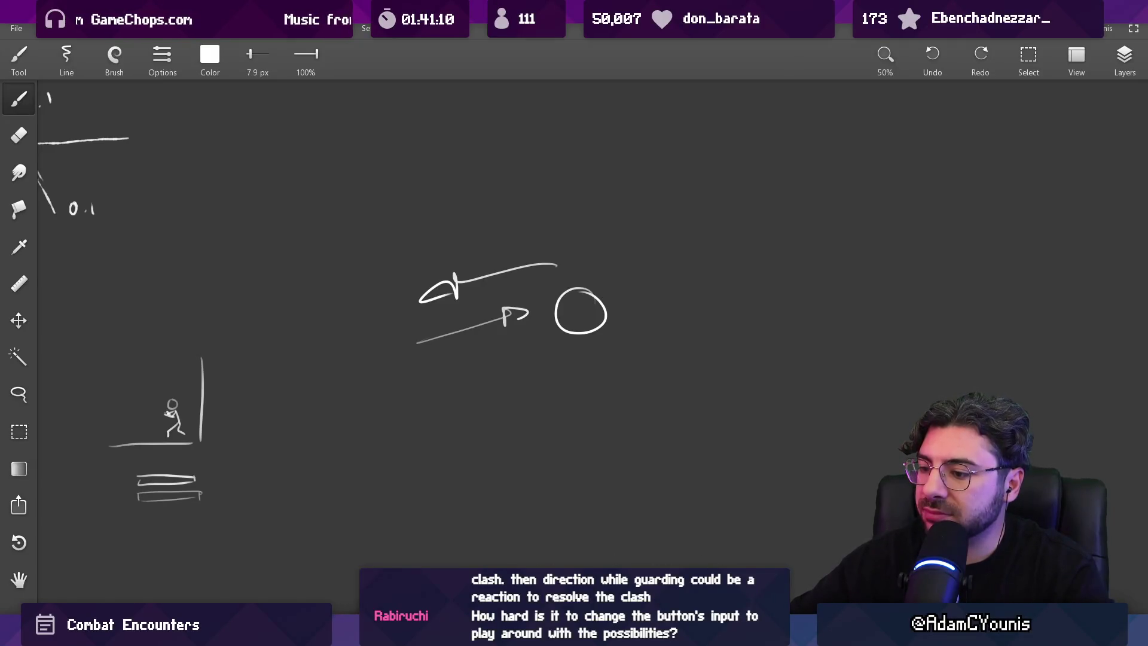
Review the combat Rules notes in the Figma doc, then return to the running Unity game
{"action": "mouse_move", "coordinate": [627, 634]}
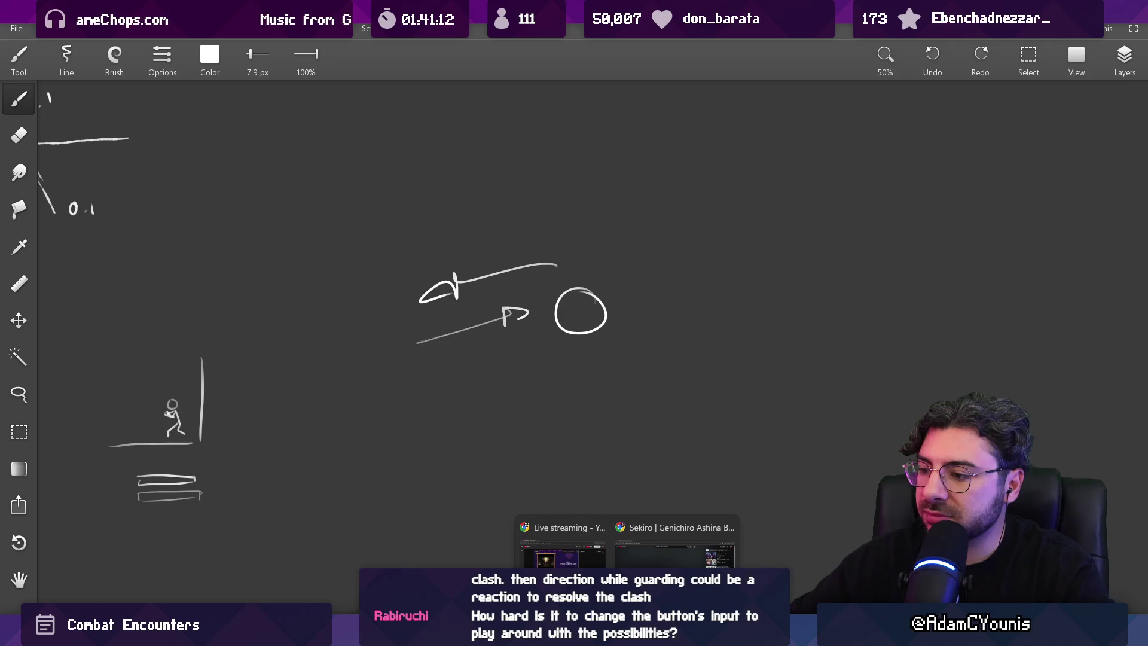
{"action": "mouse_move", "coordinate": [496, 634]}
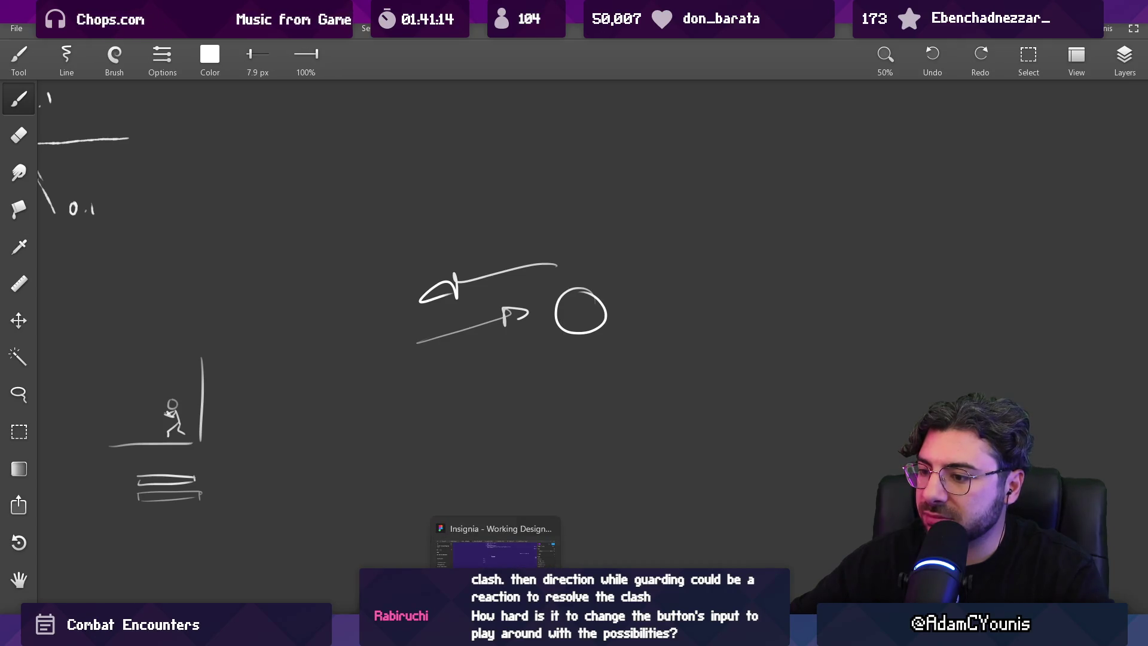
{"action": "left_click", "coordinate": [518, 559]}
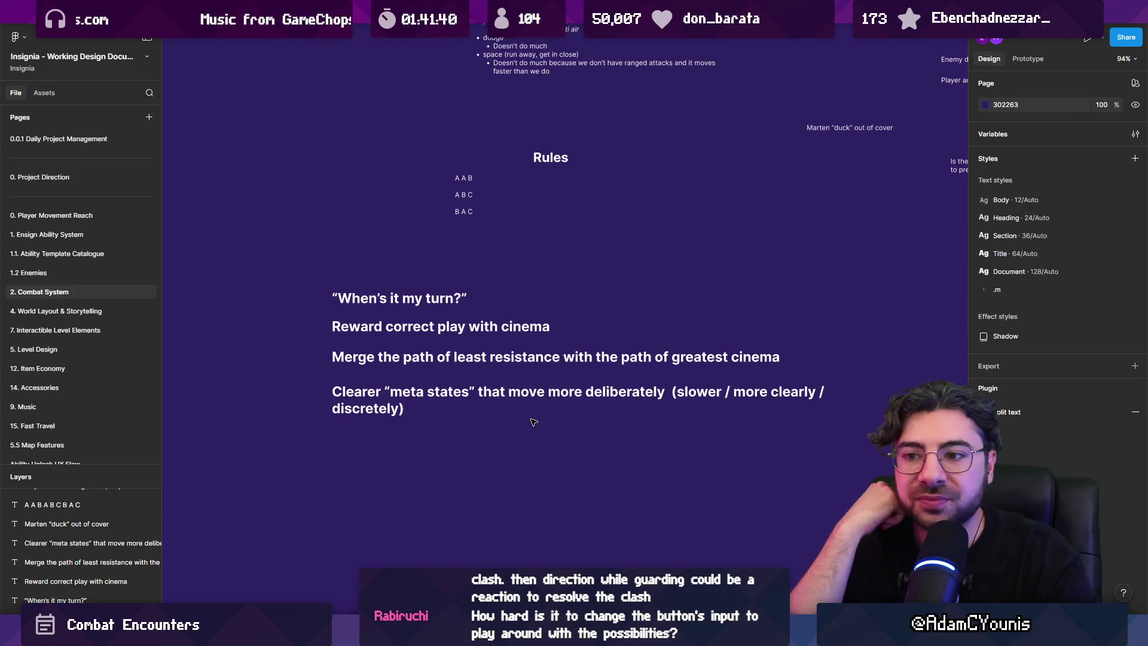
{"action": "key", "text": "alt+Tab"}
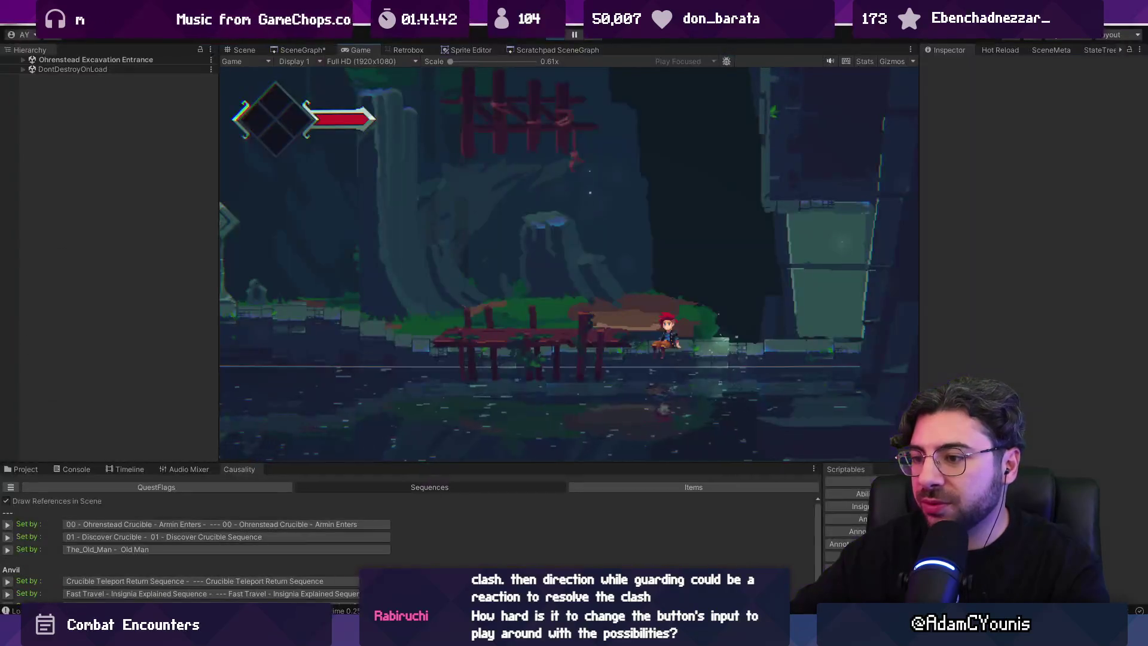
Get the hero up, cross the bridge, and dash past the Lenxen enemy
{"action": "key", "text": "x"}
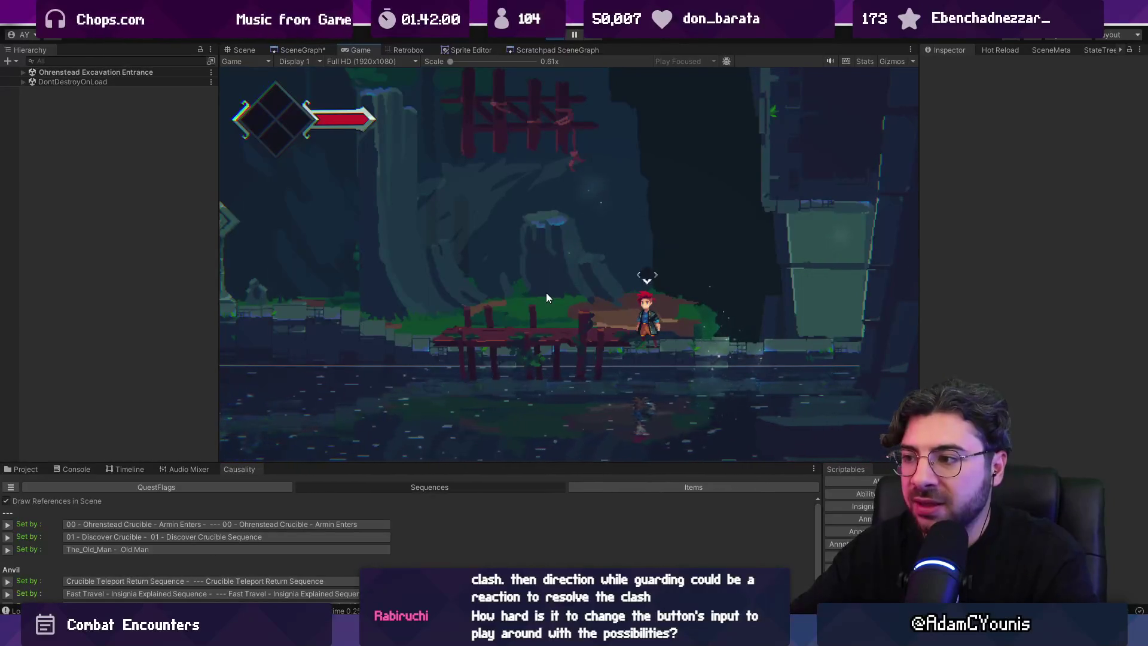
{"action": "key", "text": "Right"}
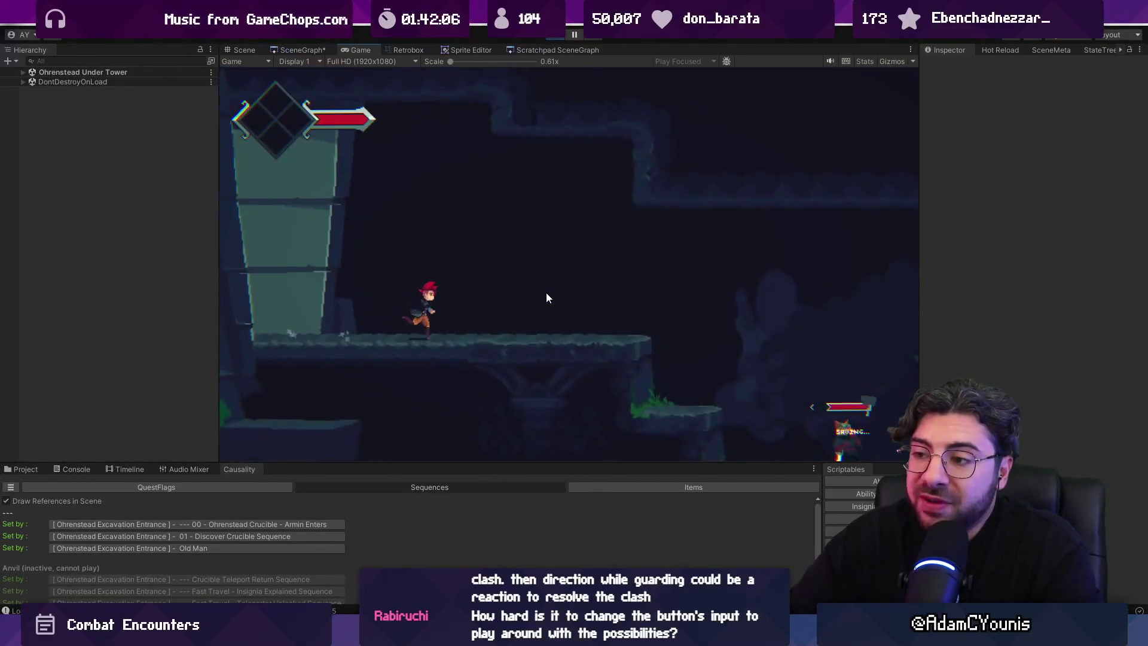
{"action": "key", "text": "Right"}
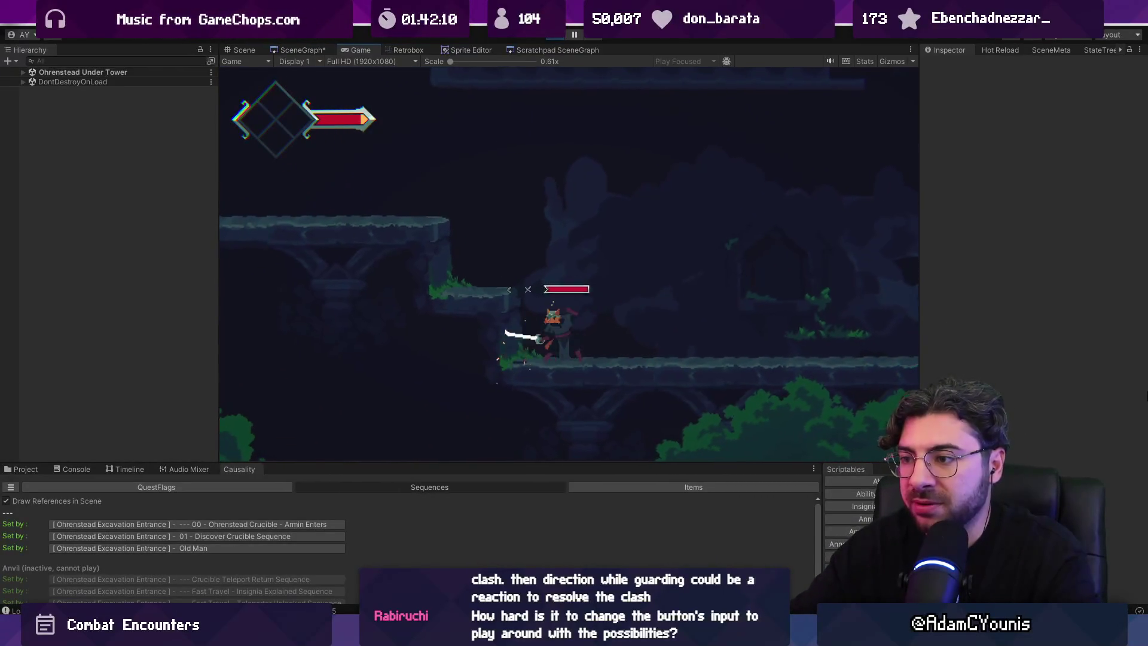
{"action": "key", "text": "Right"}
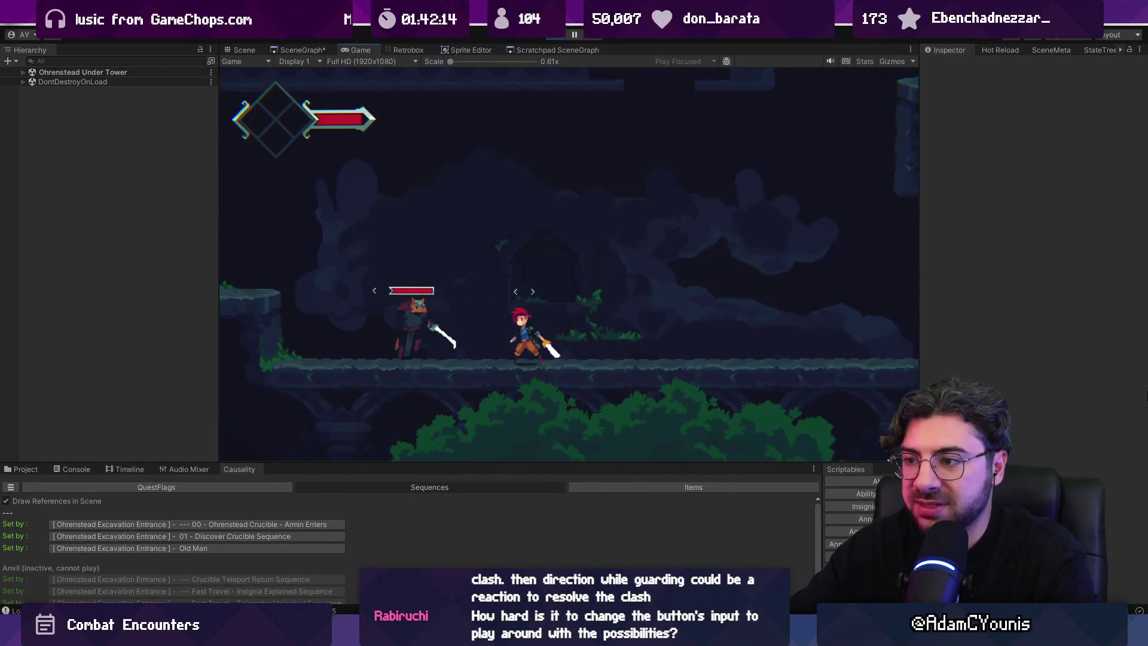
{"action": "key", "text": "Right"}
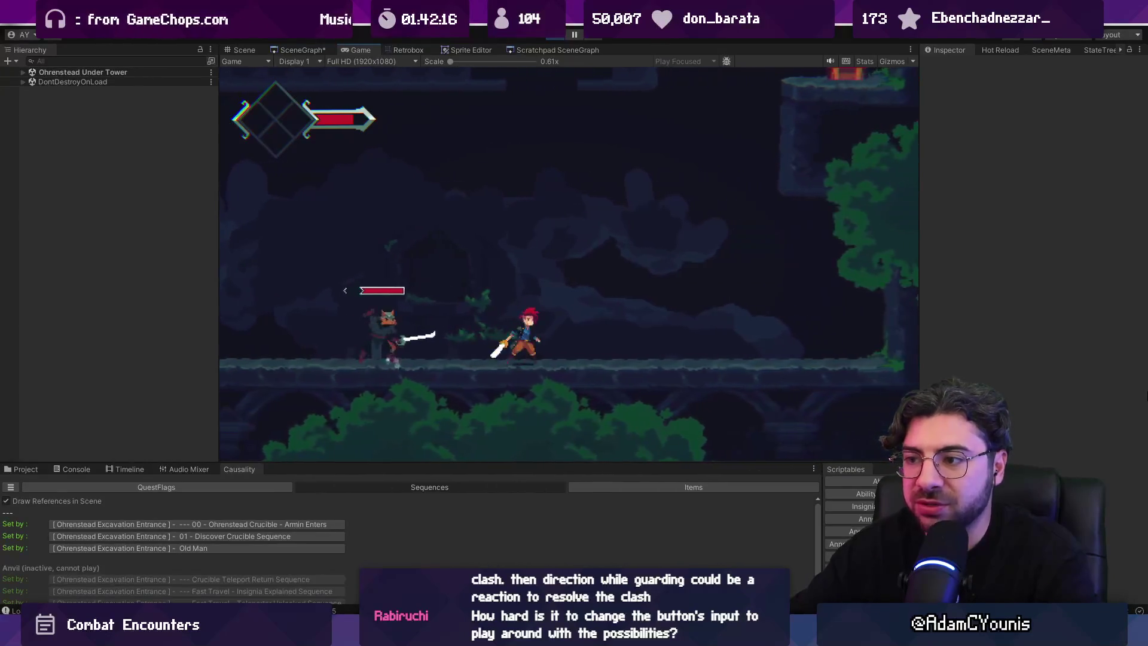
{"action": "key", "text": "Right"}
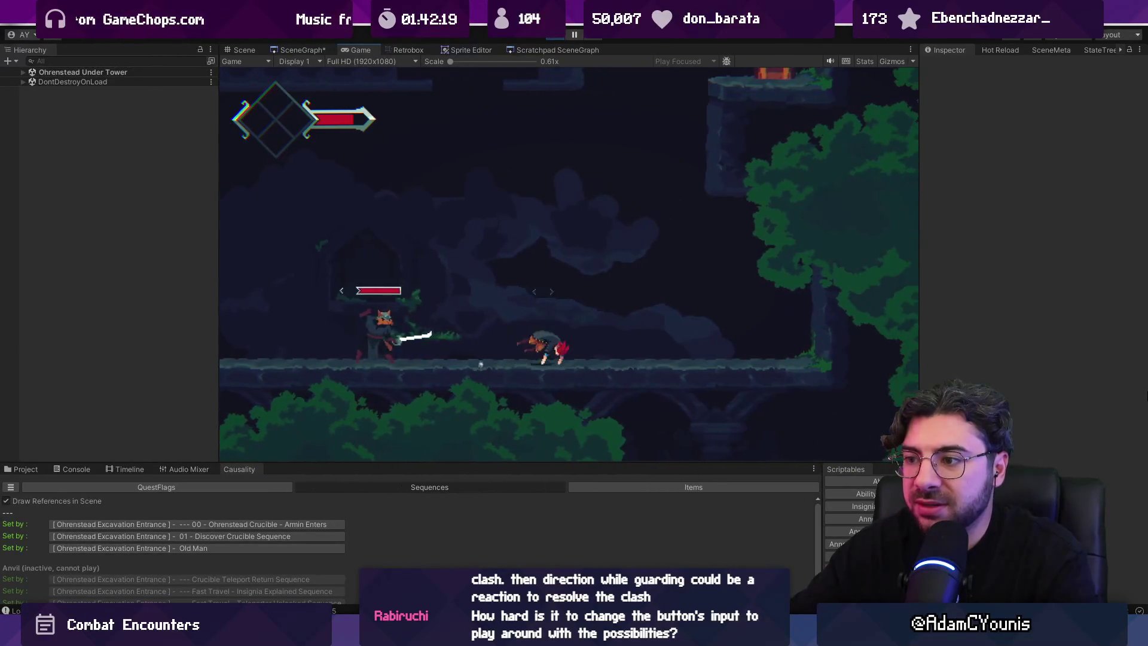
Turn back to attack Lenxen, then exit Play mode and return to Figma
{"action": "key", "text": "Left"}
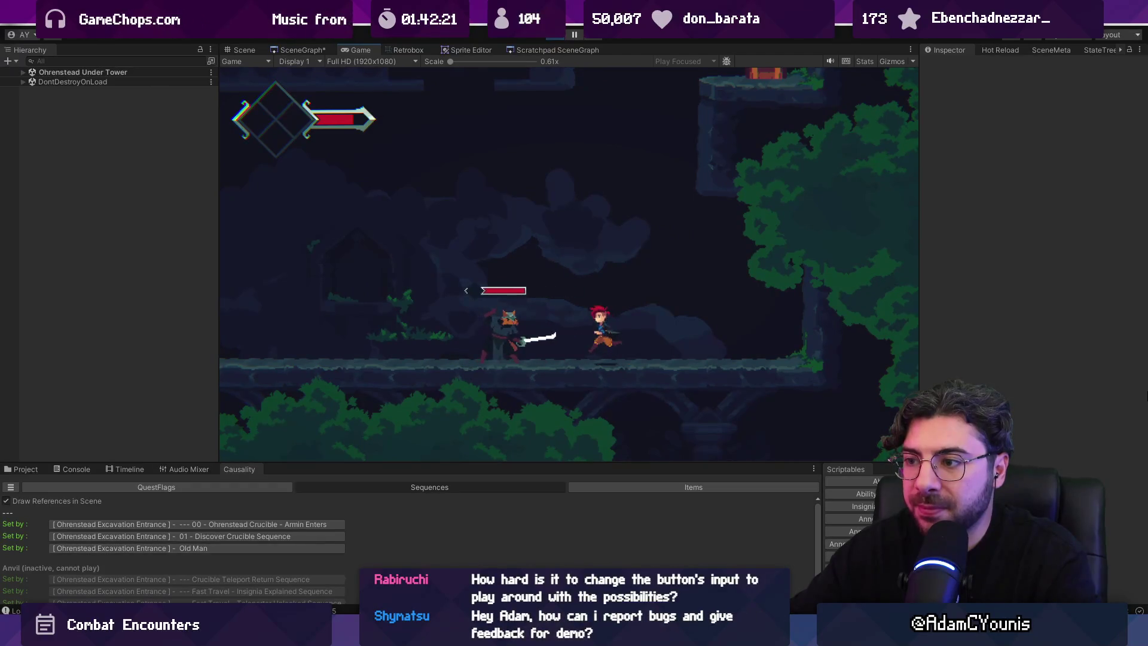
{"action": "key", "text": "Left"}
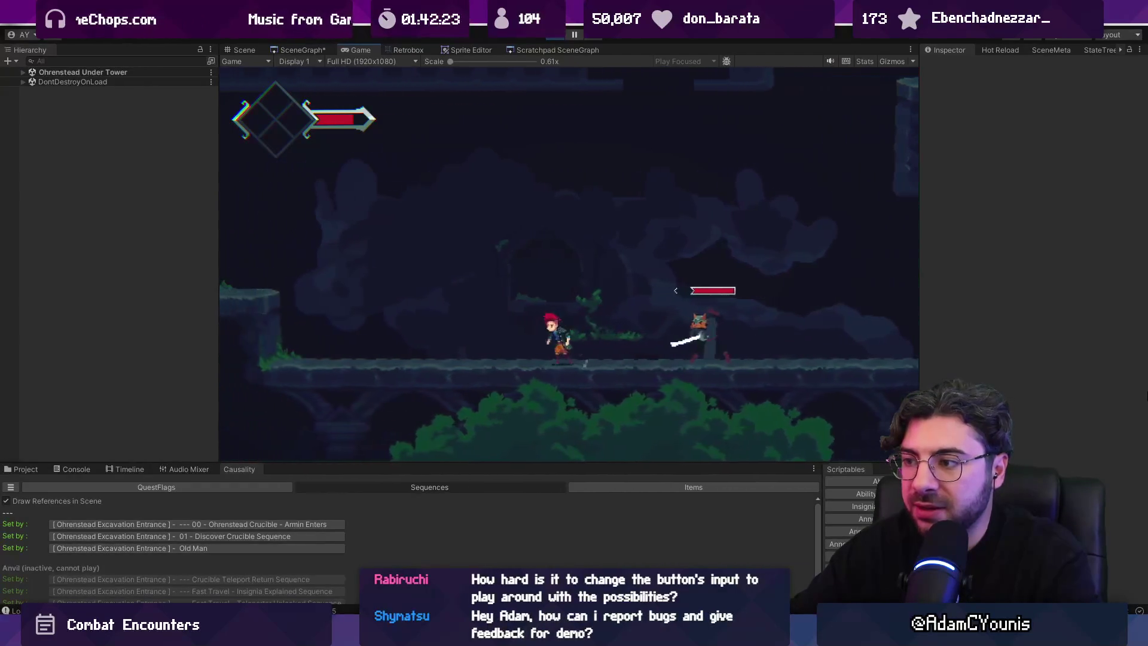
{"action": "key", "text": "Right"}
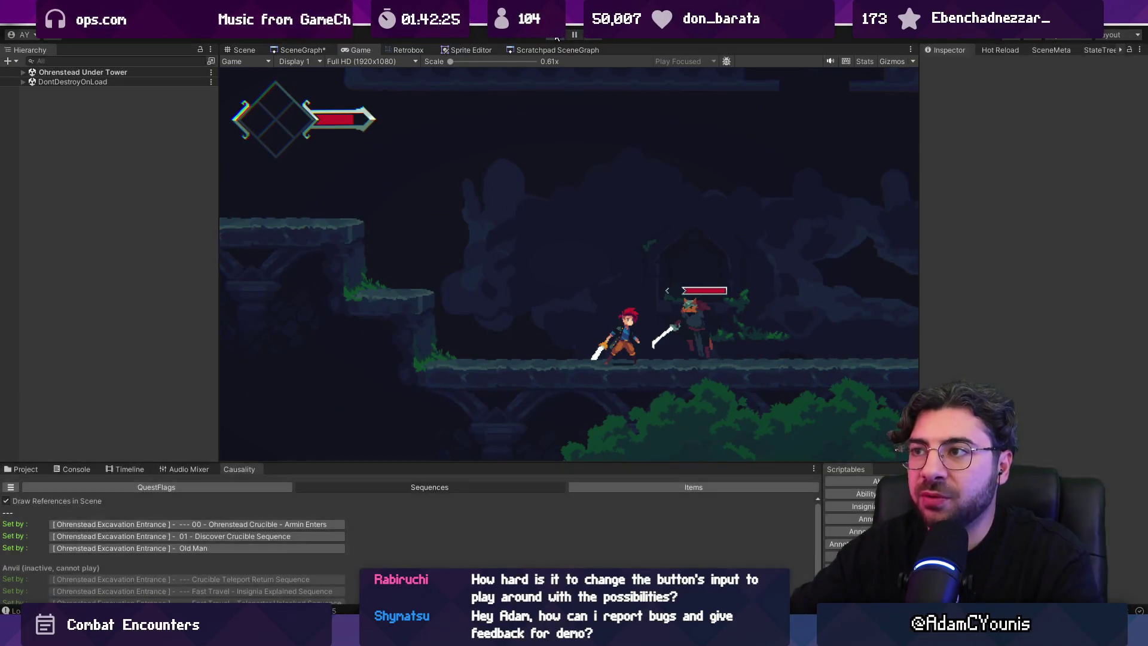
{"action": "left_click", "coordinate": [556, 36]}
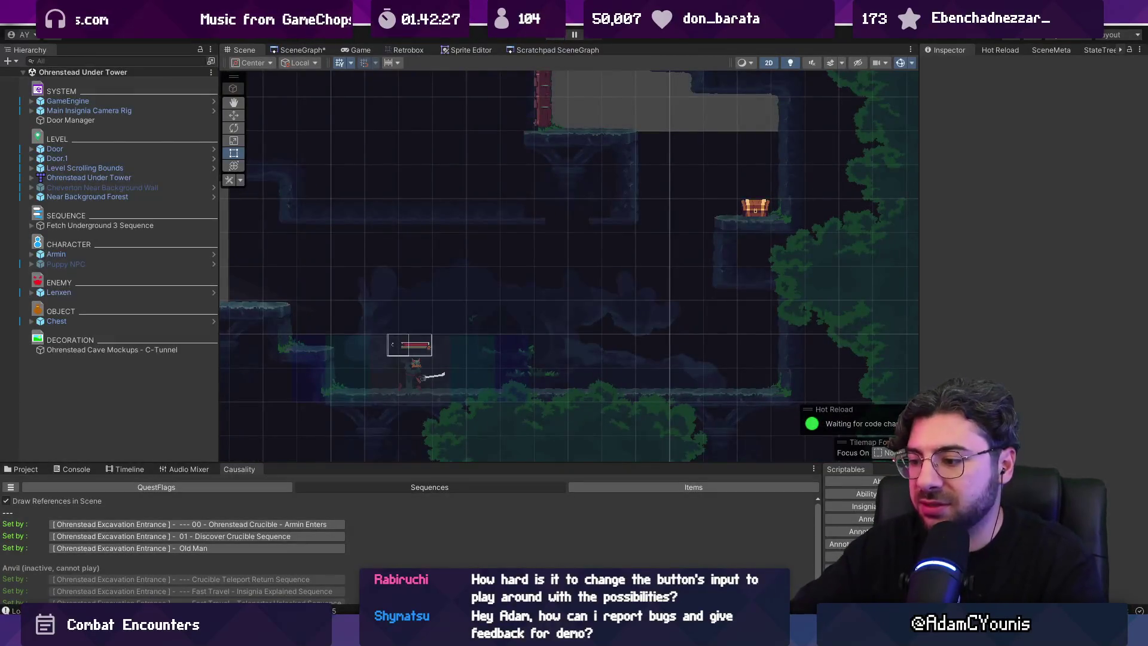
{"action": "key", "text": "alt+Tab"}
Duplicate the 'Clearer meta states' note below and rewrite it as the L1 quick guard / smash attack note
{"action": "key", "text": "ctrl+d"}
{"action": "scroll", "coordinate": [489, 419], "scroll_direction": "down", "scroll_amount": 3}
{"action": "left_click_drag", "start_coordinate": [422, 281], "coordinate": [425, 425]}
{"action": "double_click", "coordinate": [425, 425]}
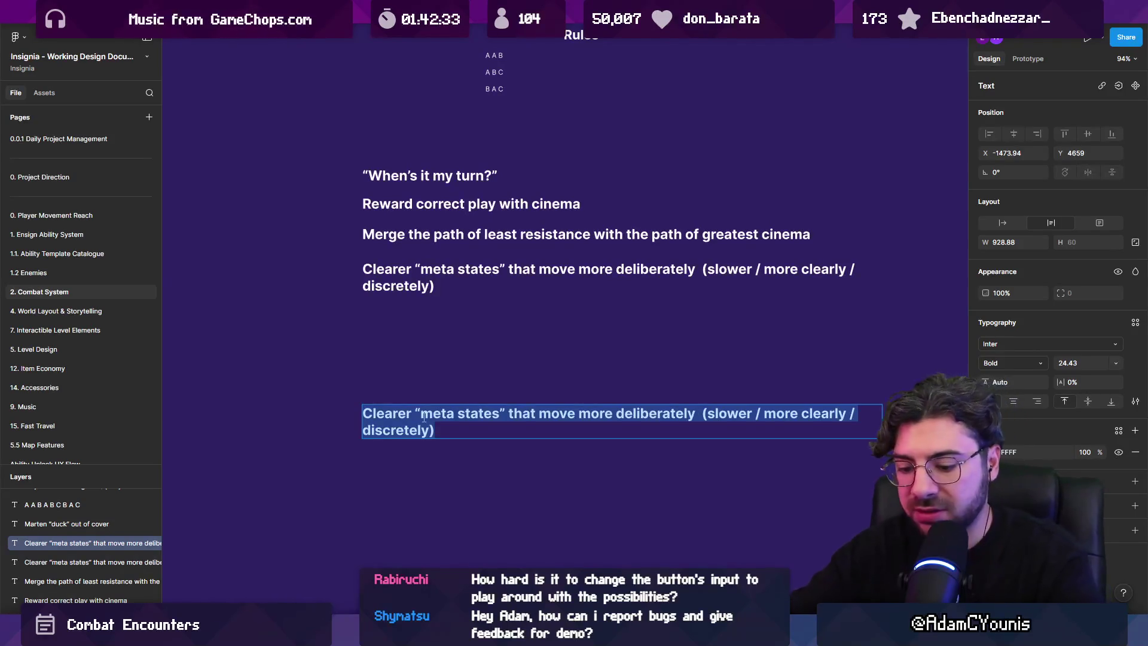
{"action": "type", "text": "tapping L1 does a quick guard /"}
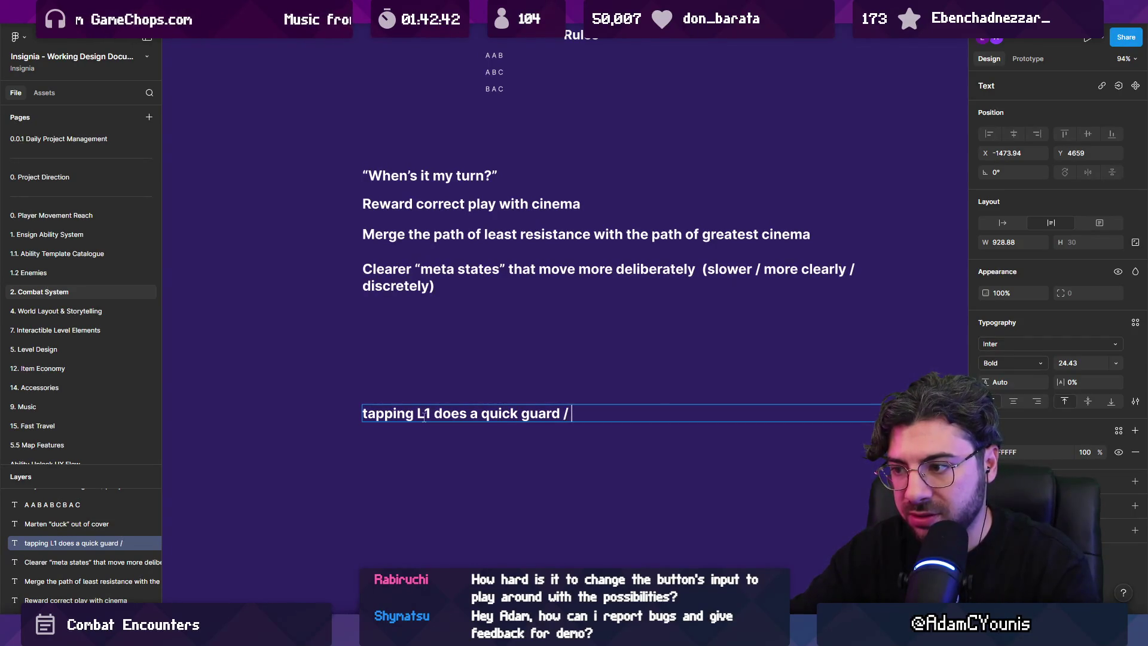
{"action": "key", "text": "Return"}
{"action": "type", "text": "holding attack goes into “smash attack” (always attacks on release)"}
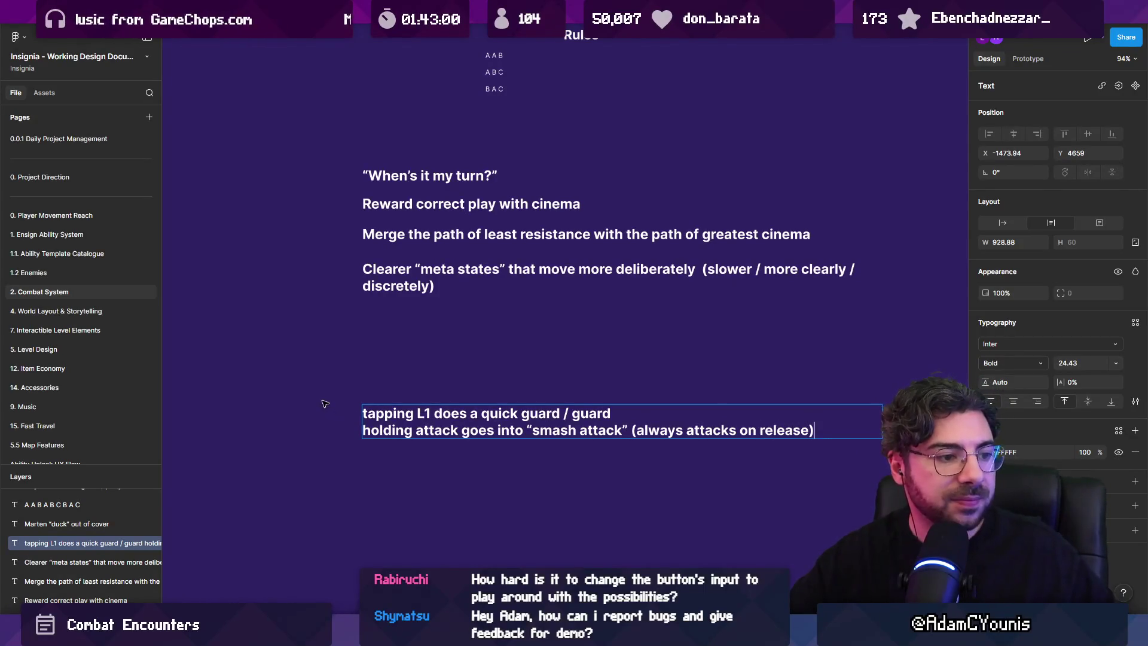
{"action": "key", "text": "Escape"}
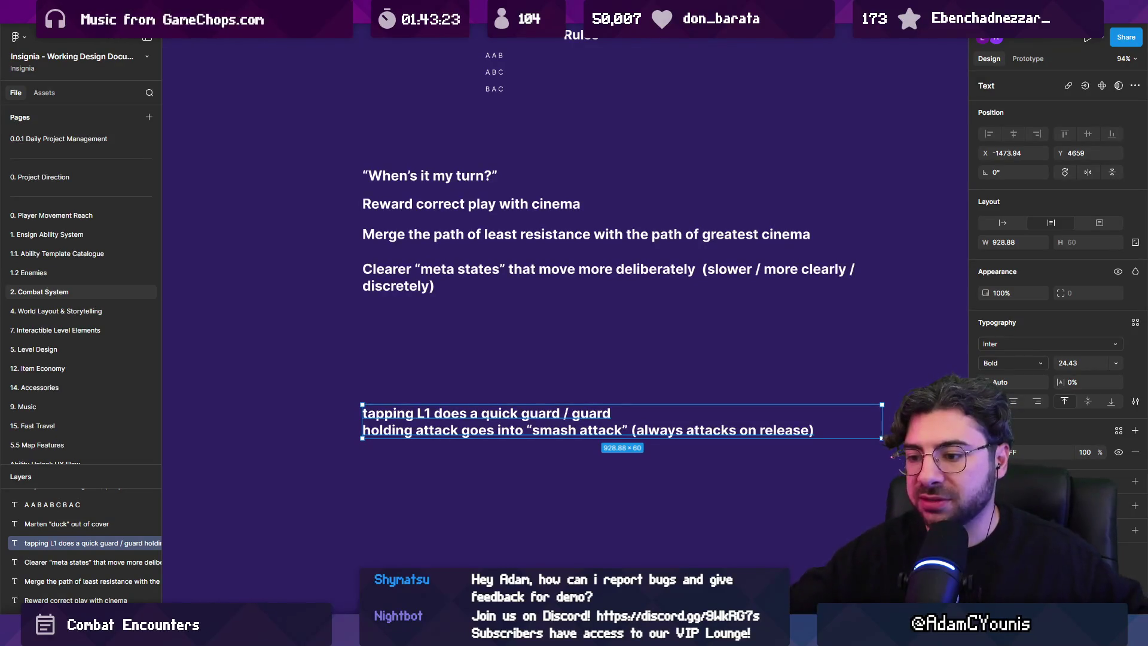
{"action": "key", "text": "alt+Tab"}
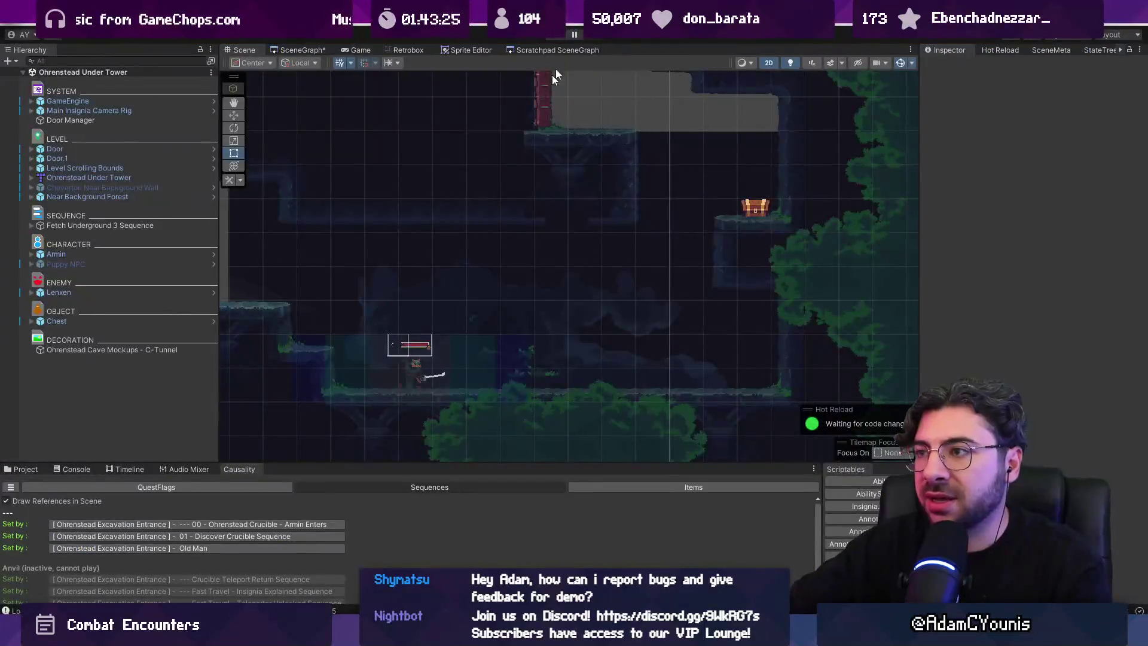
Stop the running game, open Ohrenstead Bridge from the SceneGraph, and start playing it
{"action": "left_click", "coordinate": [556, 35]}
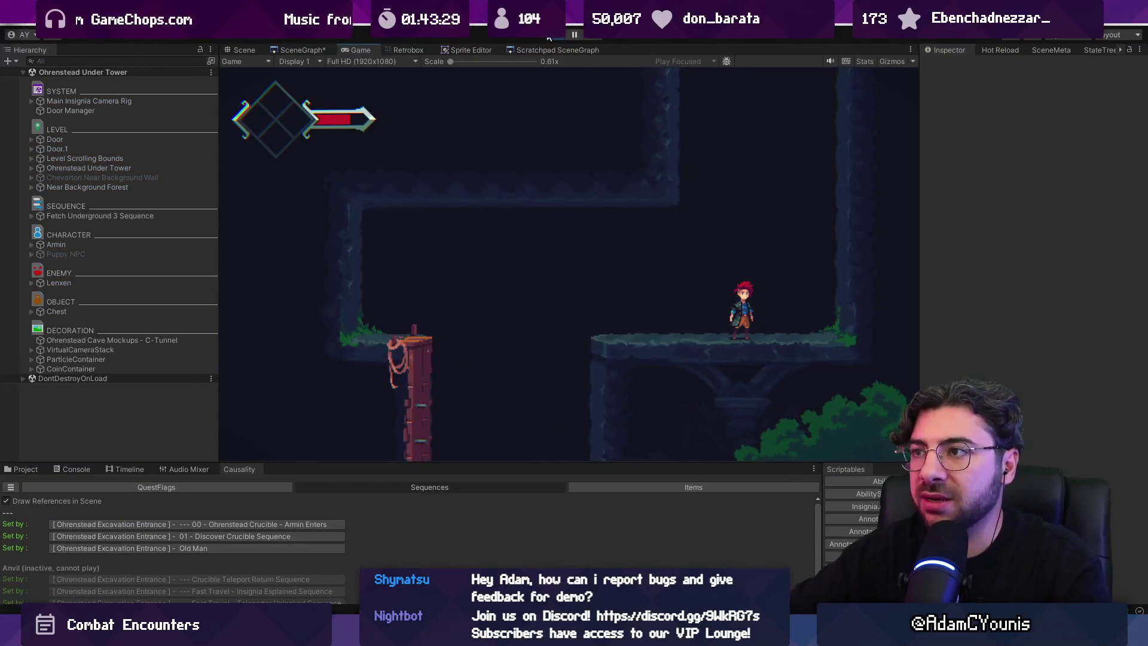
{"action": "key", "text": "ctrl+p"}
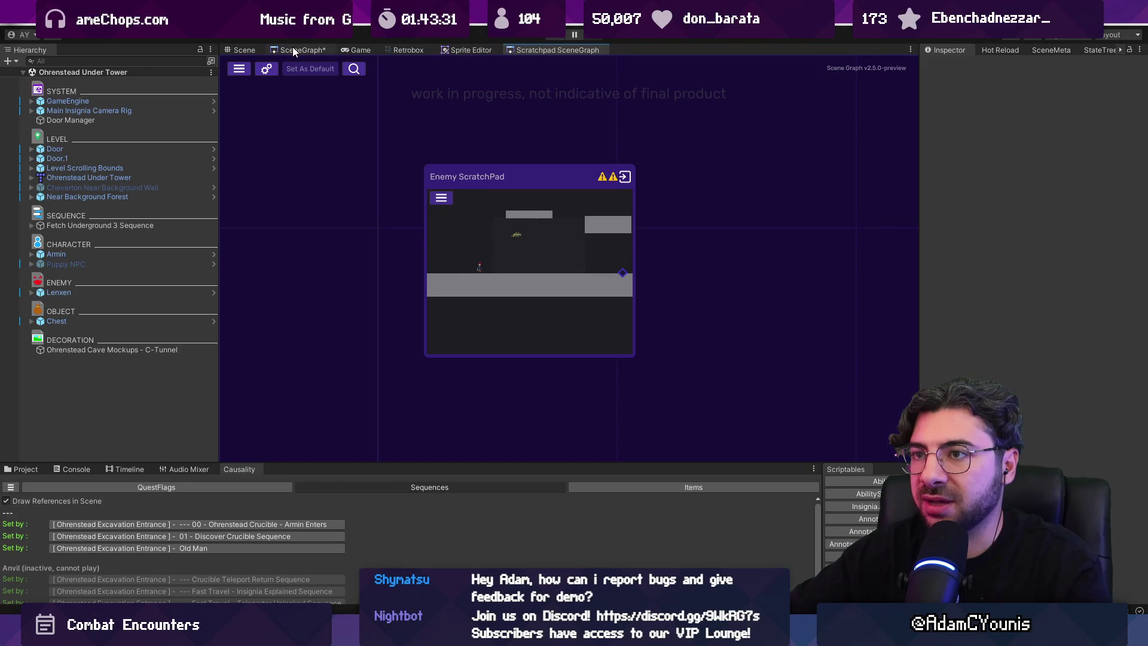
{"action": "left_click", "coordinate": [292, 46]}
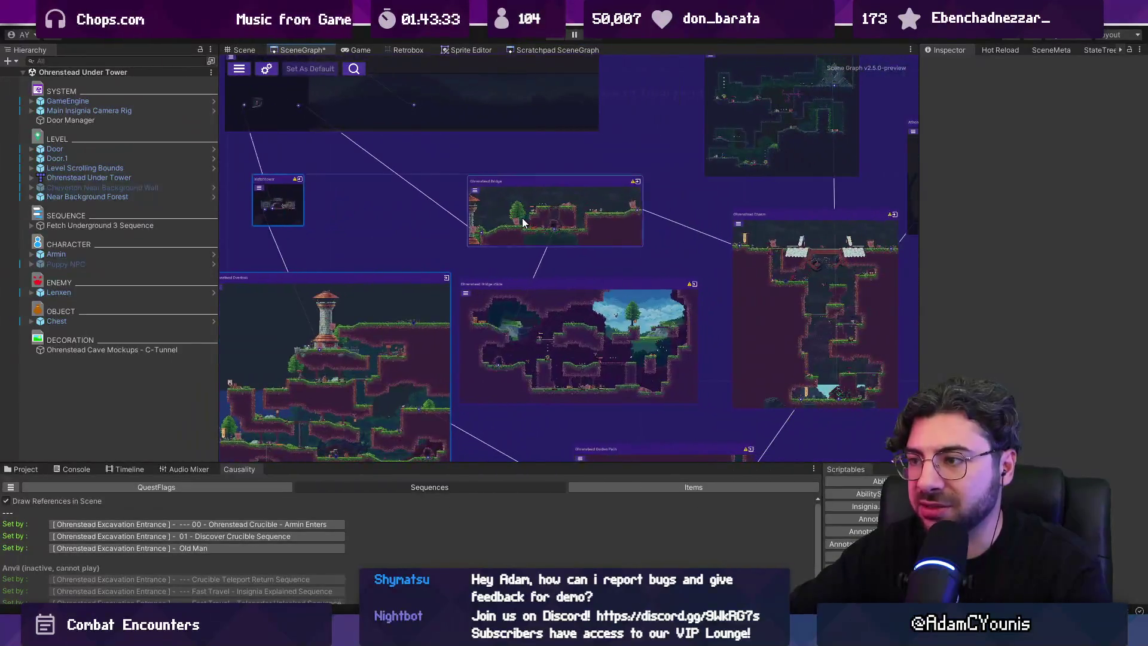
{"action": "double_click", "coordinate": [521, 218]}
{"action": "left_click", "coordinate": [552, 39]}
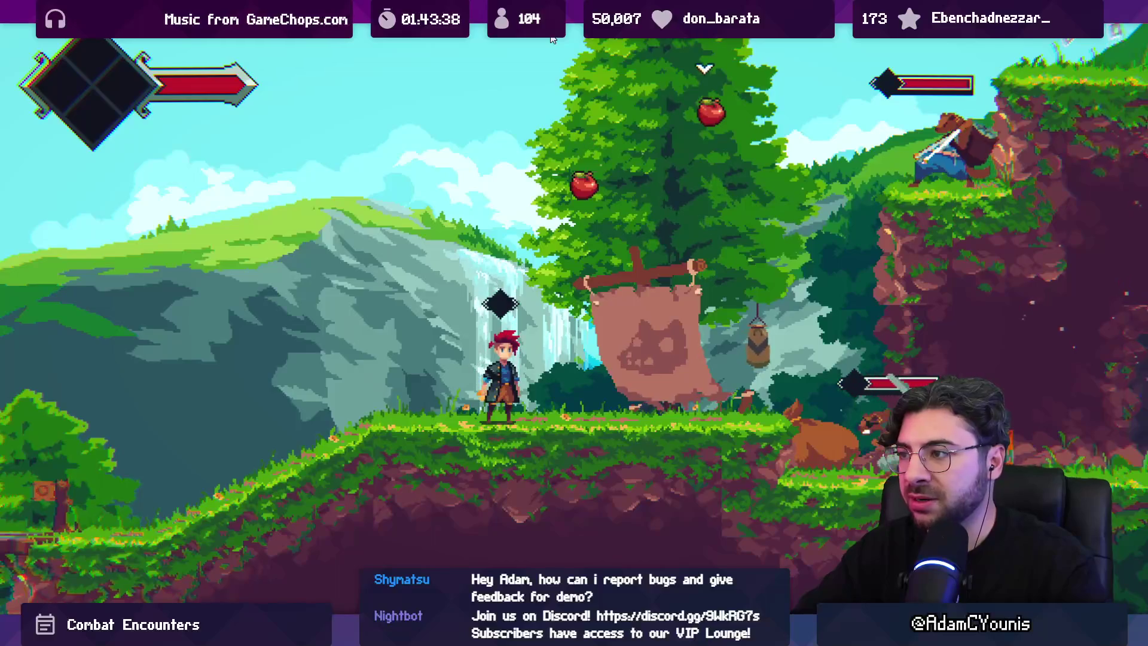
{"action": "key", "text": "space"}
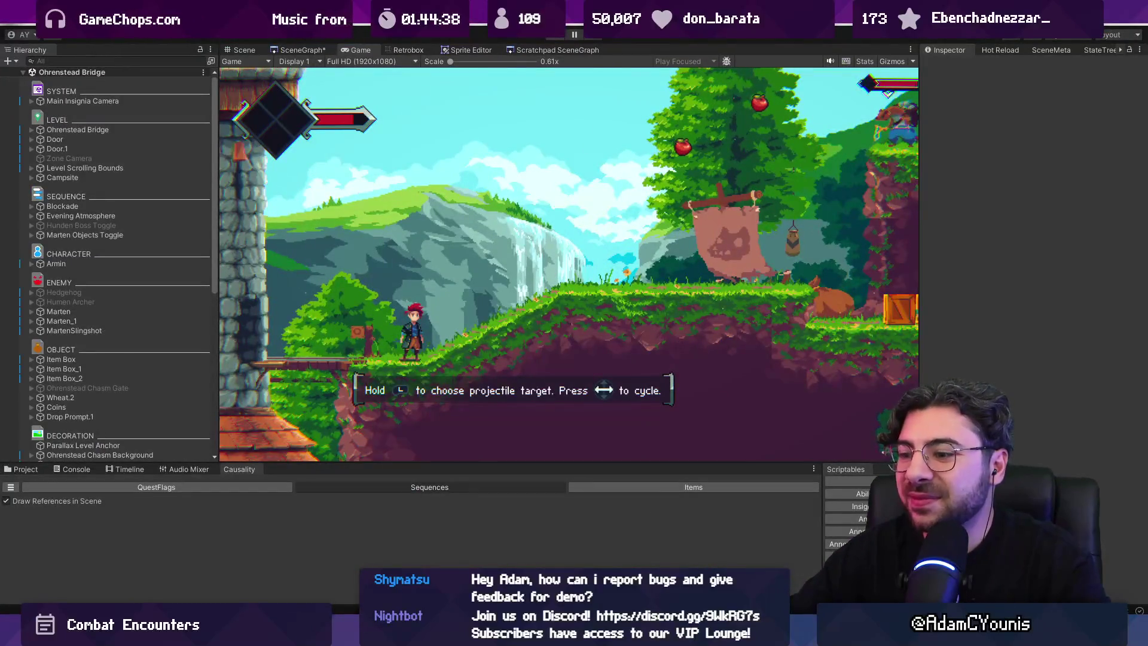
Stop the Ohrenstead Bridge playtest and return to the Figma design doc
{"action": "key", "text": "ctrl+p"}
{"action": "mouse_move", "coordinate": [390, 636]}
{"action": "key", "text": "alt+Tab"}
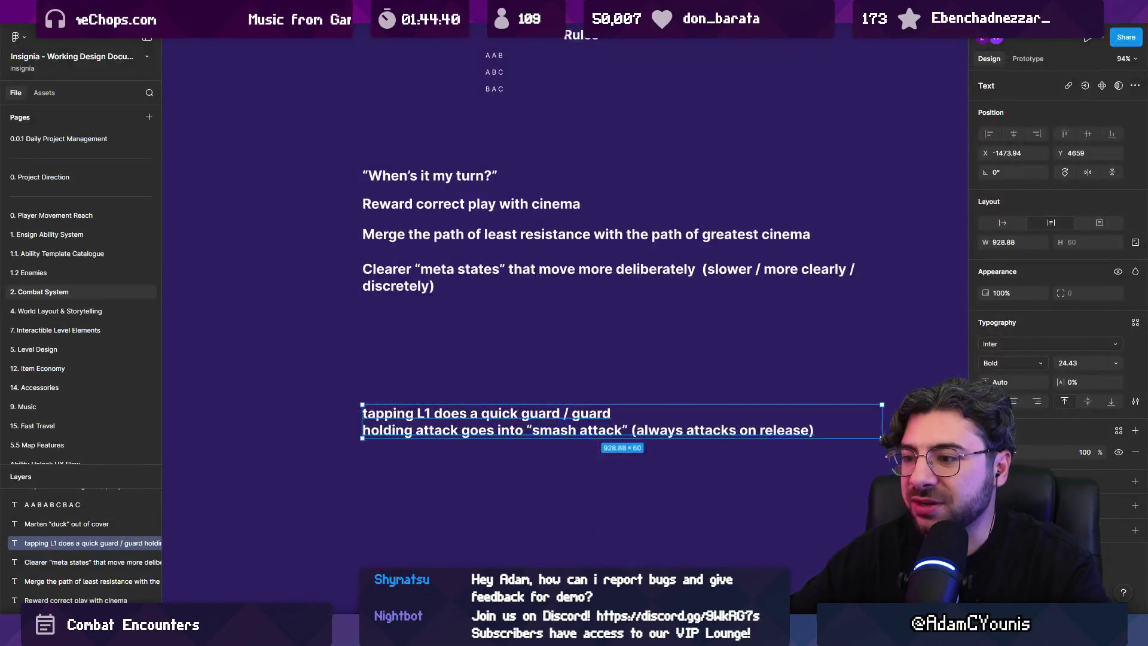
Deselect the new note in Figma, then restart the Ohrenstead Bridge level in Play mode
{"action": "left_click", "coordinate": [493, 507]}
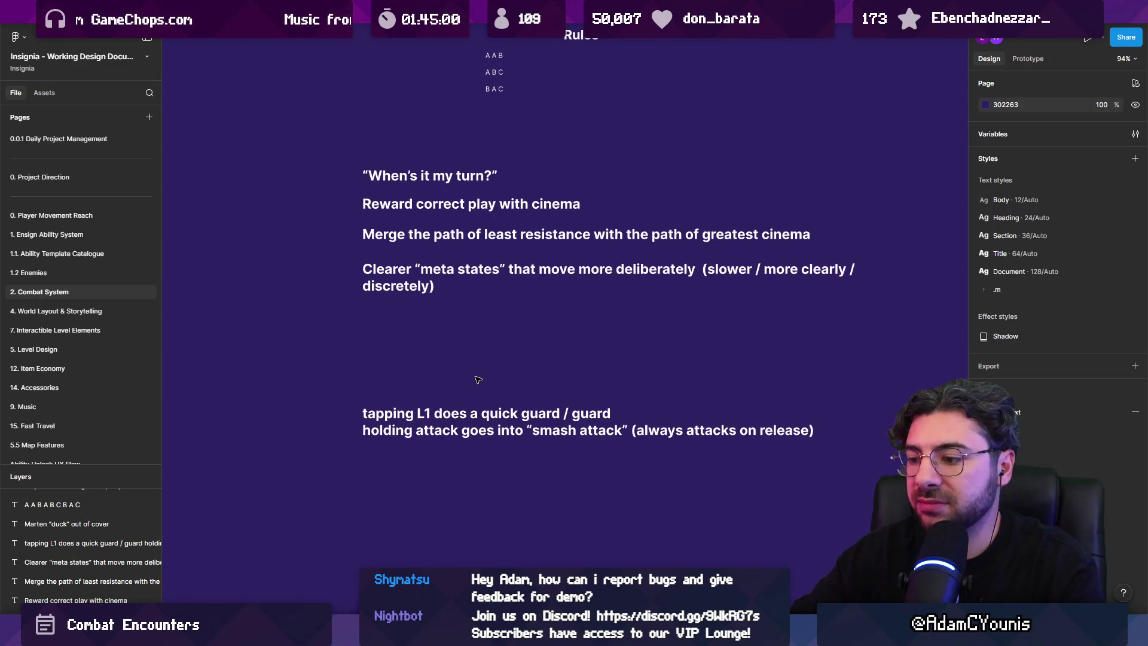
{"action": "key", "text": "alt+Tab"}
{"action": "key", "text": "alt+Tab"}
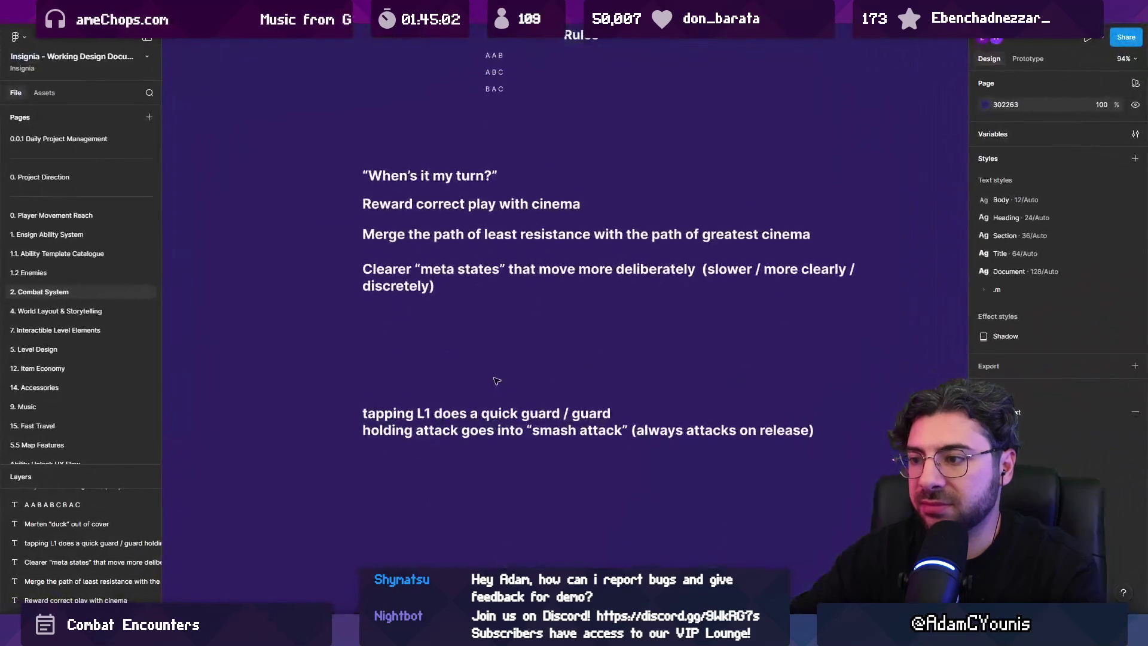
{"action": "key", "text": "alt+Tab"}
{"action": "left_click", "coordinate": [549, 38]}
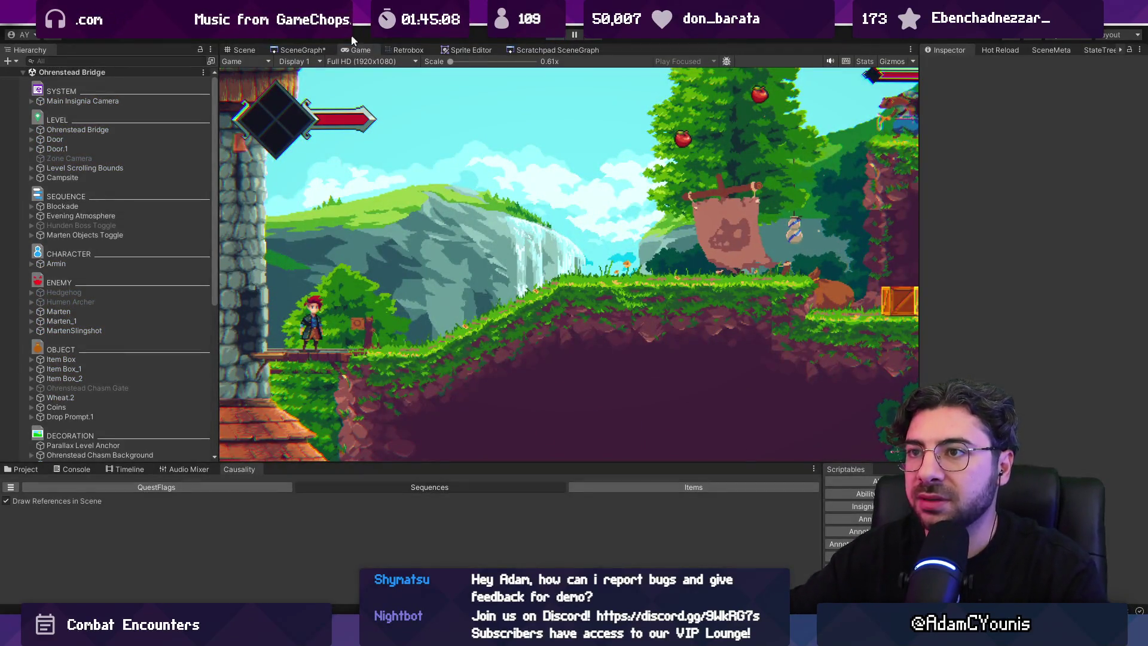
Open Ohrenstead Overlook zSide from the SceneGraph, run it briefly, then stop Play mode
{"action": "left_click", "coordinate": [302, 50]}
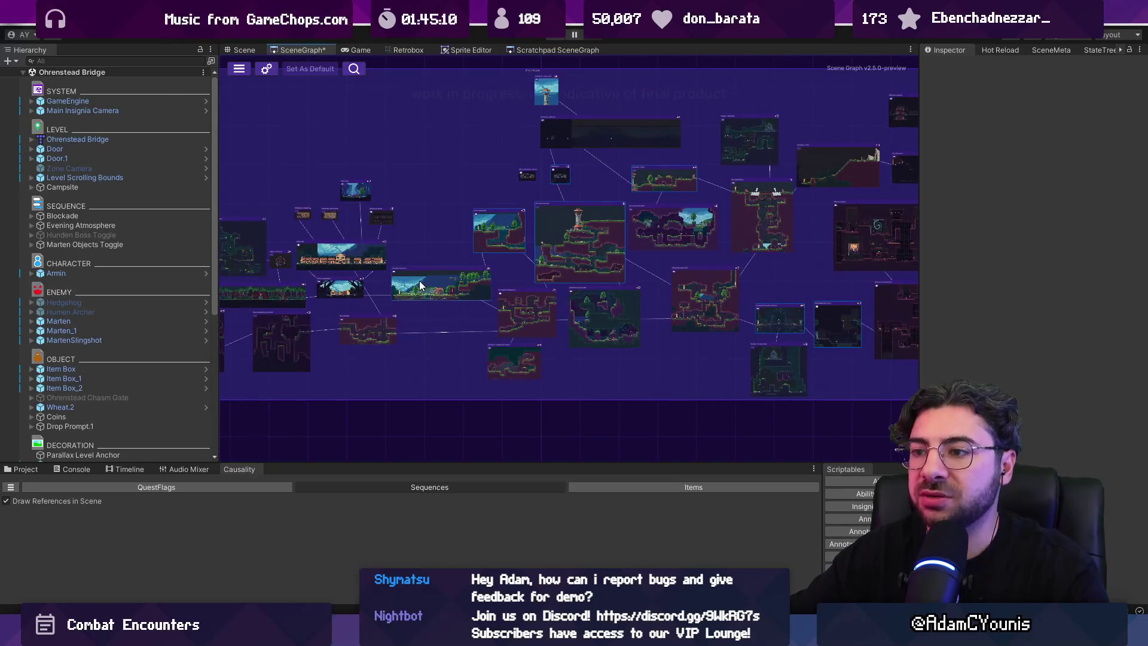
{"action": "scroll", "coordinate": [421, 297], "scroll_direction": "up", "scroll_amount": 5}
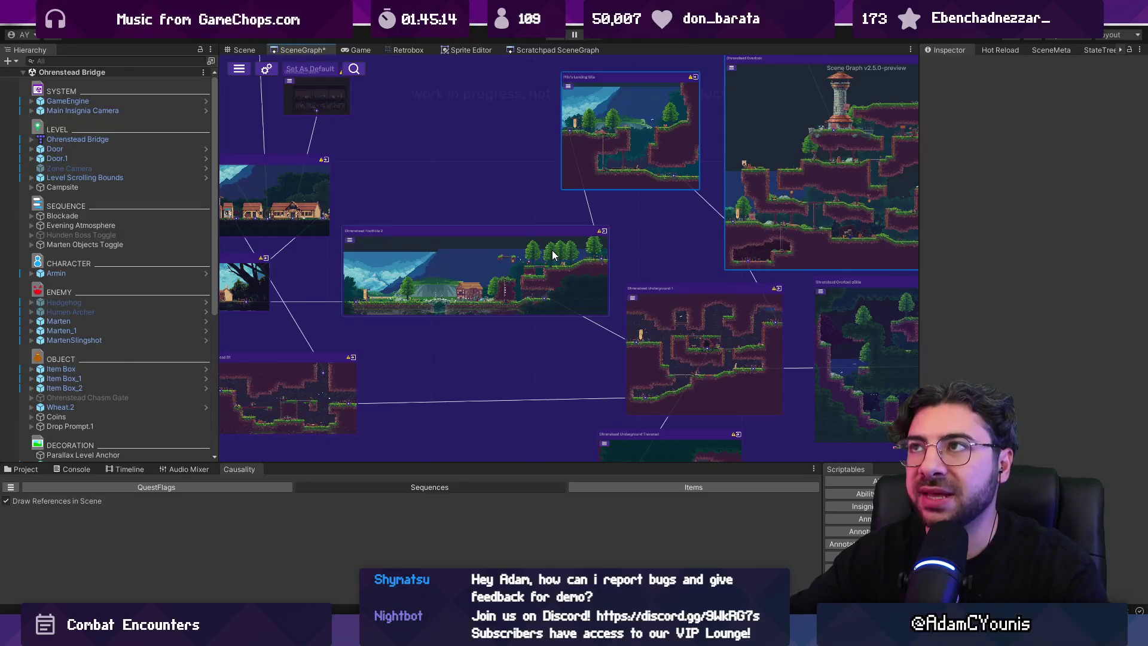
{"action": "scroll", "coordinate": [553, 256], "scroll_direction": "down", "scroll_amount": 3}
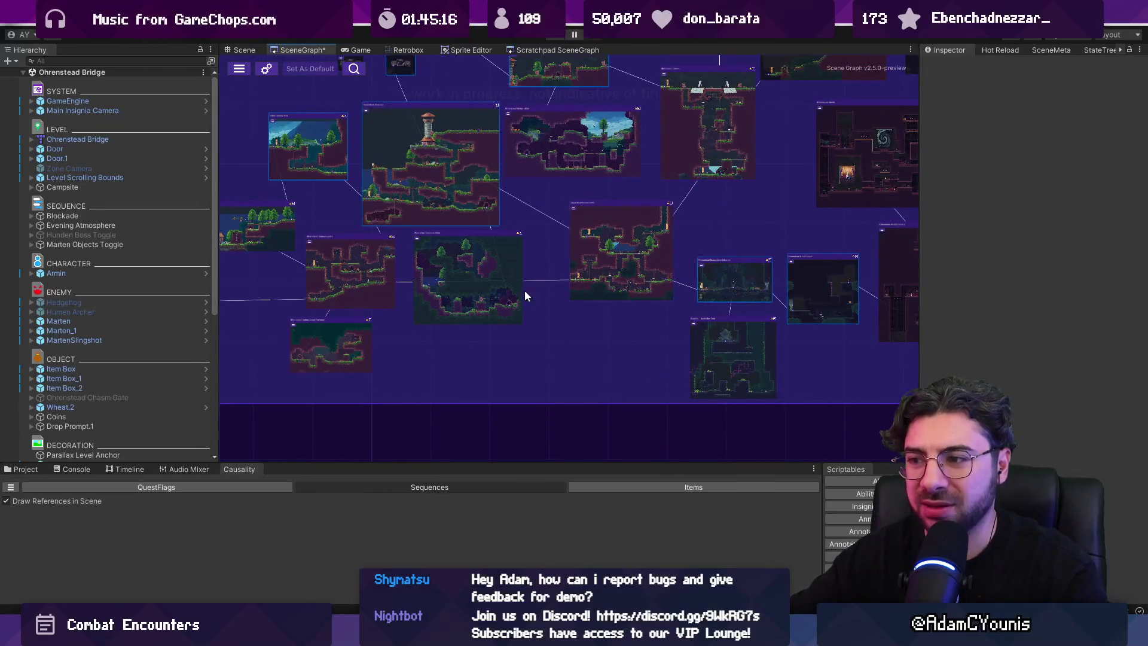
{"action": "scroll", "coordinate": [525, 293], "scroll_direction": "up", "scroll_amount": 3}
{"action": "double_click", "coordinate": [482, 266]}
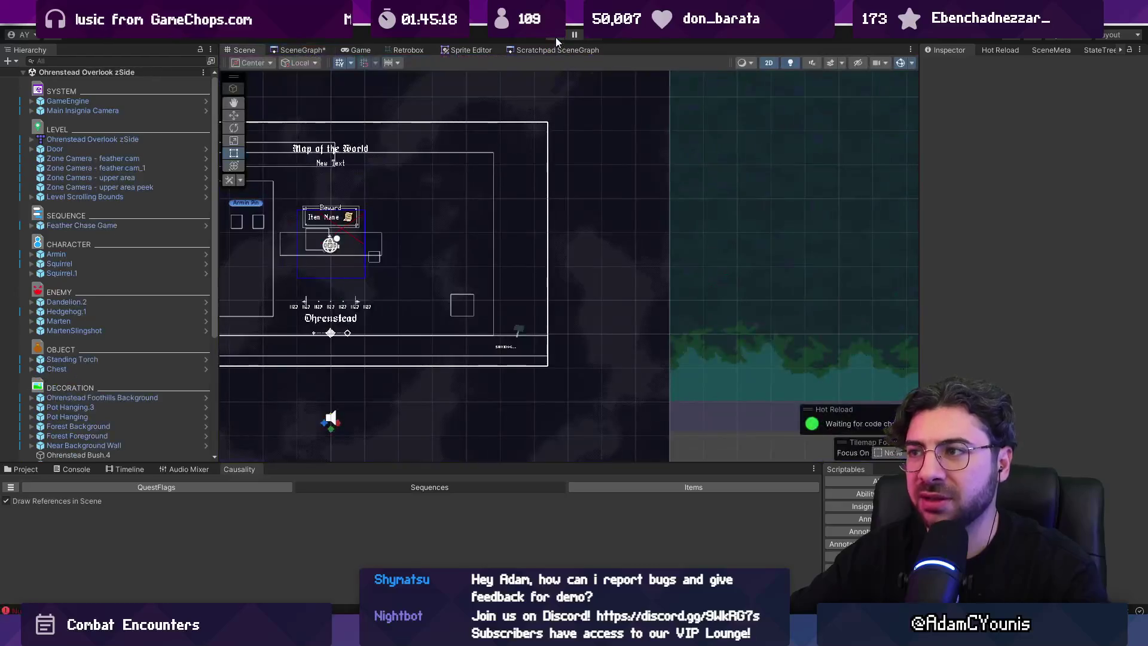
{"action": "left_click", "coordinate": [554, 37]}
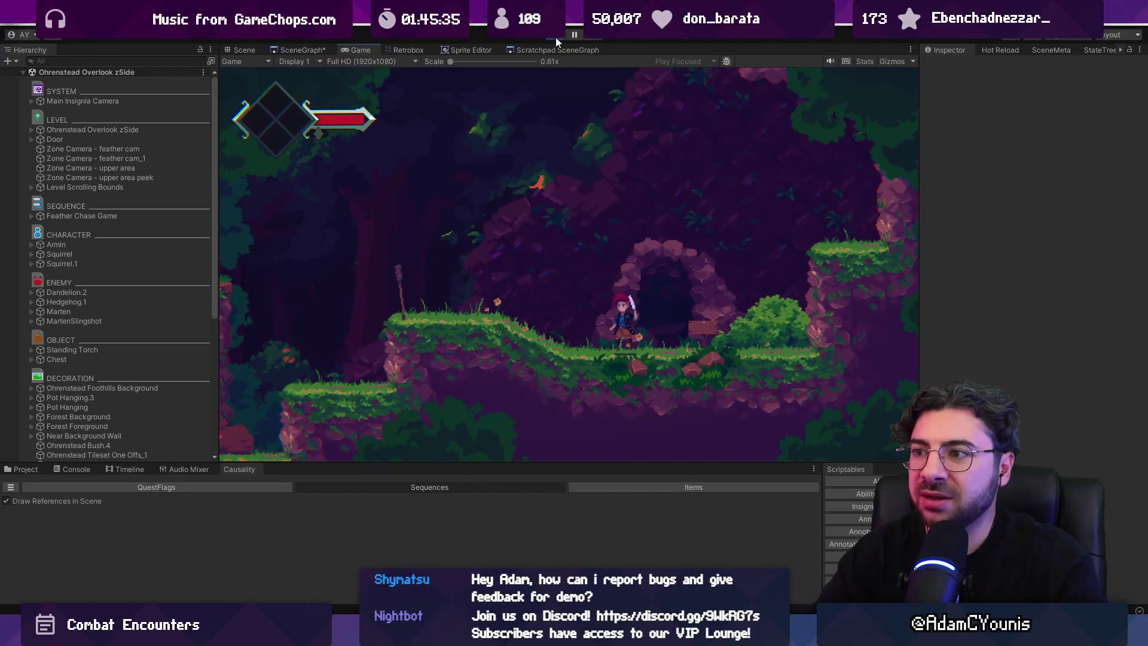
{"action": "left_click", "coordinate": [555, 37]}
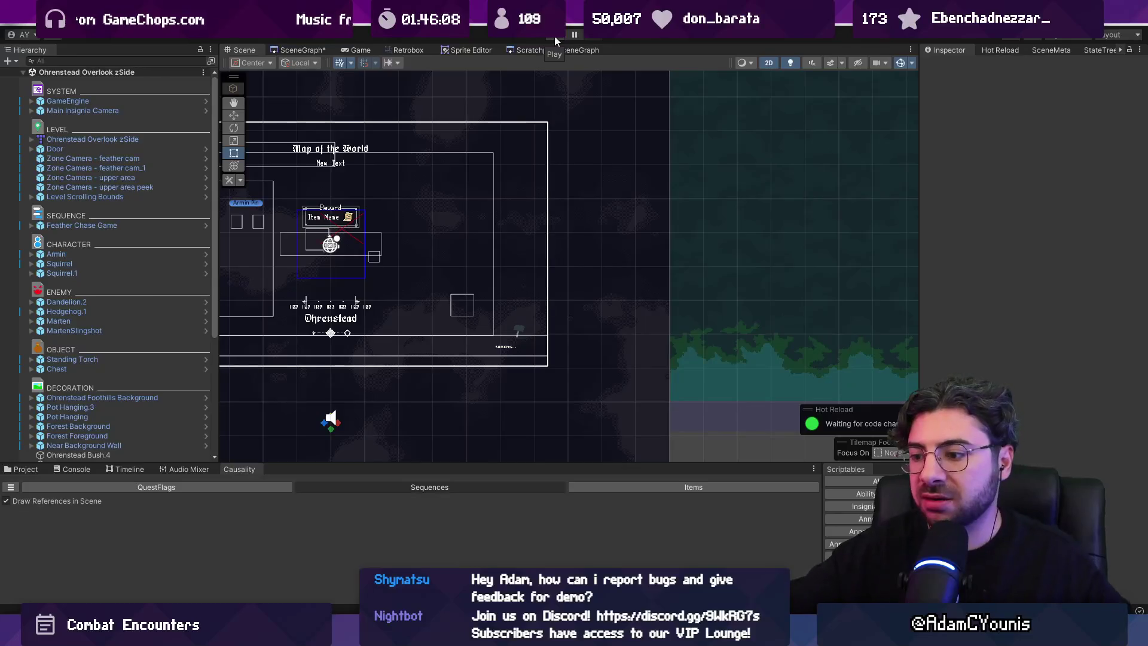
{"action": "key", "text": "alt+Tab"}
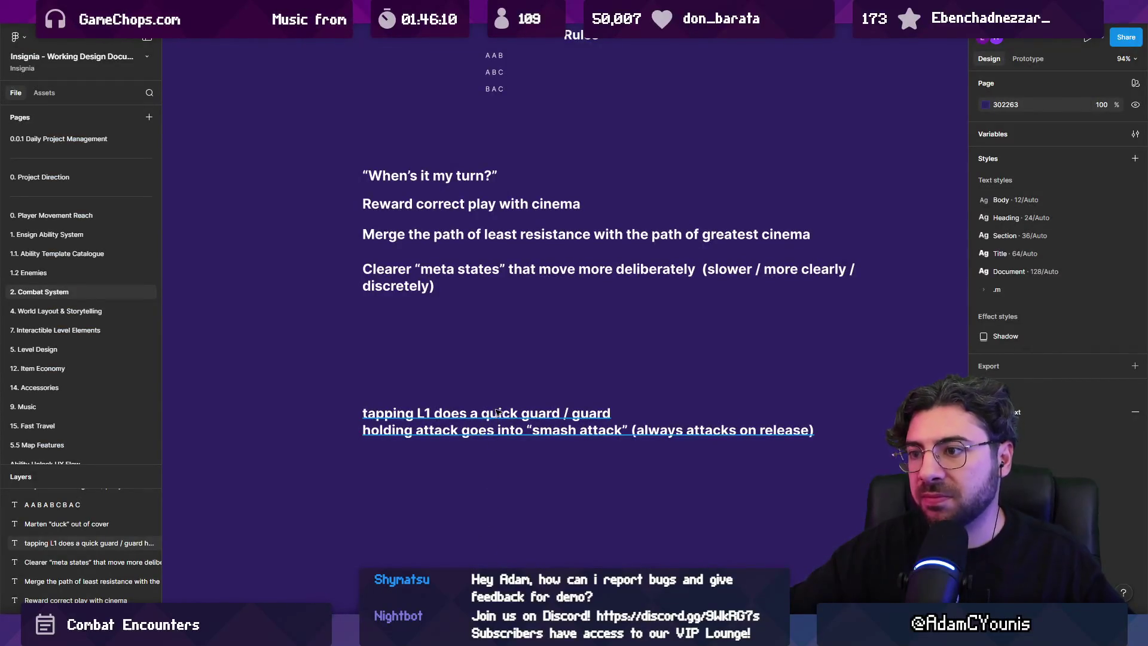
{"action": "left_click_drag", "start_coordinate": [515, 333], "coordinate": [447, 405]}
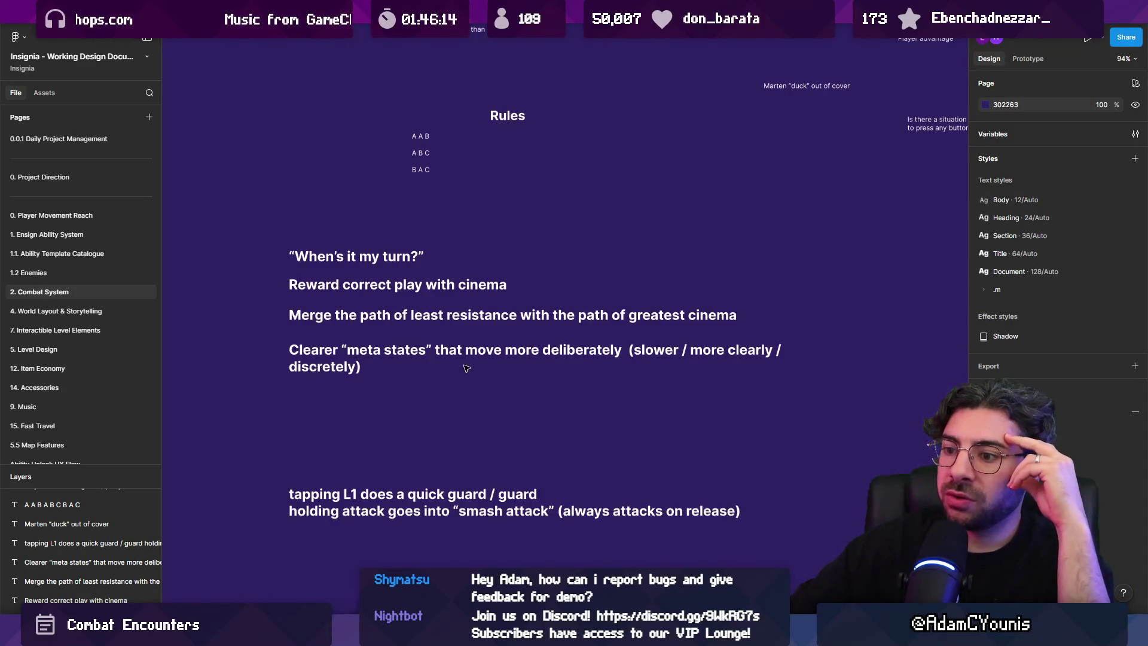
{"action": "double_click", "coordinate": [341, 498]}
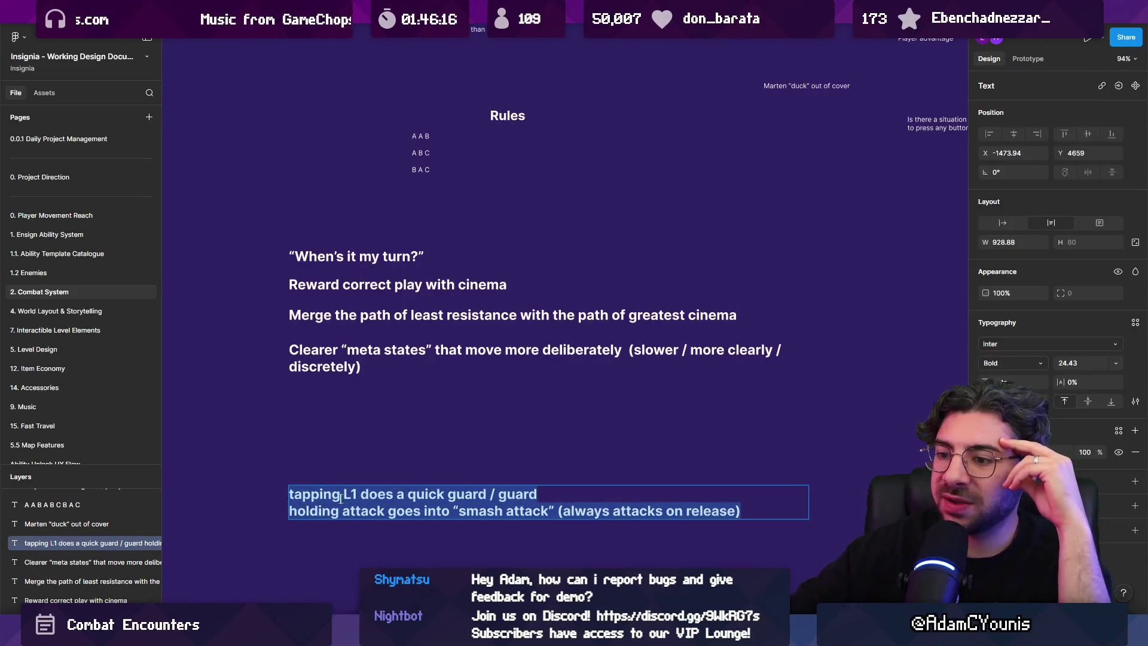
{"action": "key", "text": "Escape"}
{"action": "scroll", "coordinate": [307, 460], "scroll_direction": "down", "scroll_amount": 3}
{"action": "mouse_move", "coordinate": [228, 317]}
{"action": "left_mouse_down"}
{"action": "mouse_move", "coordinate": [813, 402]}
{"action": "mouse_move", "coordinate": [772, 379]}
{"action": "left_mouse_up"}
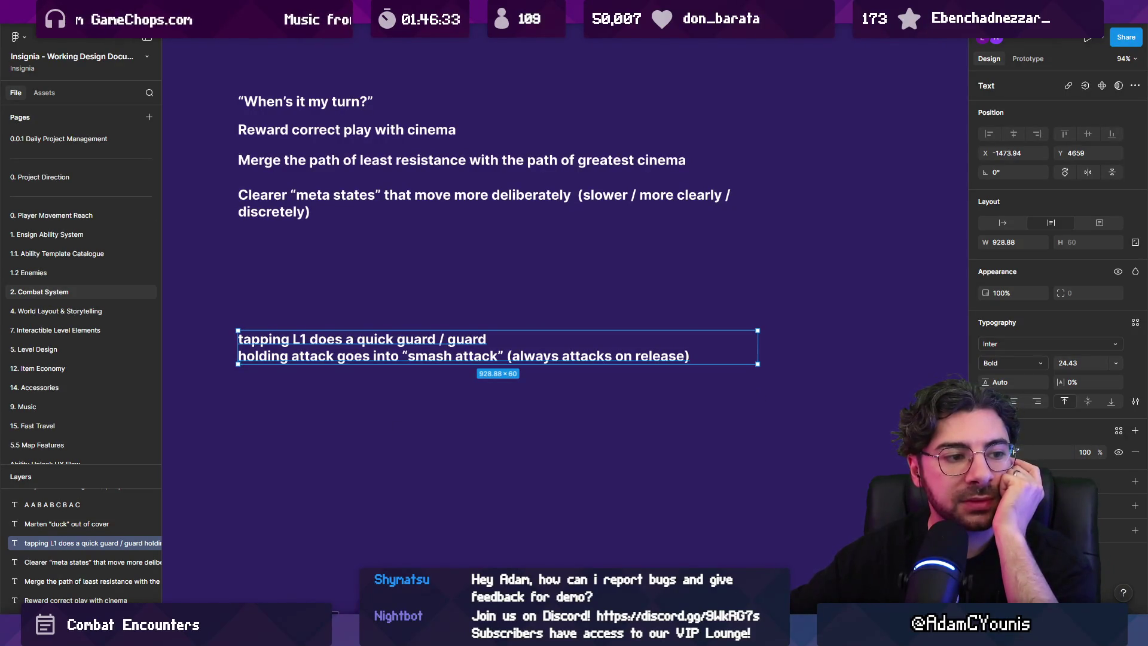
{"action": "left_click", "coordinate": [531, 317]}
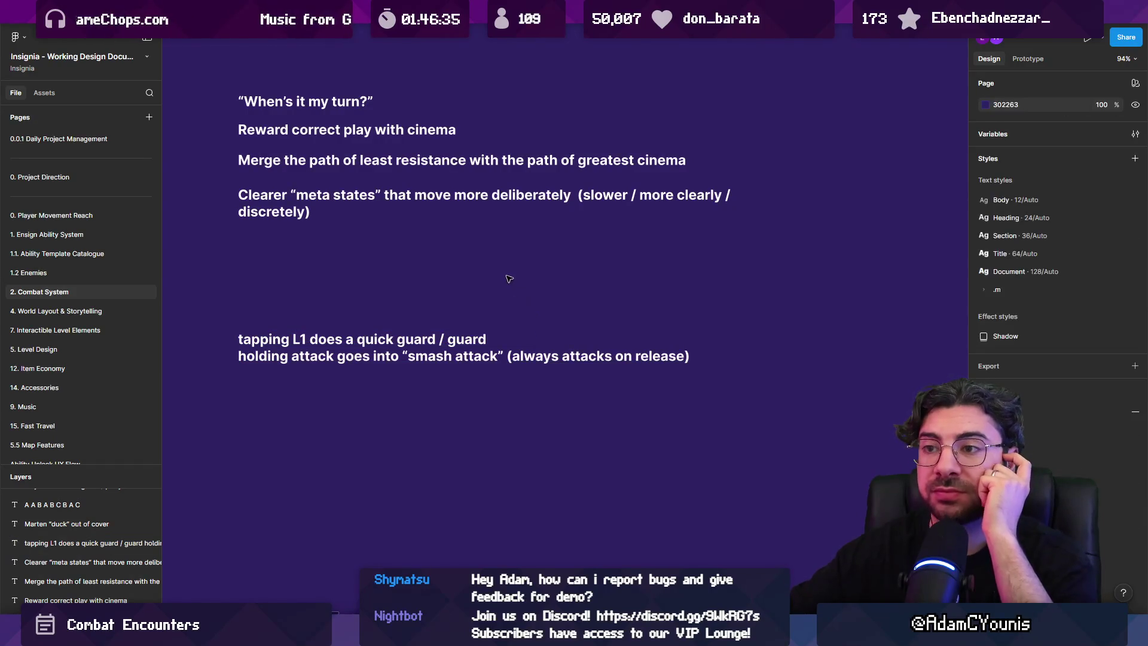
Select the 'Clearer meta states' note in Figma, then start the Unity game in Play mode
{"action": "scroll", "coordinate": [511, 281], "scroll_direction": "up", "scroll_amount": 5}
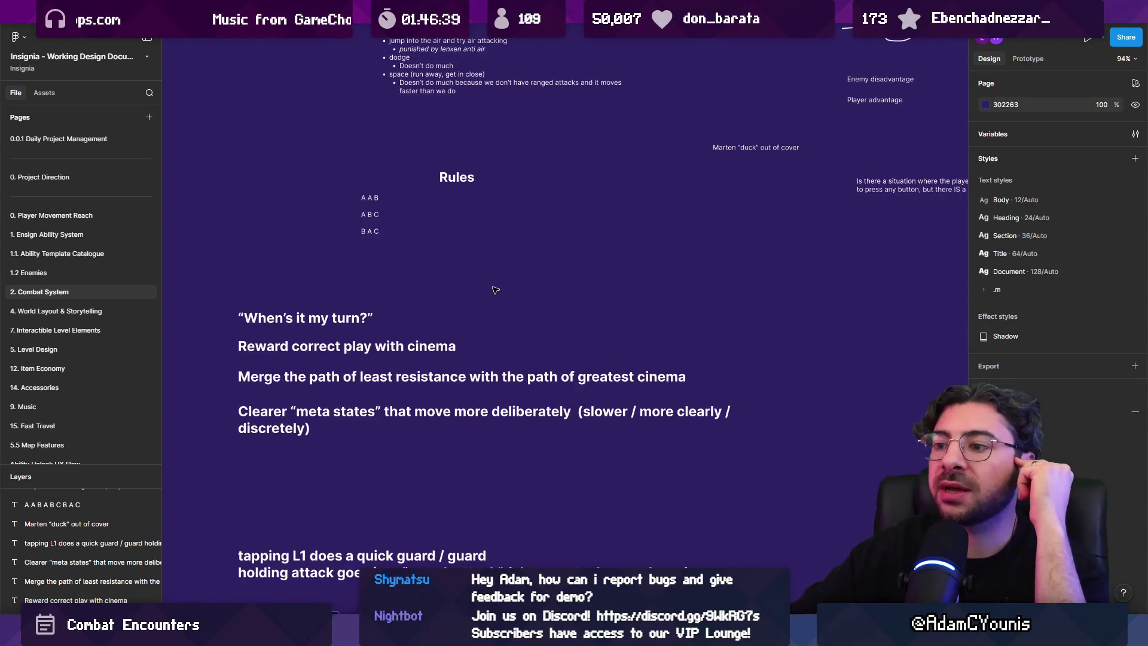
{"action": "left_click", "coordinate": [326, 411]}
{"action": "scroll", "coordinate": [323, 401], "scroll_direction": "down", "scroll_amount": 2}
{"action": "mouse_move", "coordinate": [213, 332]}
{"action": "left_mouse_down"}
{"action": "mouse_move", "coordinate": [808, 387]}
{"action": "mouse_move", "coordinate": [788, 383]}
{"action": "left_mouse_up"}
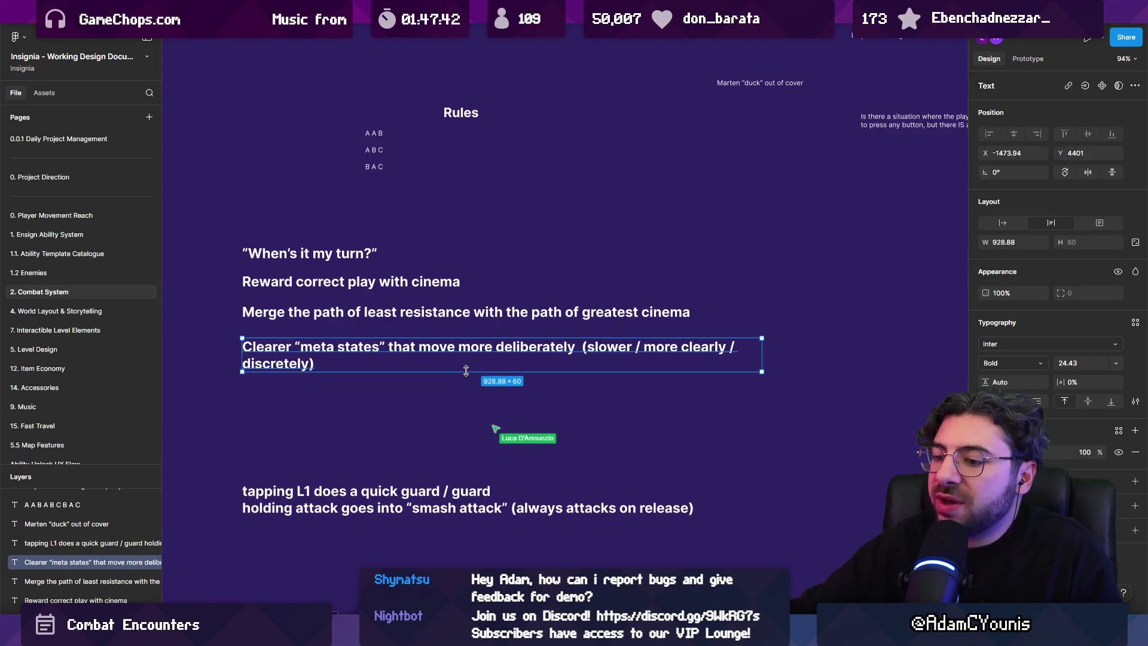
{"action": "key", "text": "alt+Tab"}
{"action": "left_click", "coordinate": [551, 36]}
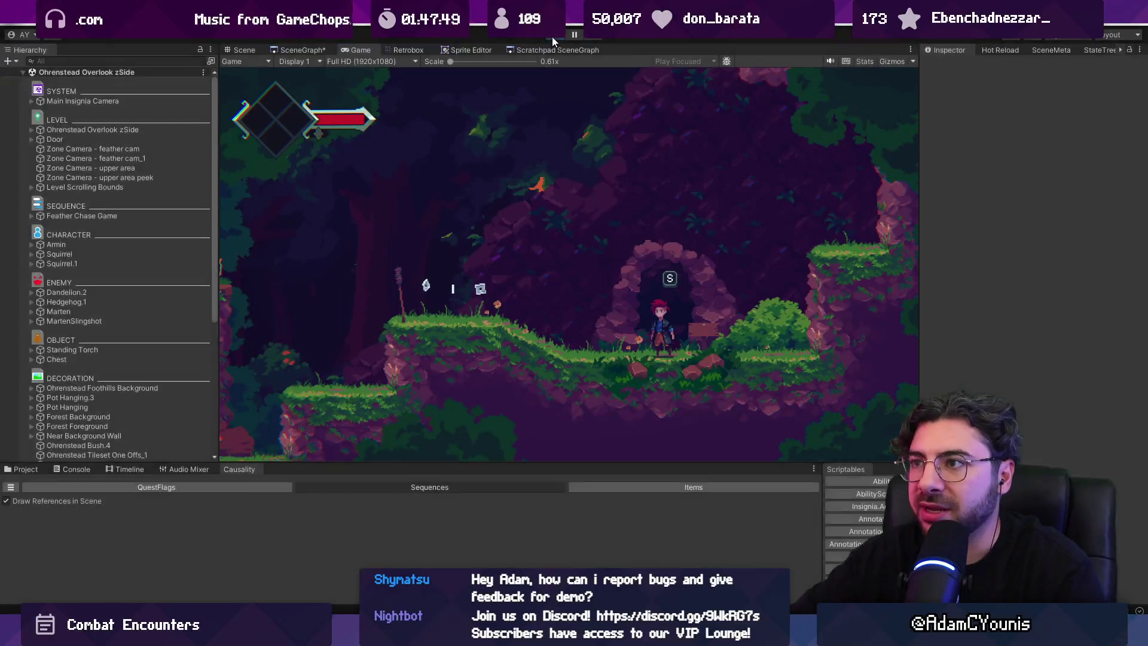
Stop the game, load Ohrenstead Under Tower from the SceneGraph, and play to the Lenxen fight
{"action": "left_click", "coordinate": [551, 37]}
{"action": "left_click", "coordinate": [324, 51]}
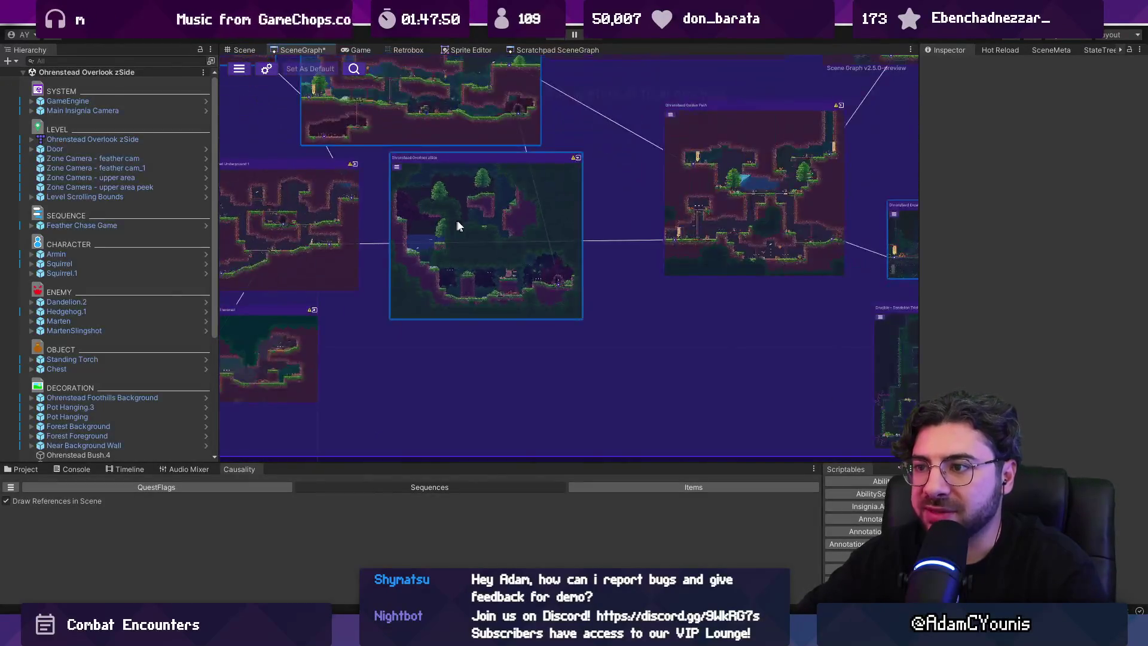
{"action": "double_click", "coordinate": [501, 264]}
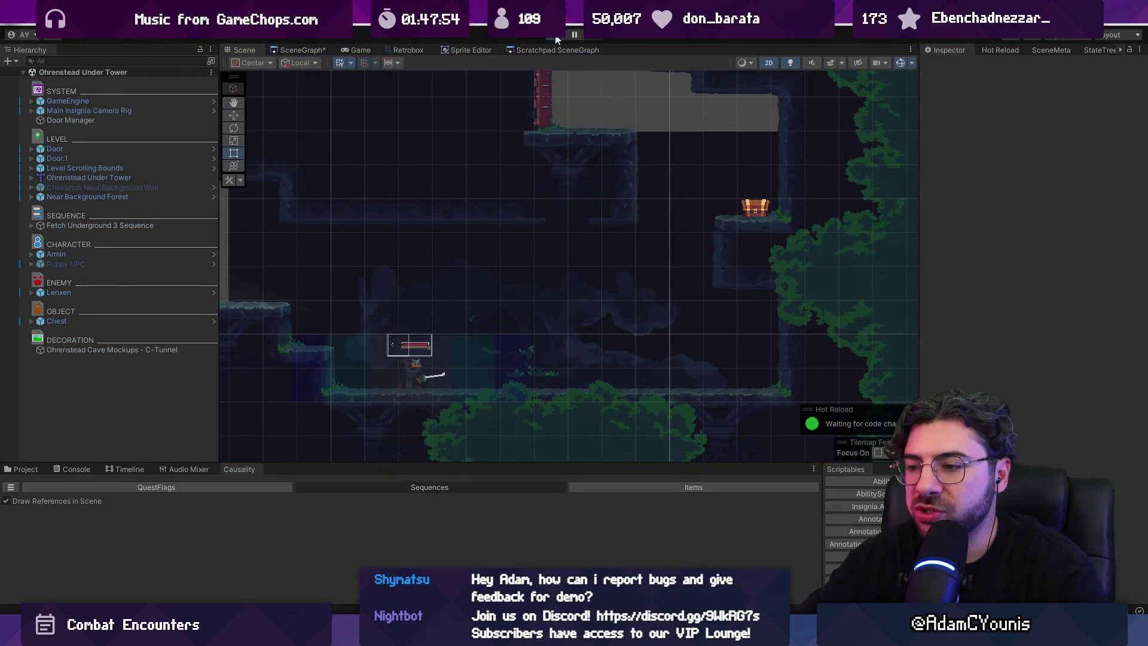
{"action": "left_click", "coordinate": [555, 39]}
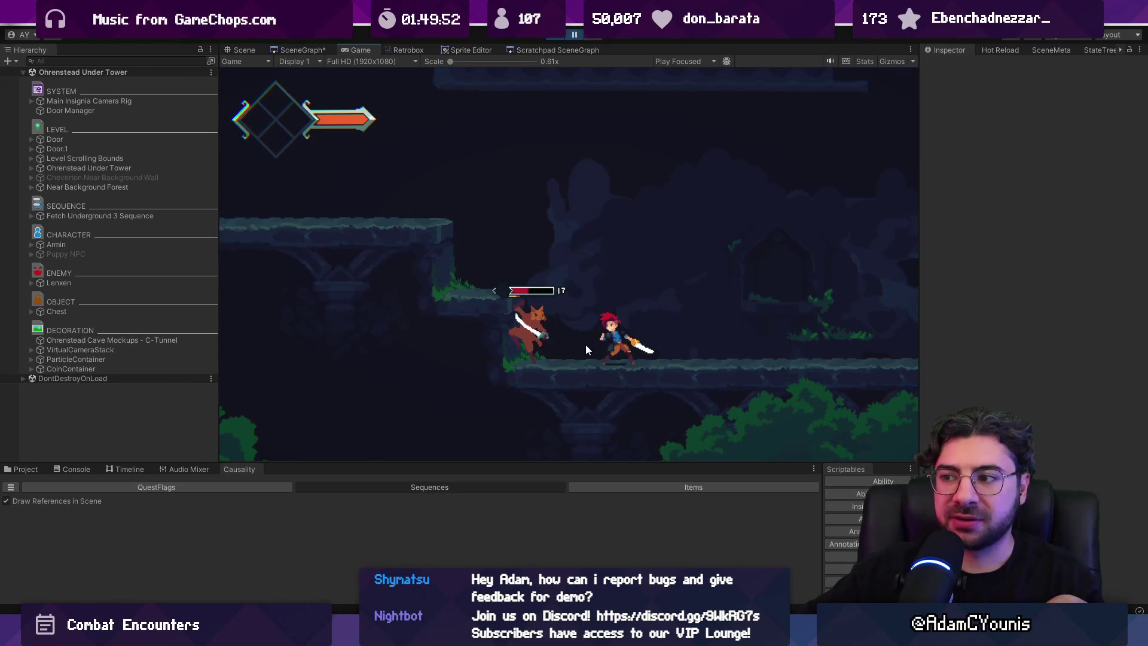
{"action": "scroll", "coordinate": [586, 349], "scroll_direction": "up", "scroll_amount": 5}
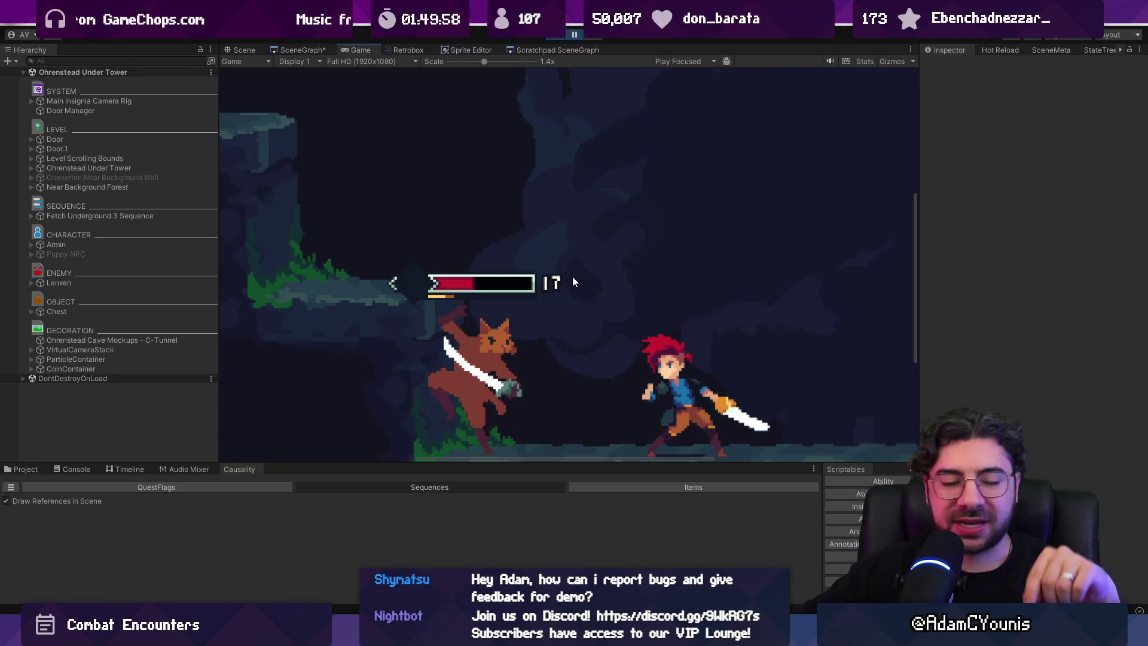
{"action": "scroll", "coordinate": [561, 306], "scroll_direction": "down", "scroll_amount": 5}
{"action": "scroll", "coordinate": [560, 314], "scroll_direction": "up", "scroll_amount": 1}
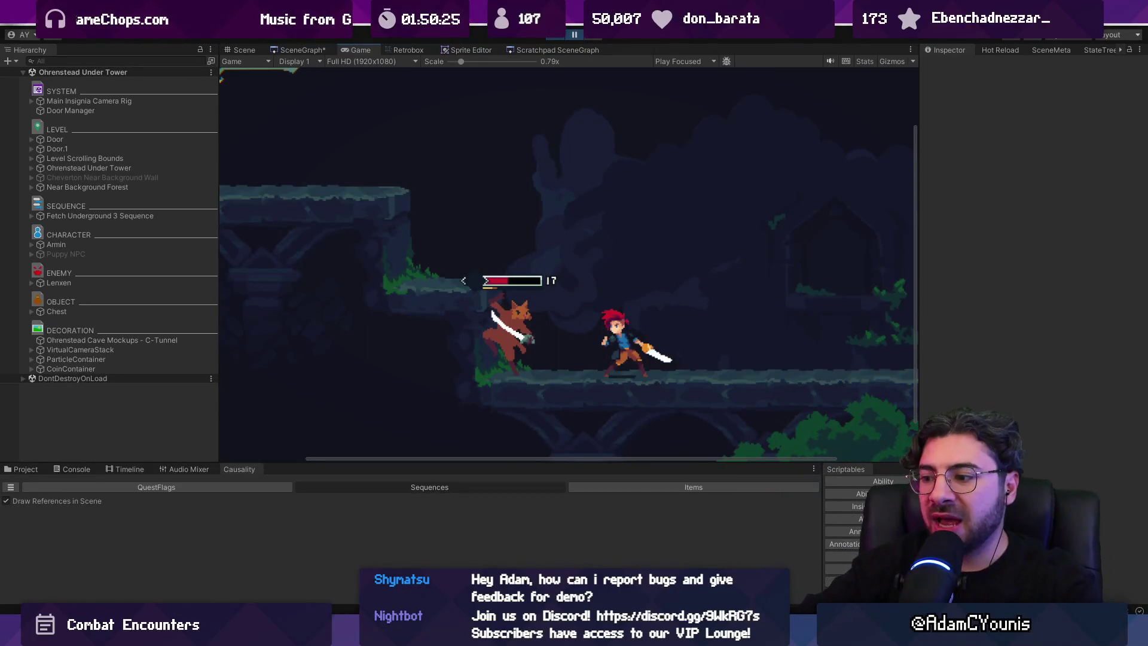
{"action": "key", "text": "alt+Tab"}
Step through sword-swing frames 04–07 and loop-play the attack animation
{"action": "left_click_drag", "start_coordinate": [565, 448], "coordinate": [567, 422]}
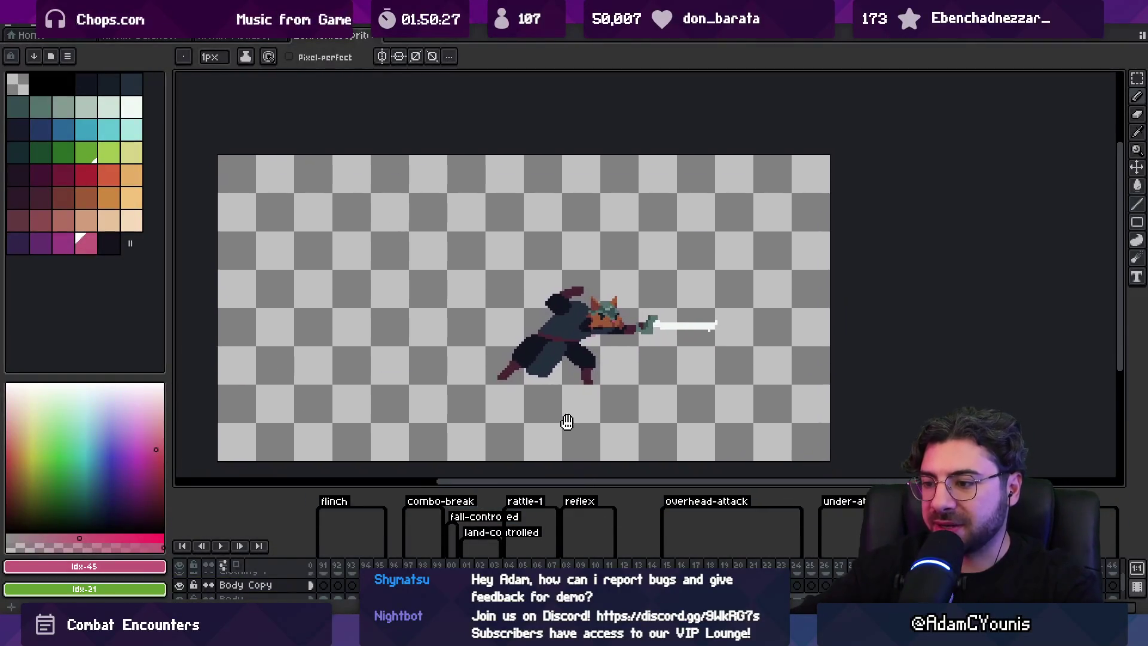
{"action": "left_click", "coordinate": [527, 563]}
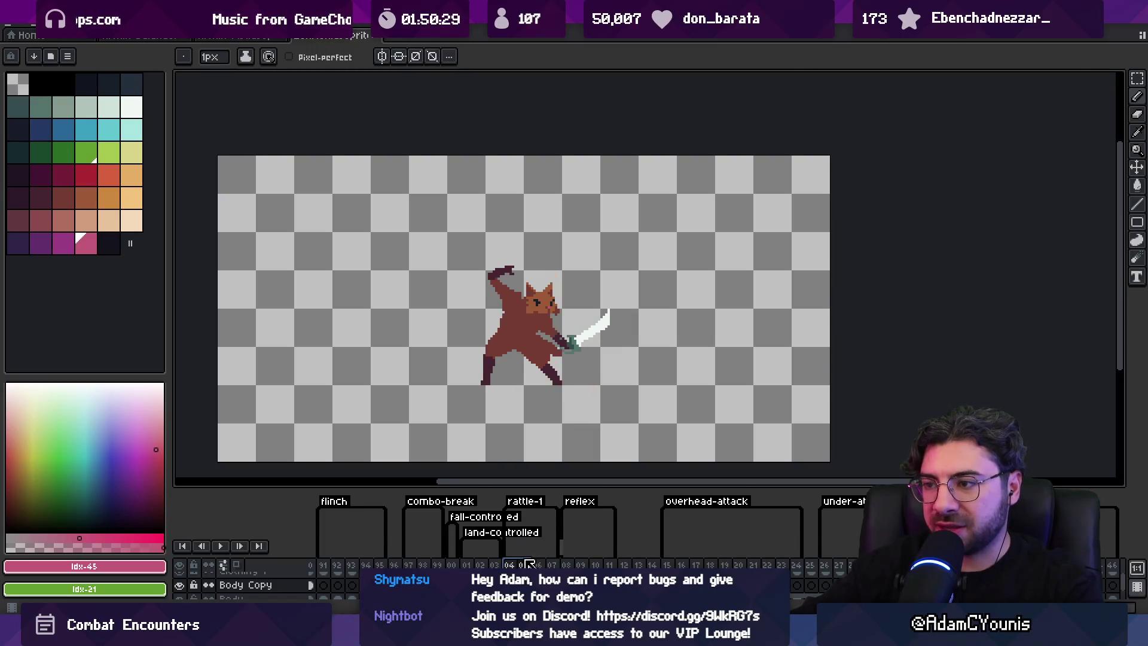
{"action": "left_click", "coordinate": [542, 564]}
{"action": "left_click", "coordinate": [556, 565]}
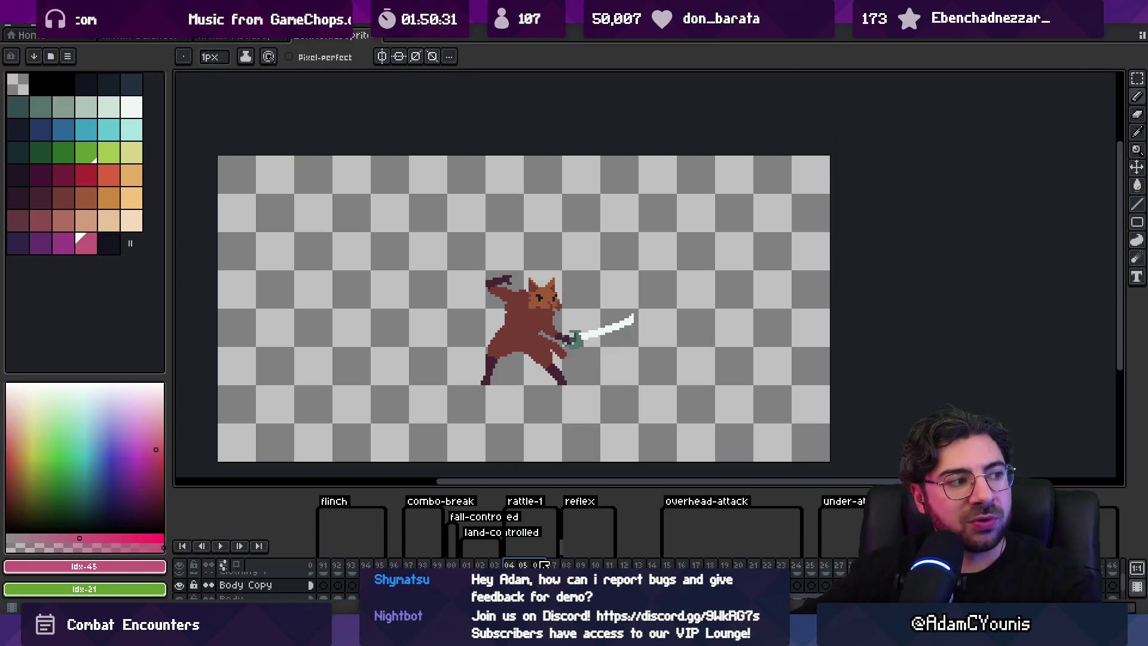
{"action": "key", "text": "Return"}
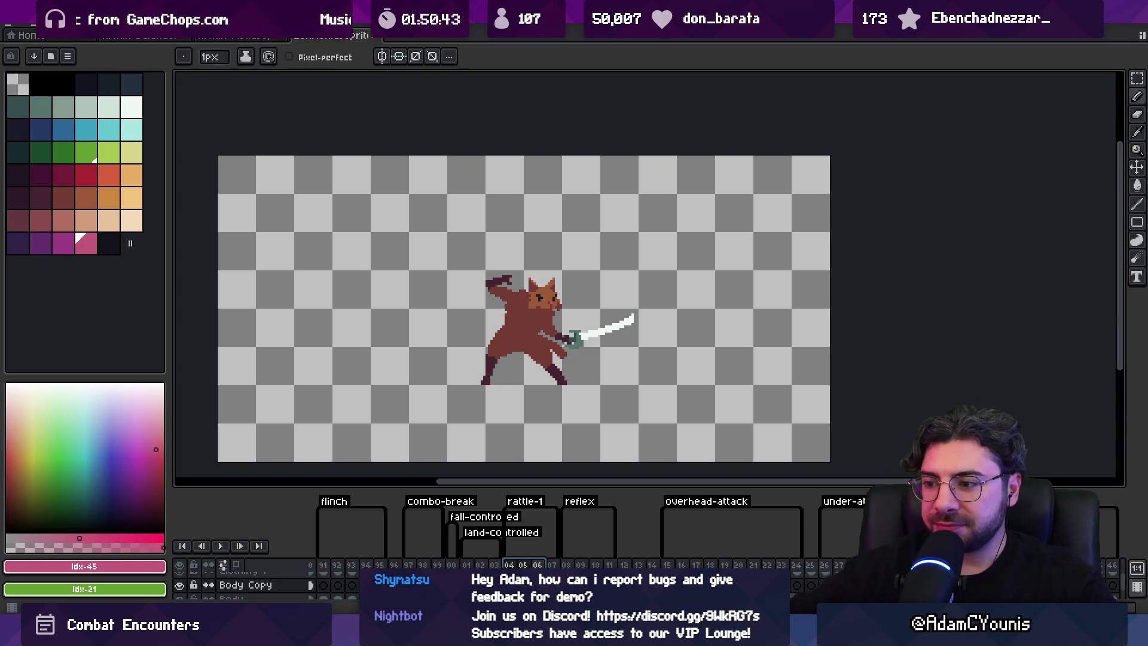
{"action": "left_click", "coordinate": [556, 565]}
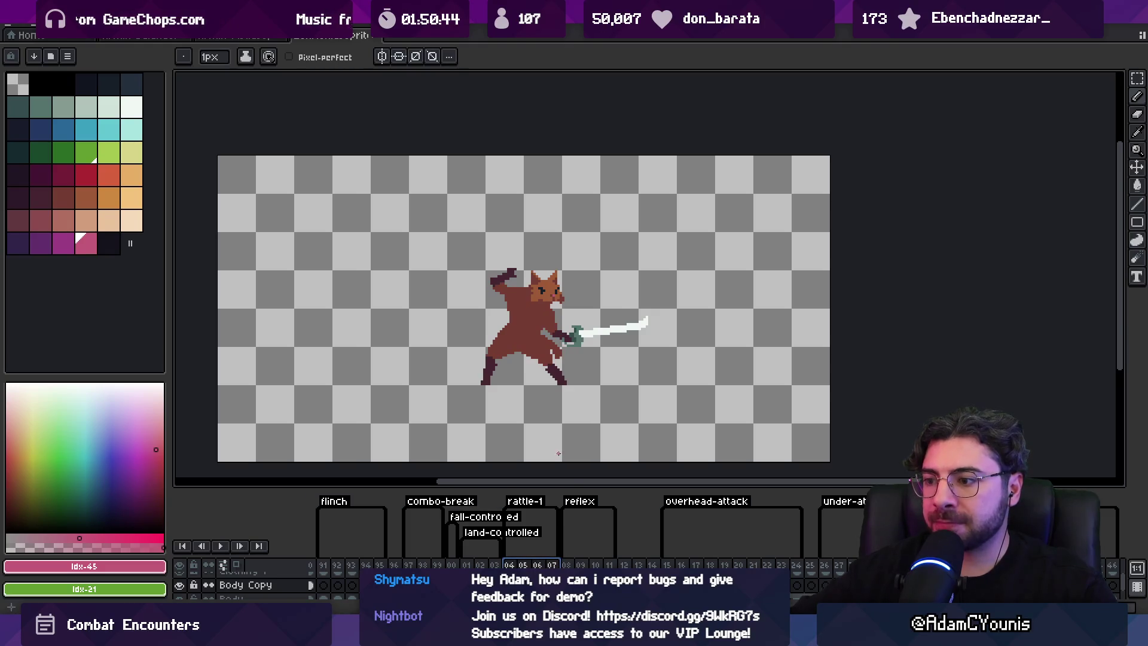
Enlarge the timeline to show more layers, then go back to Unity
{"action": "left_click_drag", "start_coordinate": [577, 486], "coordinate": [577, 469]}
{"action": "mouse_move", "coordinate": [365, 625]}
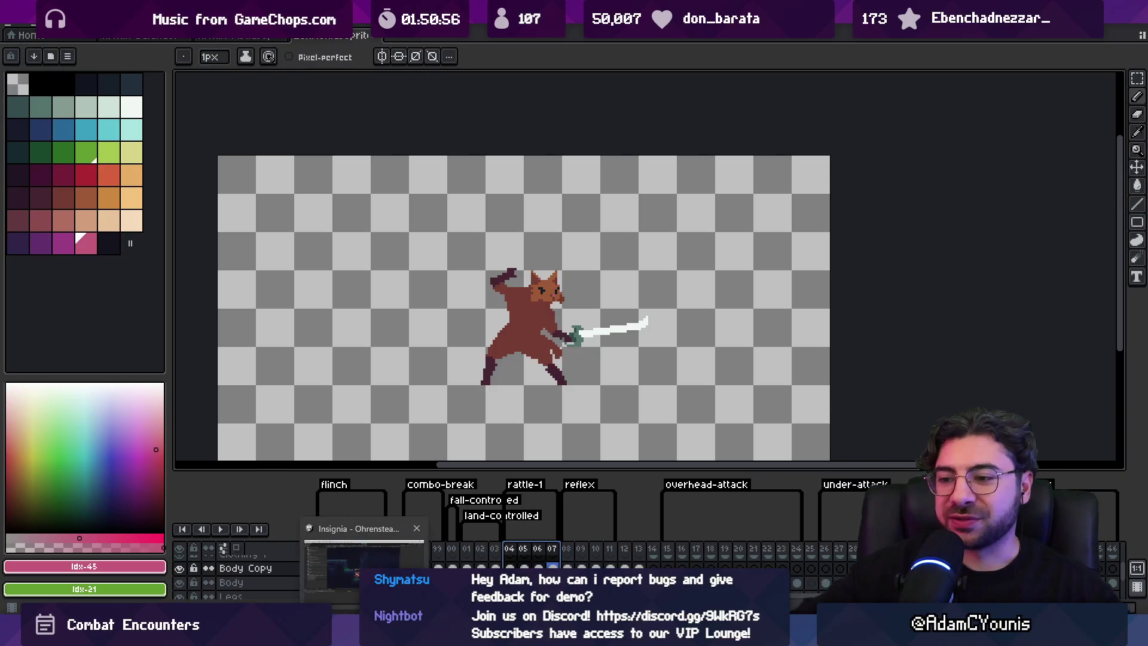
{"action": "left_click", "coordinate": [364, 568]}
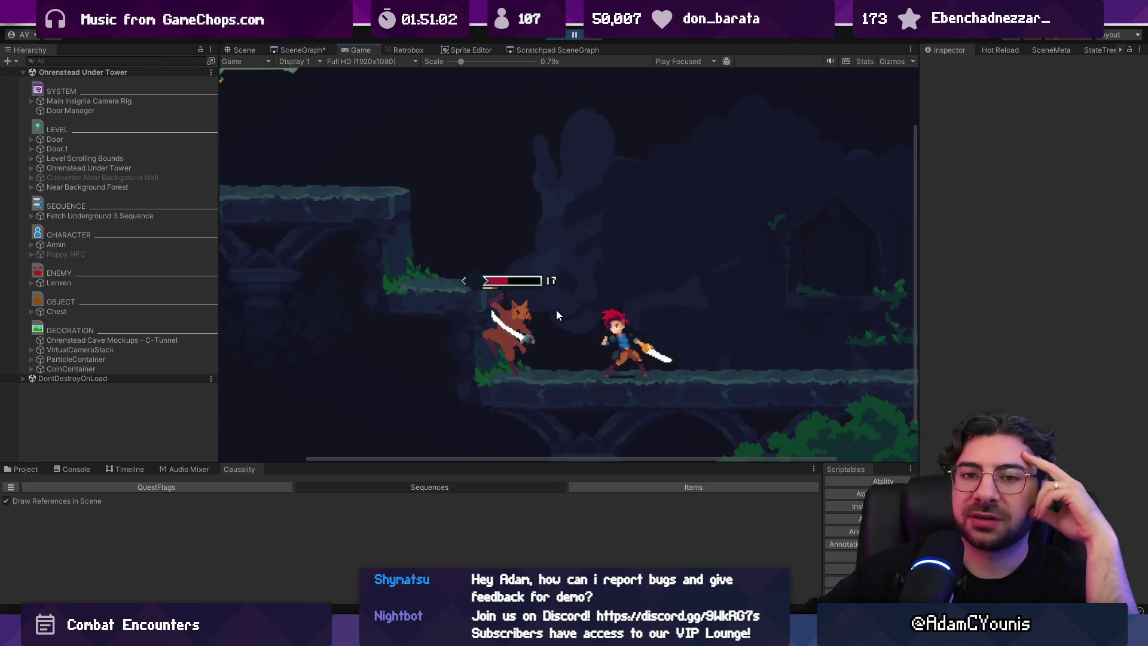
{"action": "key", "text": "alt+Tab"}
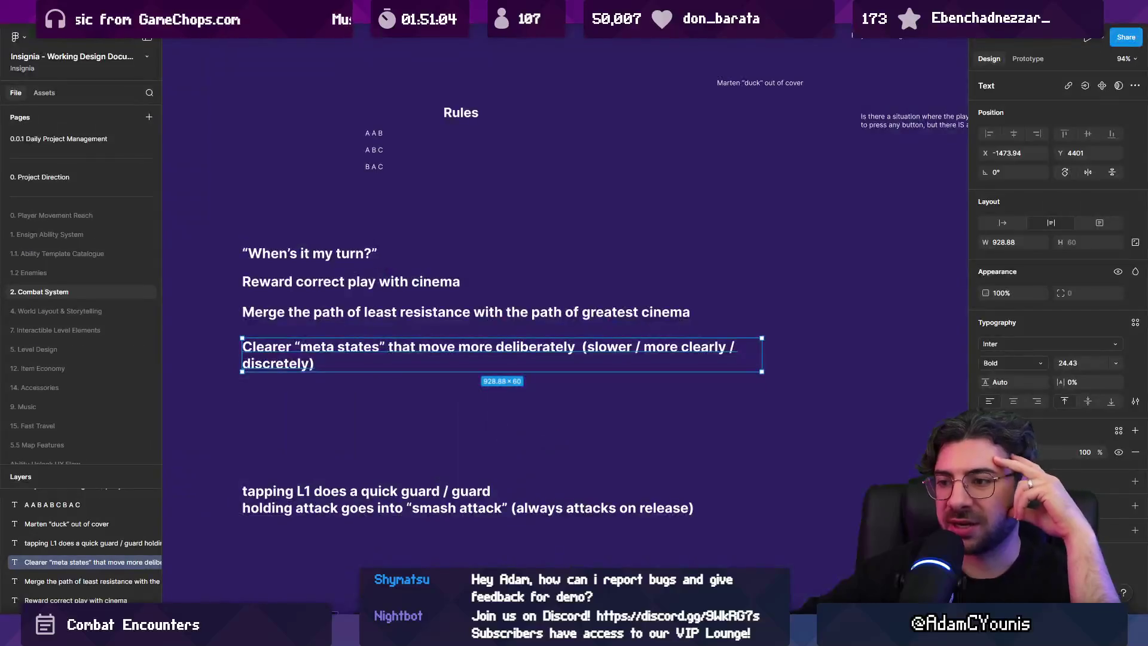
{"action": "left_click", "coordinate": [507, 398]}
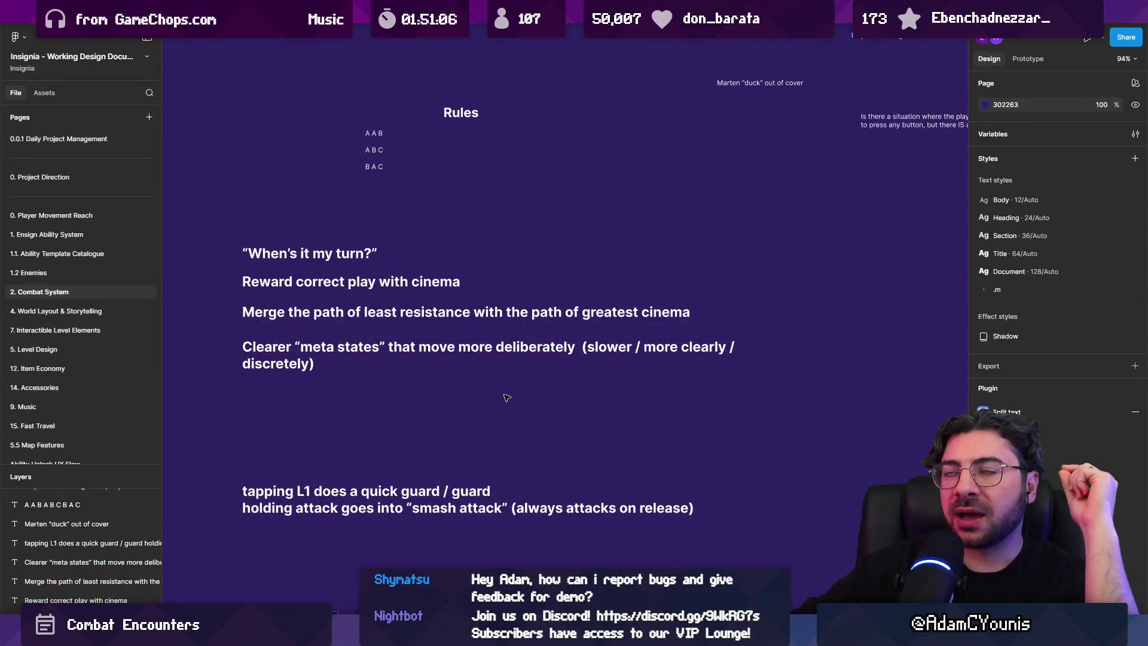
{"action": "key", "text": "alt+Tab"}
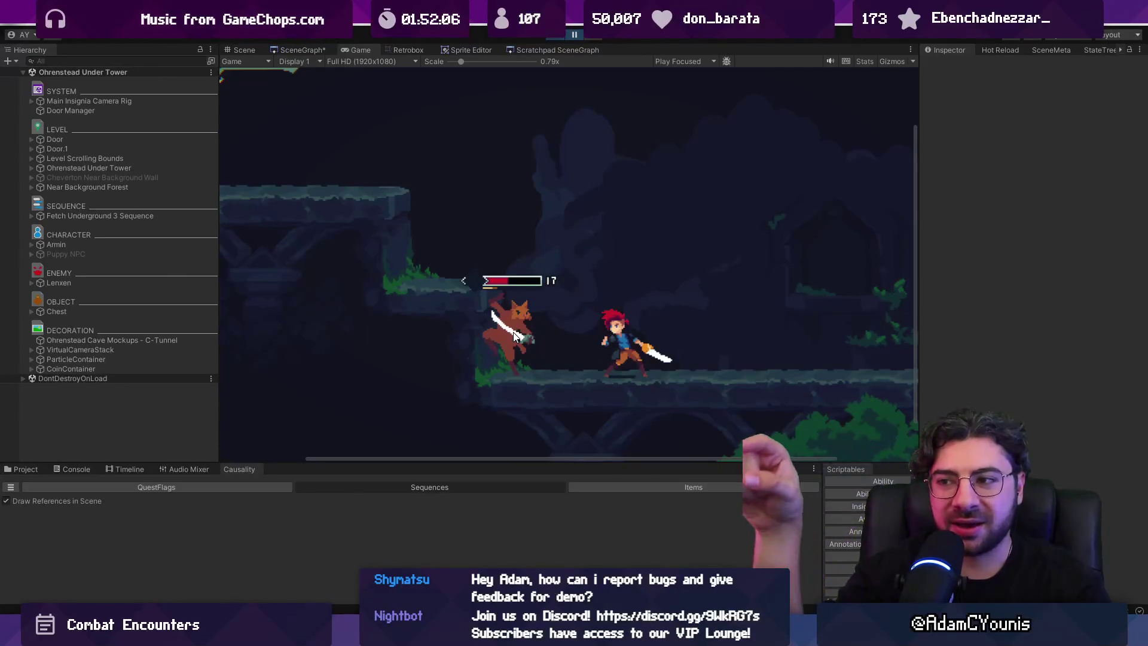
Advance the paused game a frame, reload the last checkpoint, and switch to Figma
{"action": "key", "text": "ctrl+shift+p"}
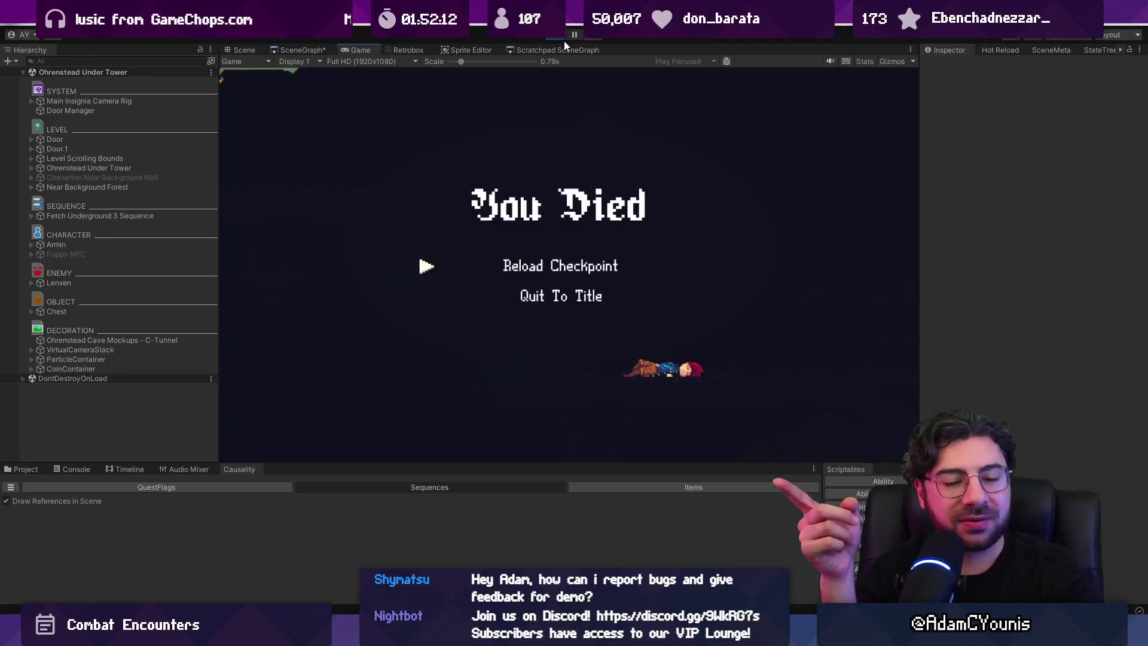
{"action": "key", "text": "Return"}
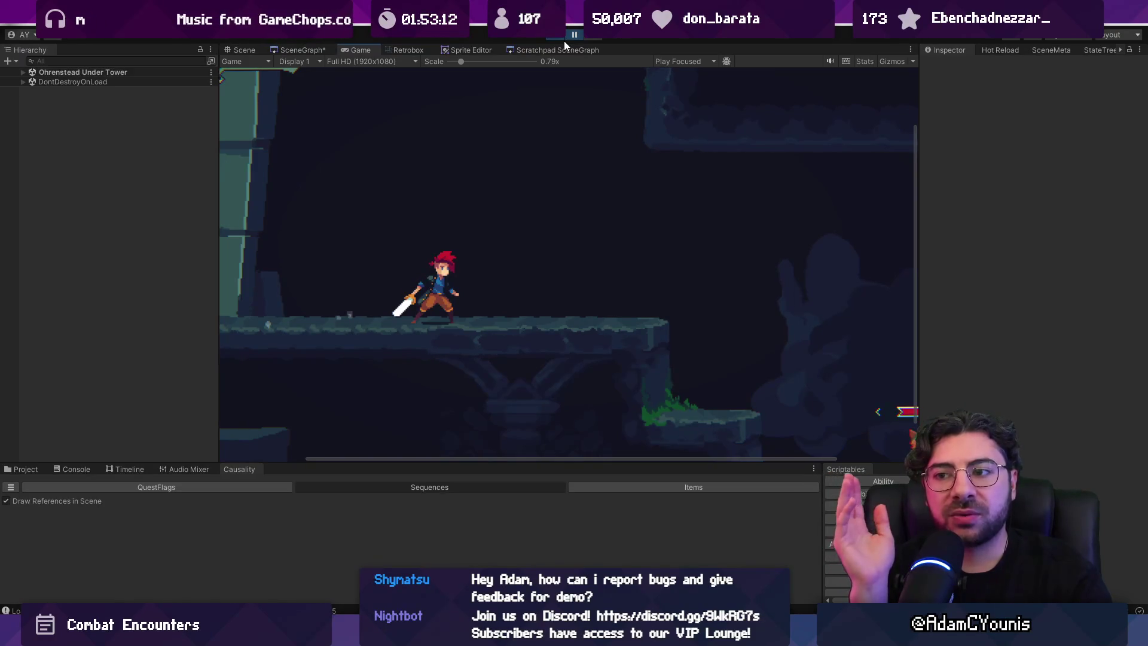
{"action": "key", "text": "alt+Tab"}
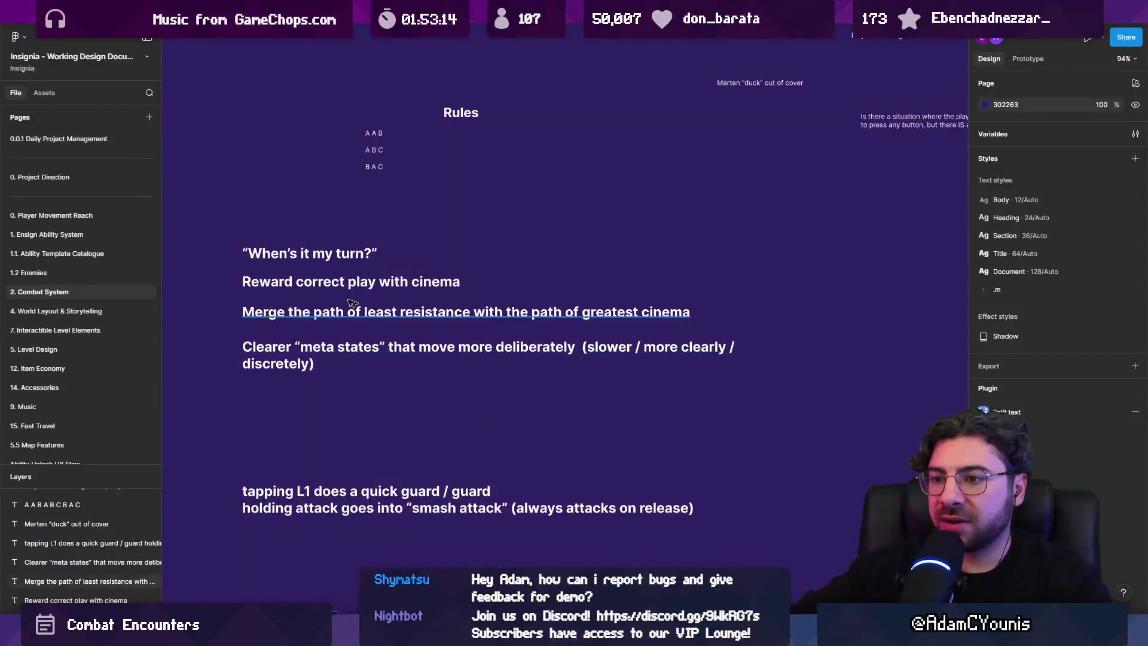
Push the lower lines down and duplicate 'When's it my turn?' as 'When's it my fault?'
{"action": "left_click", "coordinate": [328, 254]}
{"action": "left_click_drag", "start_coordinate": [346, 285], "coordinate": [345, 336]}
{"action": "left_click", "coordinate": [295, 257]}
{"action": "left_click_drag", "start_coordinate": [295, 265], "coordinate": [296, 300]}
{"action": "double_click", "coordinate": [343, 289]}
{"action": "double_click", "coordinate": [344, 289]}
{"action": "type", "text": "fayuk"}
{"action": "key", "text": "BackSpace"}
{"action": "key", "text": "BackSpace"}
{"action": "key", "text": "BackSpace"}
{"action": "type", "text": "ult"}
{"action": "key", "text": "Escape"}
{"action": "key", "text": "Escape"}
Nudge the Reward, Merge and Clearer lines back up and italicize the fault line
{"action": "left_click_drag", "start_coordinate": [217, 306], "coordinate": [322, 452]}
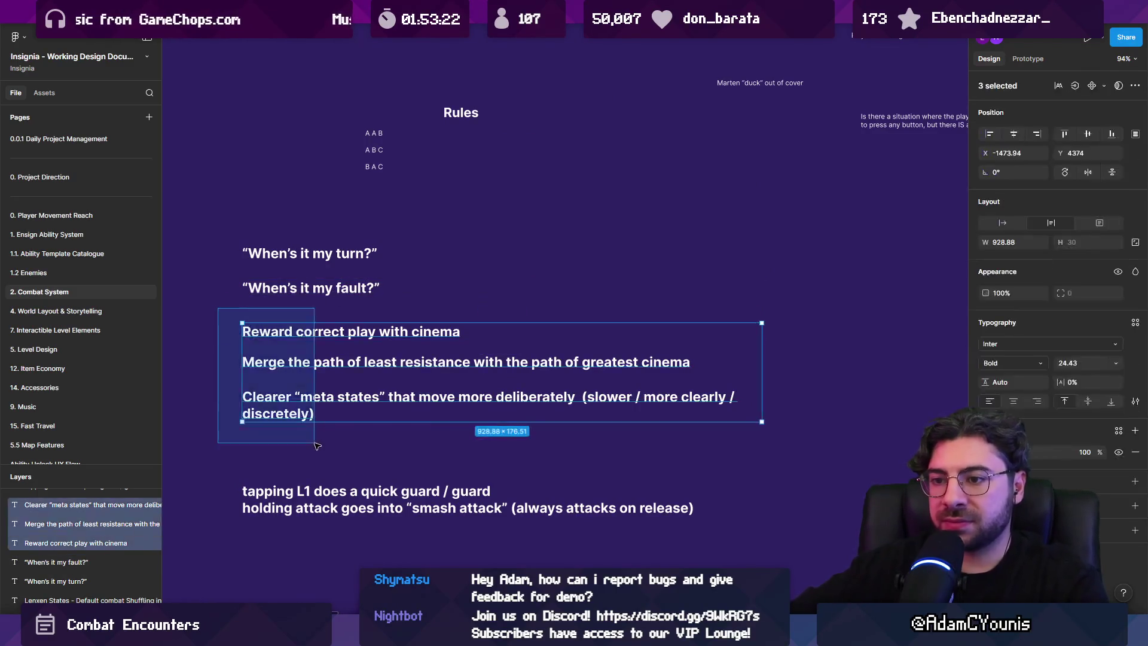
{"action": "left_click_drag", "start_coordinate": [306, 379], "coordinate": [306, 369]}
{"action": "left_click", "coordinate": [333, 446]}
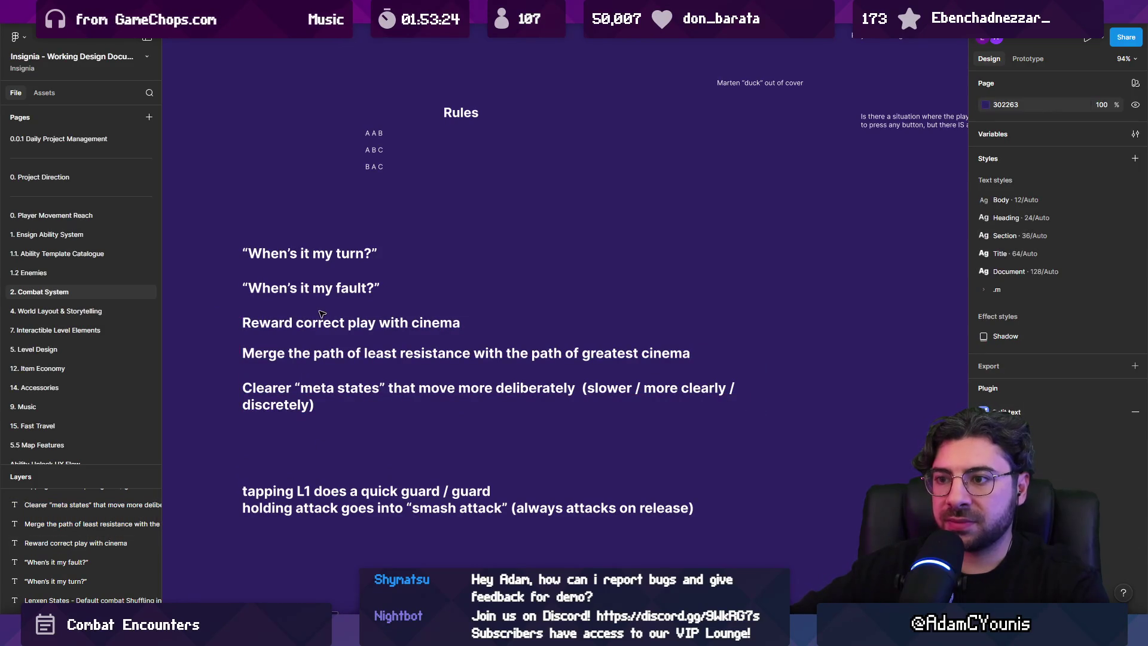
{"action": "left_click", "coordinate": [355, 293]}
{"action": "key", "text": "ctrl+i"}
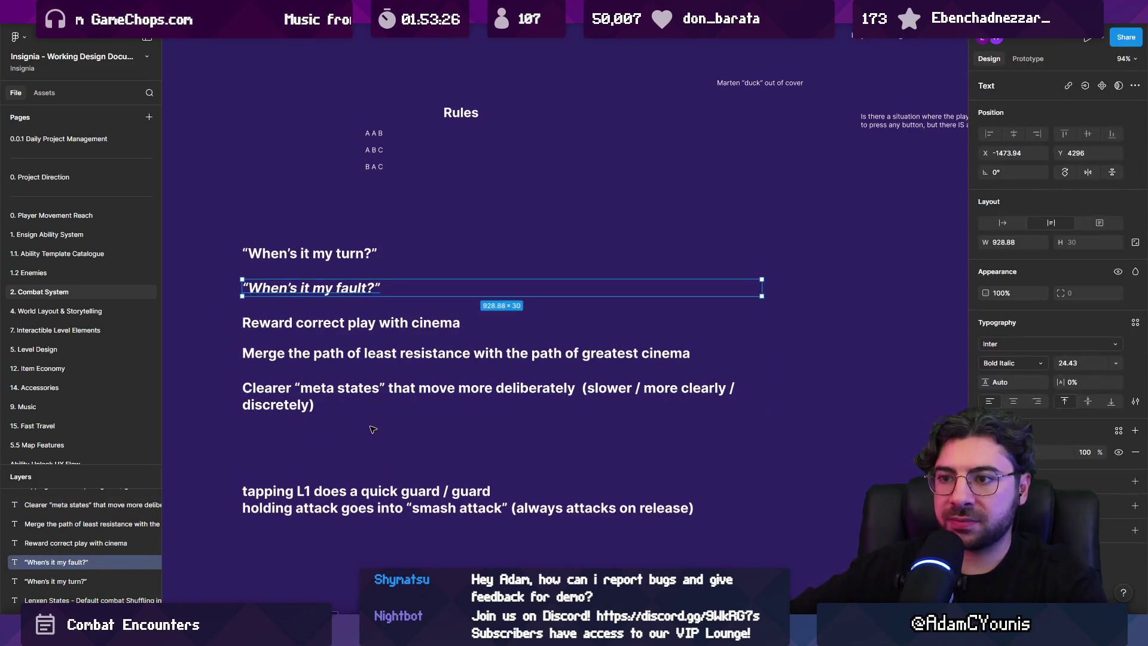
{"action": "key", "text": "Escape"}
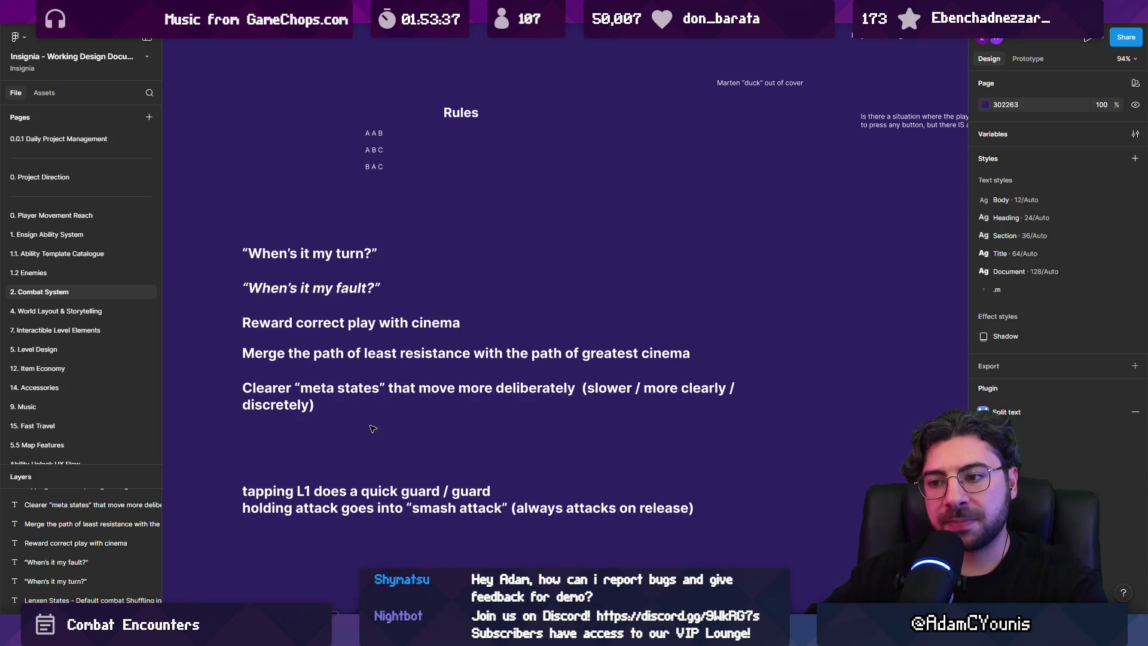
{"action": "key", "text": "alt+Tab"}
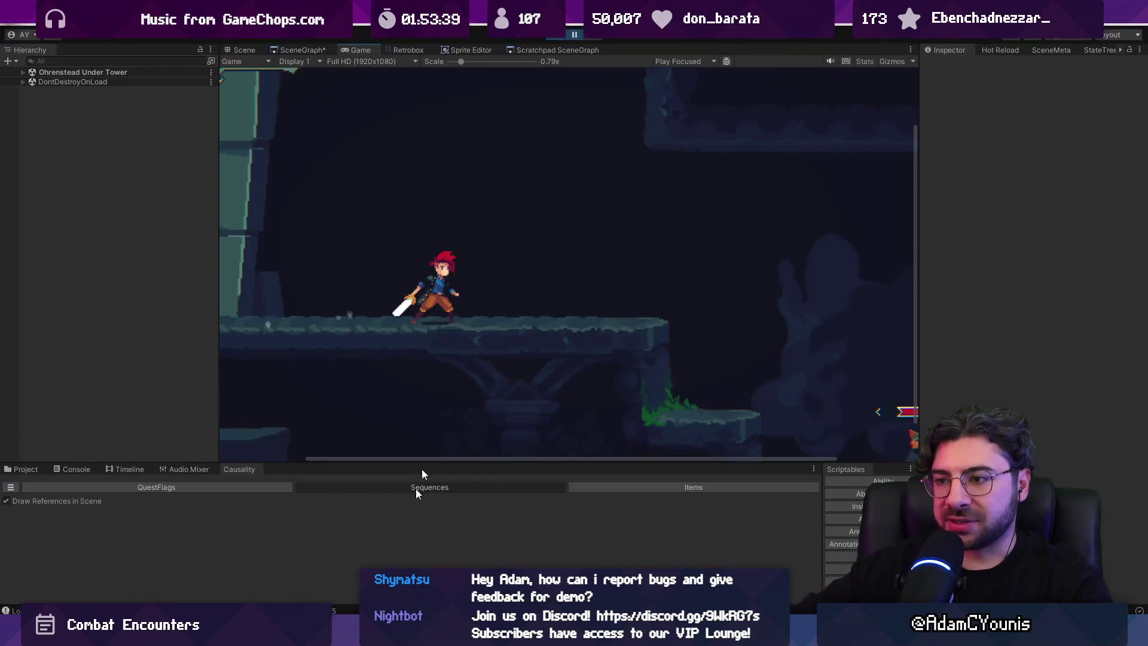
Fight the fox enemy full-screen using Right and X attacks, then restore the editor layout
{"action": "key", "text": "F11"}
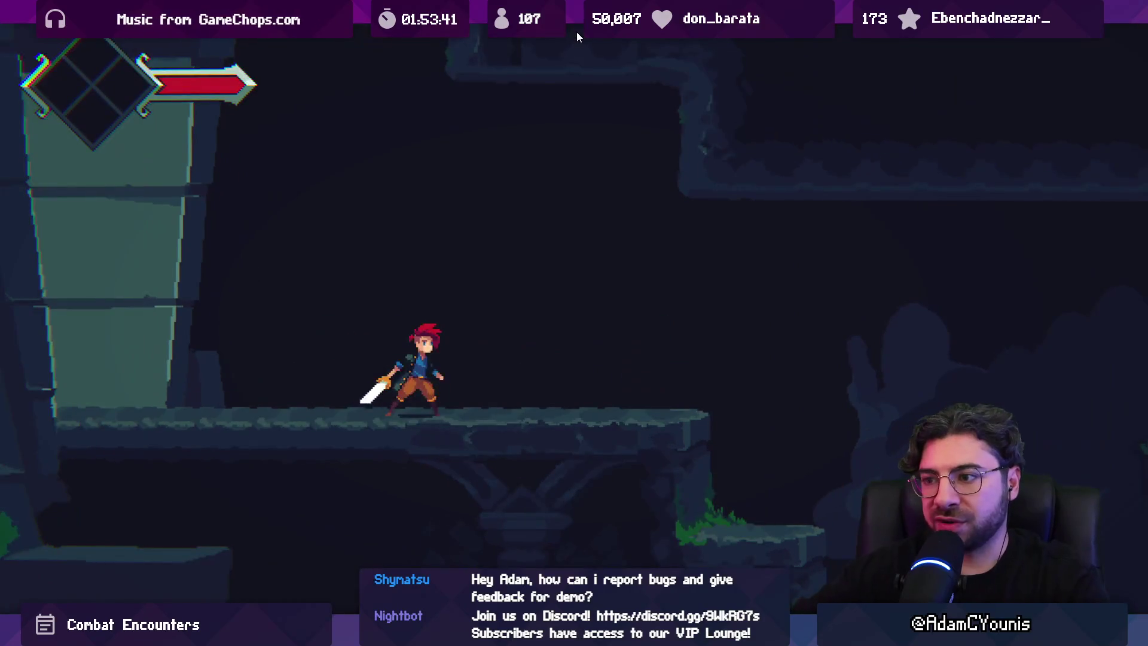
{"action": "key", "text": "Right"}
{"action": "key", "text": "x"}
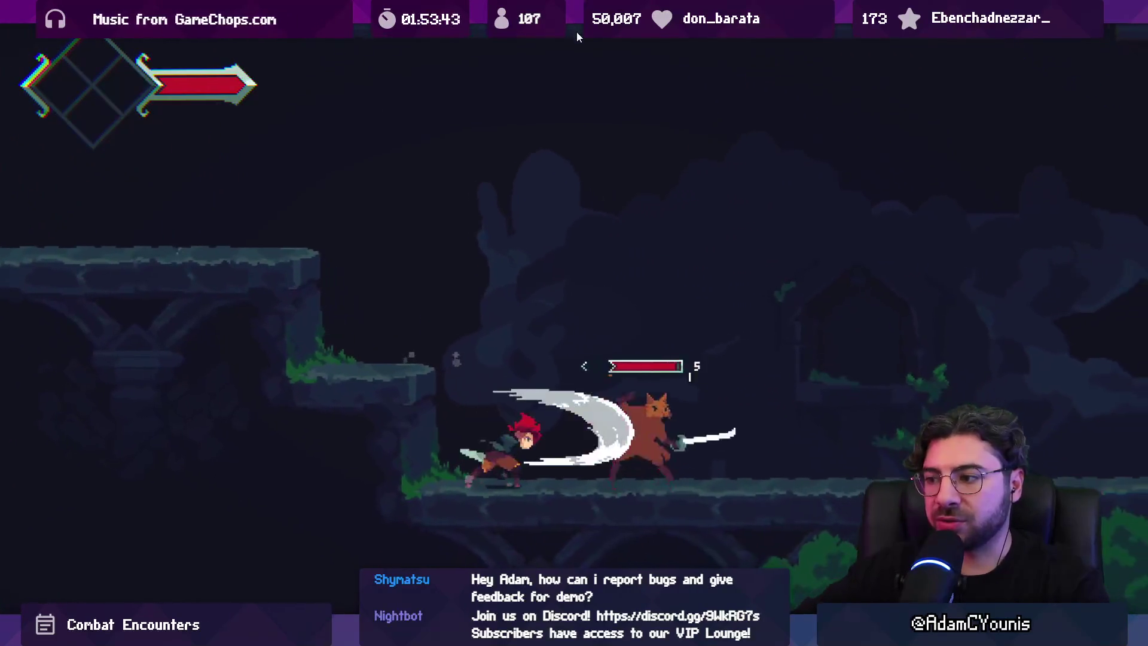
{"action": "key", "text": "x"}
{"action": "key", "text": "Right"}
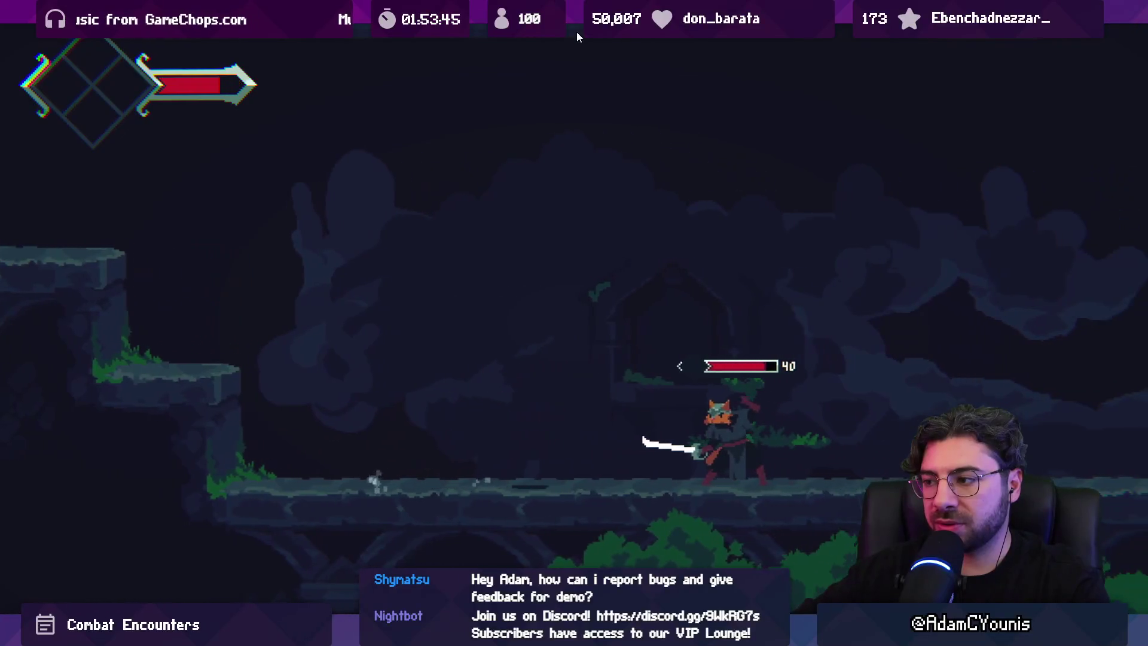
{"action": "key", "text": "x"}
{"action": "key", "text": "x"}
{"action": "key", "text": "Right"}
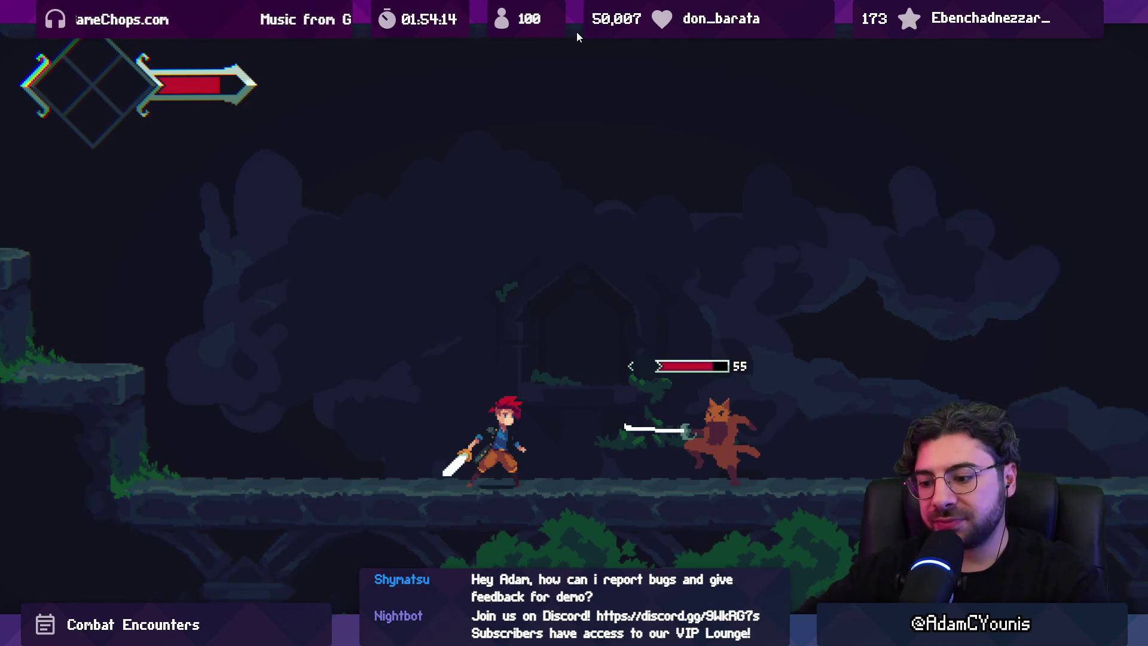
{"action": "key", "text": "shift+space"}
{"action": "key", "text": "alt+Tab"}
Look over the Lenxen Encounter design notes, briefly selecting the notes group
{"action": "scroll", "coordinate": [344, 292], "scroll_direction": "down", "scroll_amount": 5}
{"action": "left_click_drag", "start_coordinate": [343, 292], "coordinate": [562, 433]}
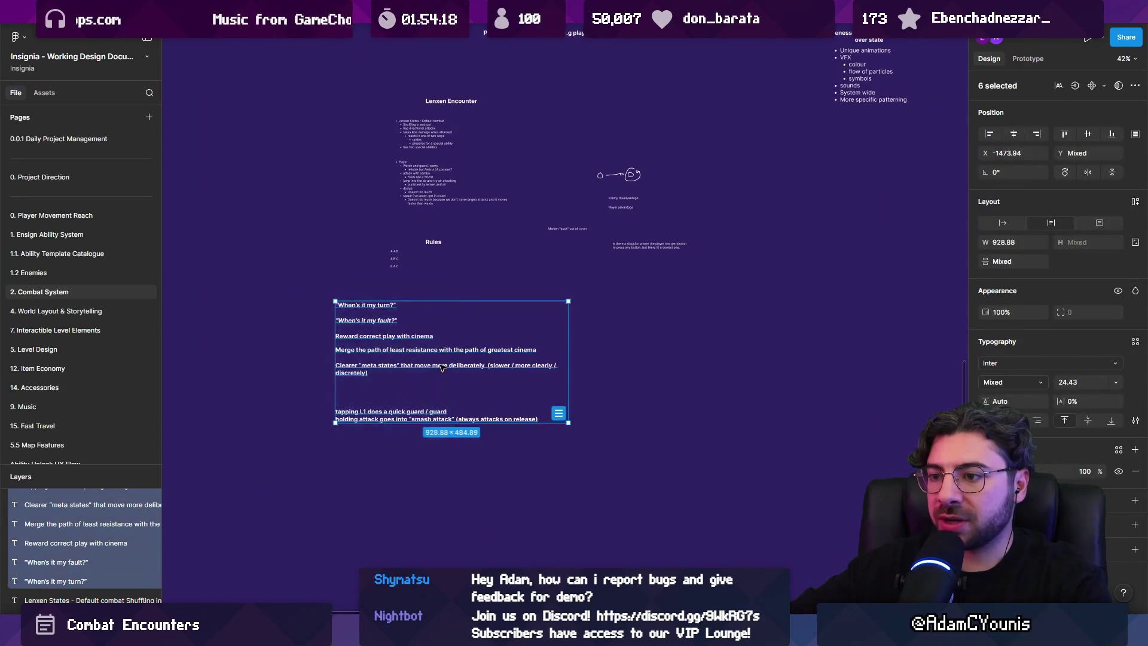
{"action": "key", "text": "Escape"}
{"action": "scroll", "coordinate": [475, 204], "scroll_direction": "up", "scroll_amount": 5}
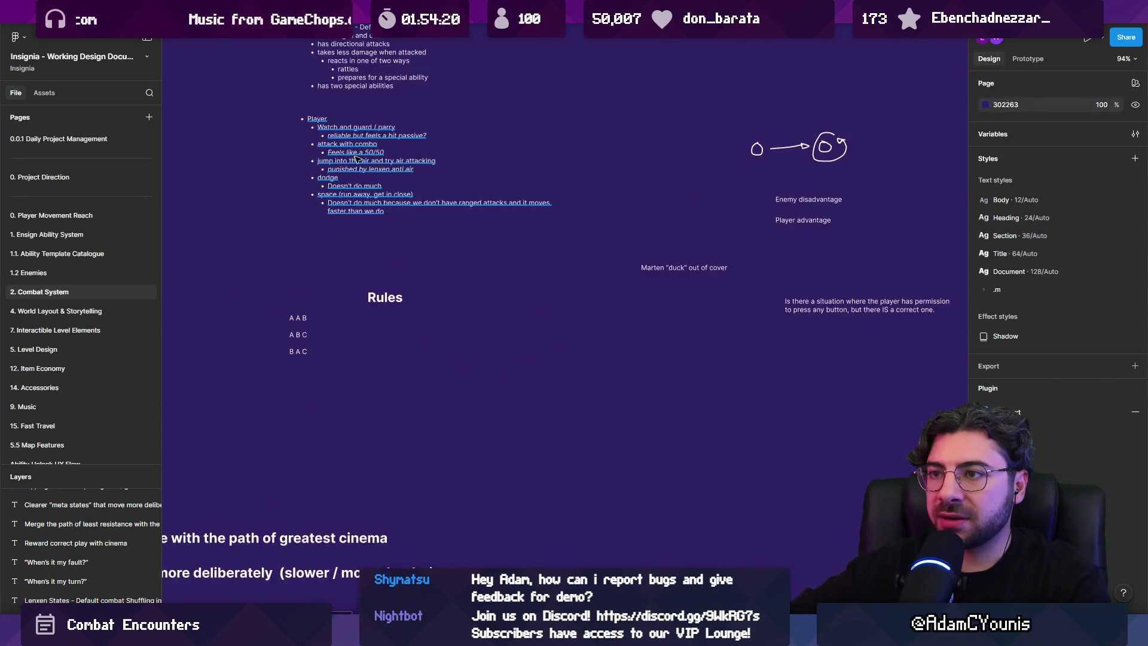
{"action": "scroll", "coordinate": [412, 181], "scroll_direction": "down", "scroll_amount": 5}
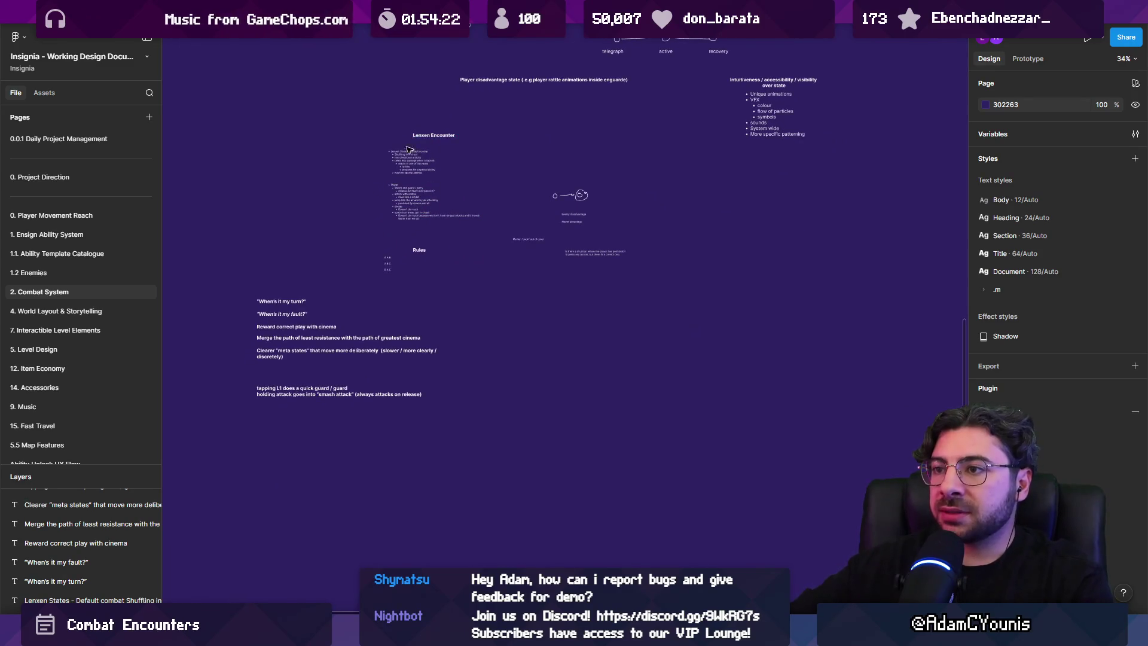
{"action": "scroll", "coordinate": [412, 146], "scroll_direction": "up", "scroll_amount": 8}
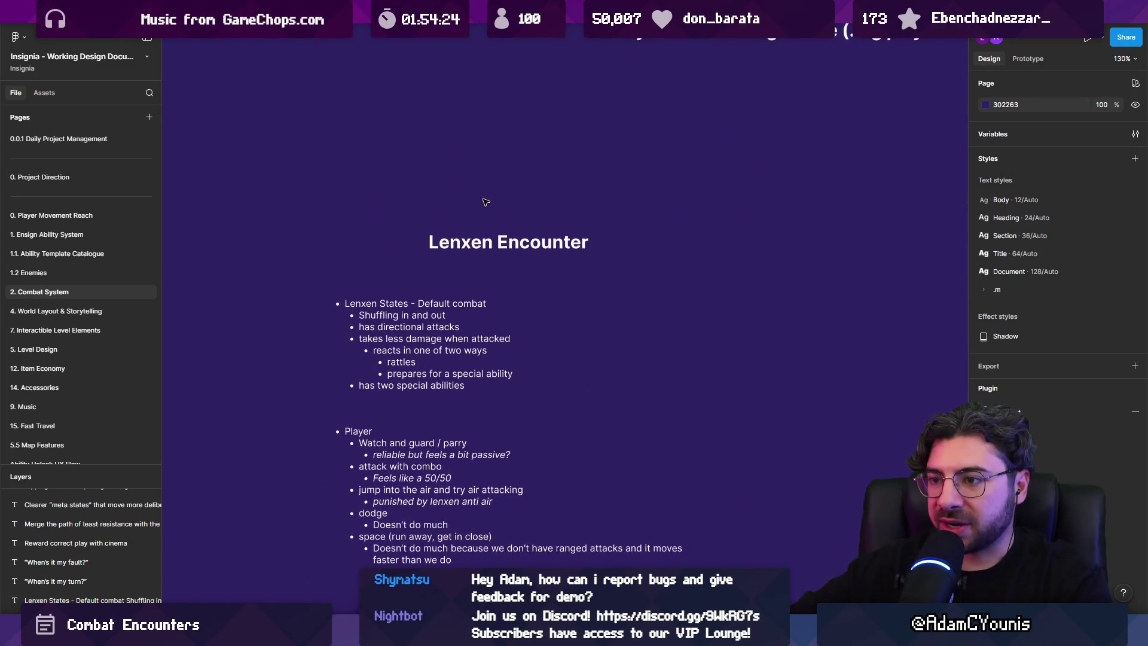
{"action": "scroll", "coordinate": [485, 202], "scroll_direction": "down", "scroll_amount": 5}
Place a copy of the title and notes lower down, retitled 'Lenxen Encounter - Feedback Issues'
{"action": "left_click_drag", "start_coordinate": [448, 181], "coordinate": [636, 486]}
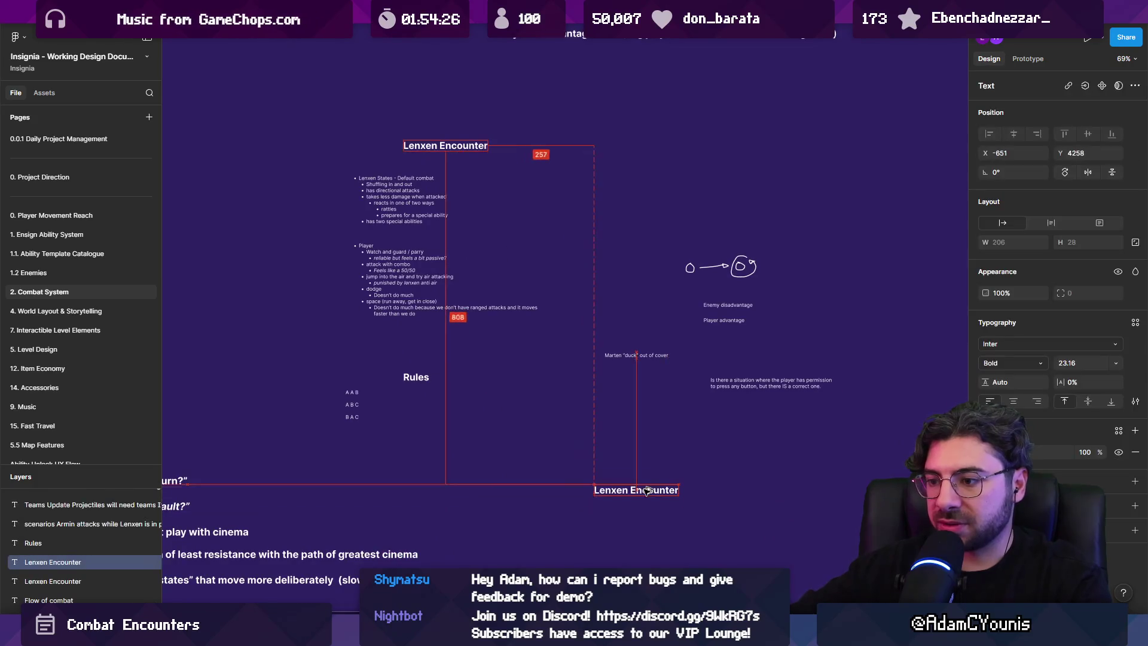
{"action": "scroll", "coordinate": [564, 367], "scroll_direction": "down", "scroll_amount": 2}
{"action": "key", "text": "ctrl+v"}
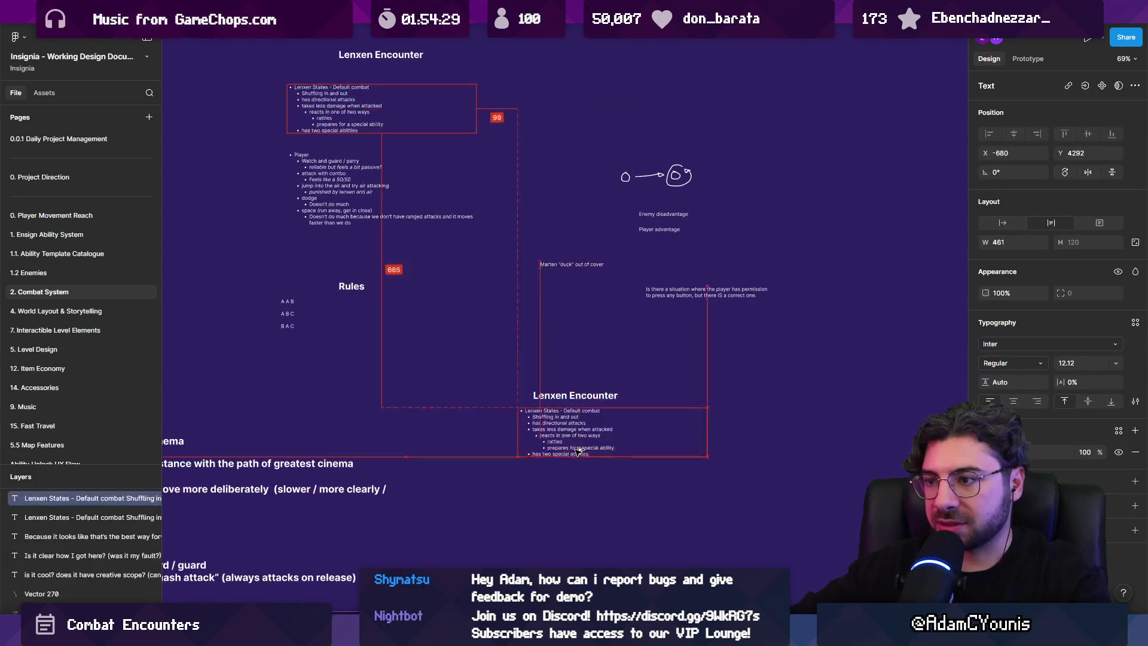
{"action": "key", "text": "Right"}
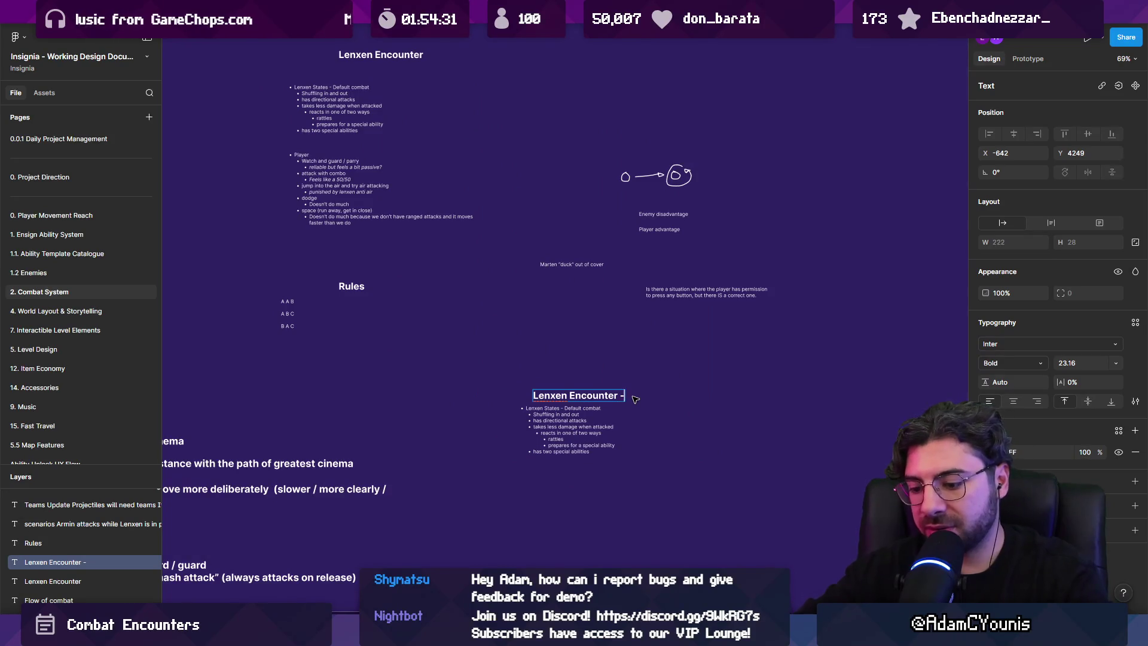
{"action": "type", "text": "Feedfbn"}
{"action": "type", "text": "k Issues"}
{"action": "key", "text": "Escape"}
{"action": "scroll", "coordinate": [592, 433], "scroll_direction": "up", "scroll_amount": 5}
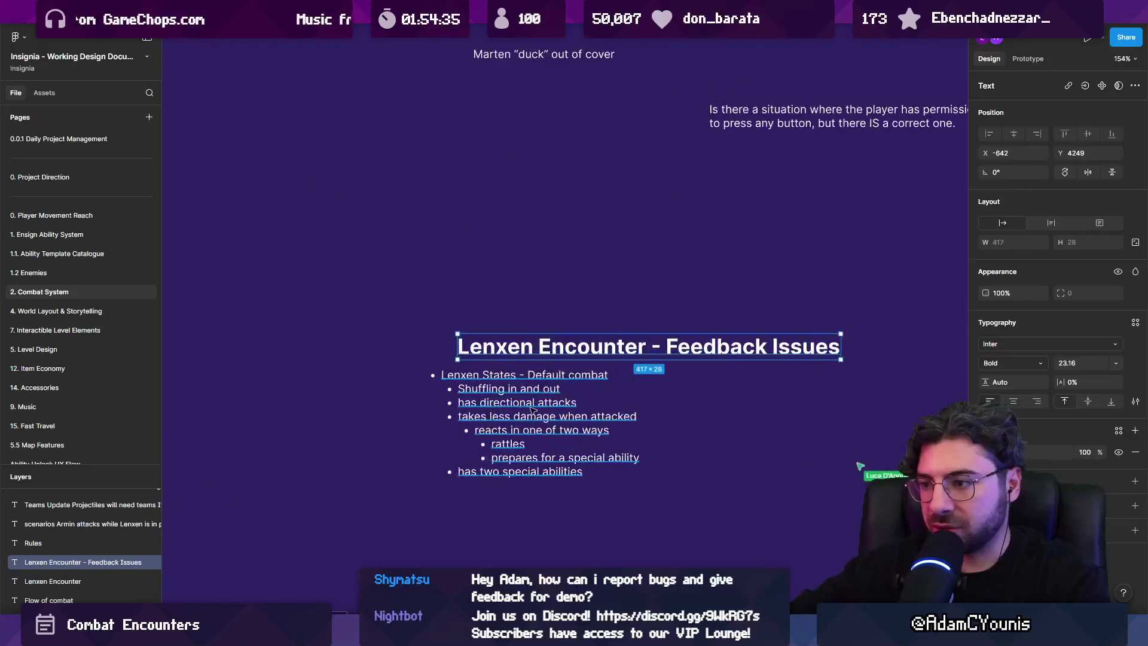
{"action": "double_click", "coordinate": [533, 411]}
Add the Player spam issue with a sub-note about reduced damage or provoking him
{"action": "type", "text": "Playe"}
{"action": "key", "text": "BackSpace"}
{"action": "key", "text": "BackSpace"}
{"action": "type", "text": "yer spam"}
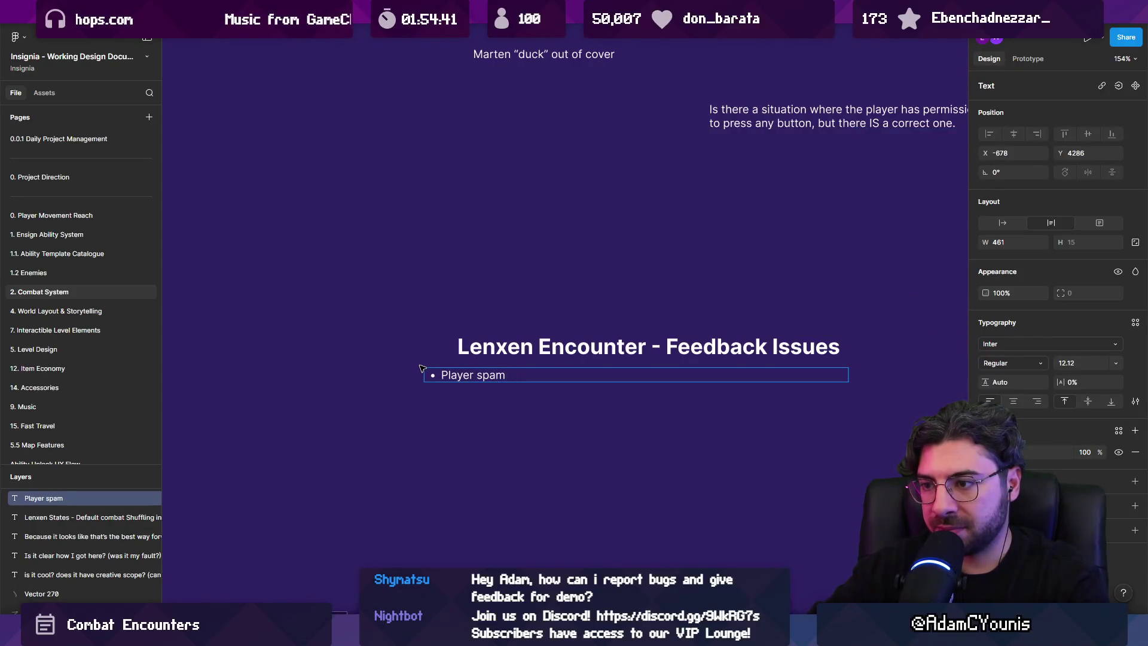
{"action": "key", "text": "Return"}
{"action": "scroll", "coordinate": [420, 368], "scroll_direction": "up", "scroll_amount": 5}
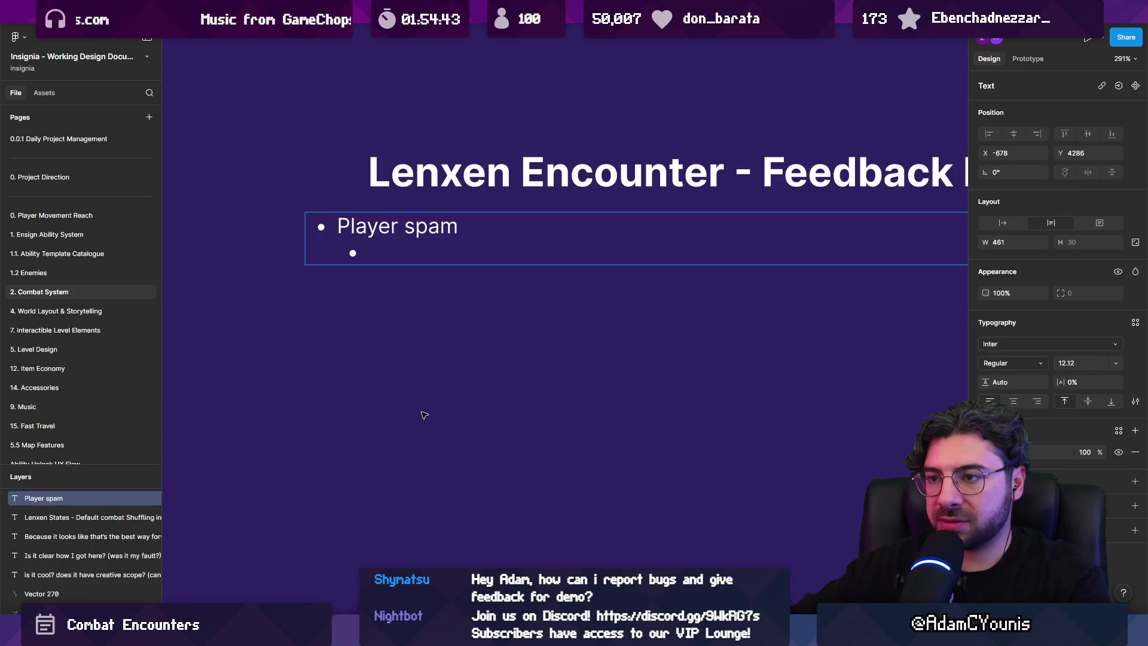
{"action": "type", "text": "Currentl"}
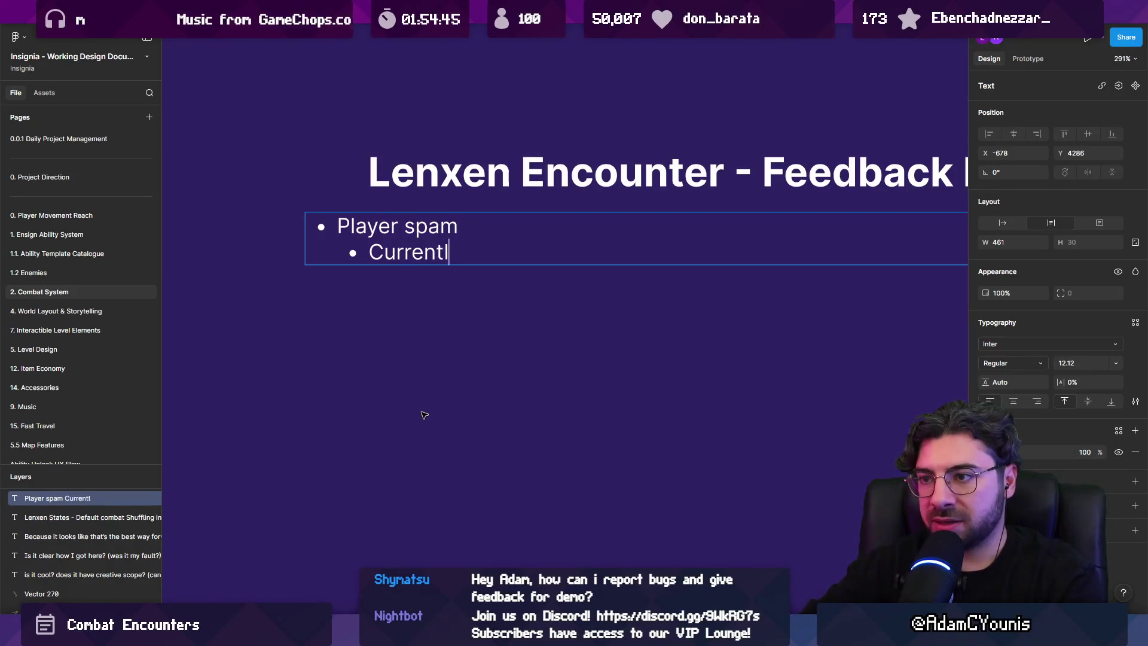
{"action": "type", "text": "y it’s not"}
{"action": "type", "text": " clear thast"}
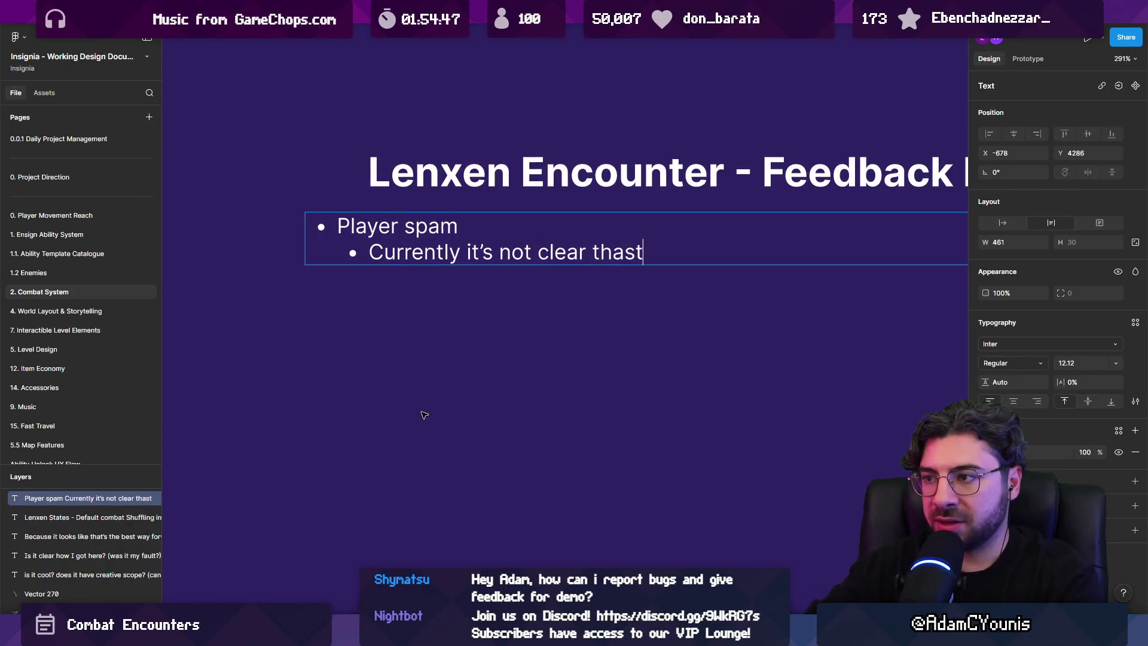
{"action": "key", "text": "BackSpace"}
{"action": "key", "text": "BackSpace"}
{"action": "type", "text": "t attackingf hi"}
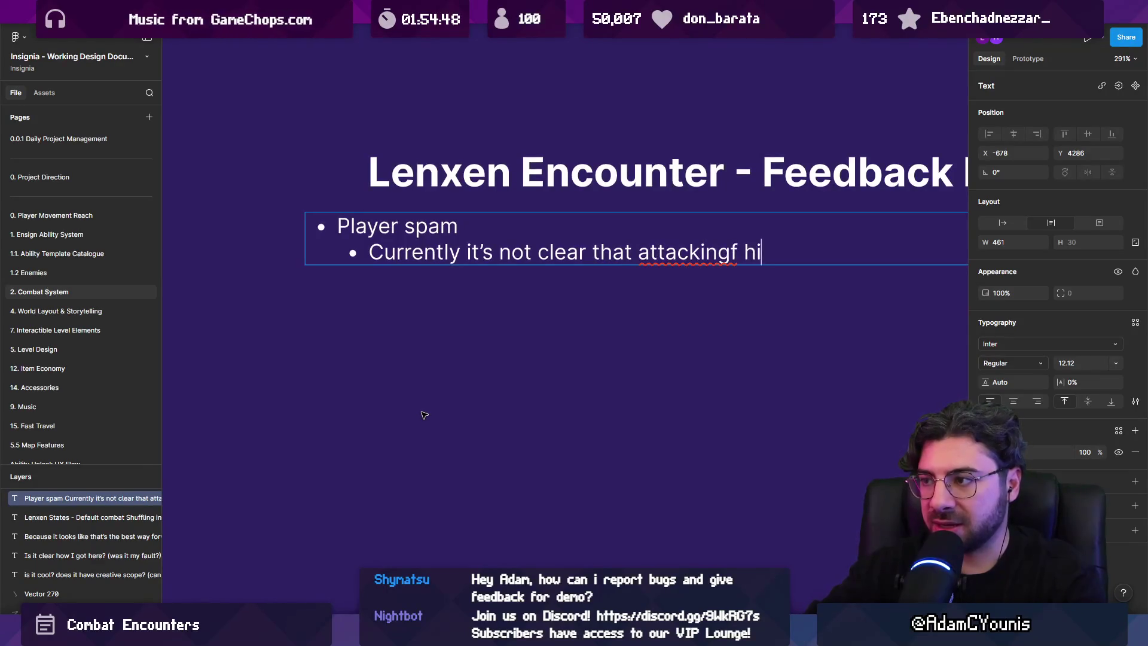
{"action": "key", "text": "BackSpace"}
{"action": "key", "text": "BackSpace"}
{"action": "type", "text": "him in his enguarde"}
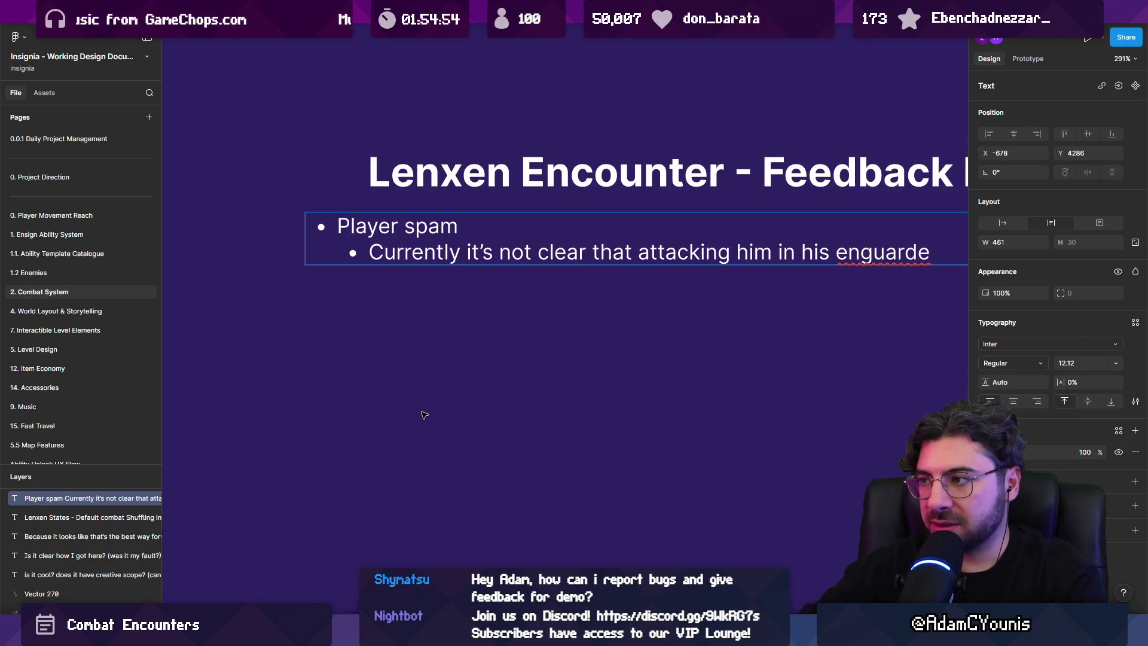
{"action": "scroll", "coordinate": [424, 414], "scroll_direction": "down", "scroll_amount": 5}
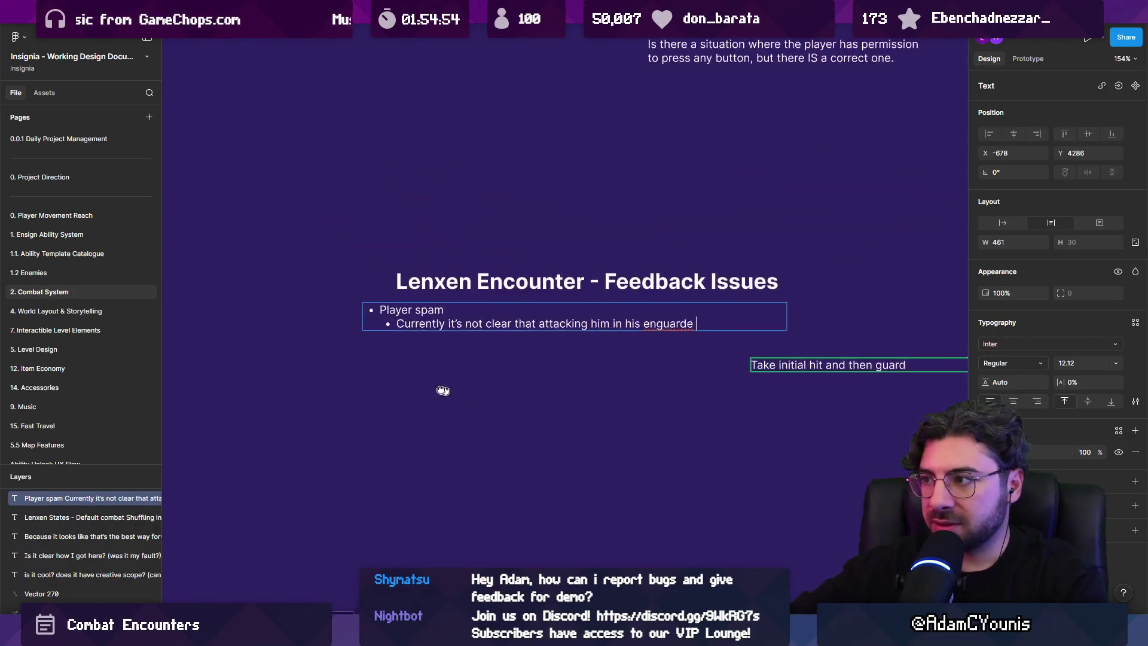
{"action": "type", "text": "state i"}
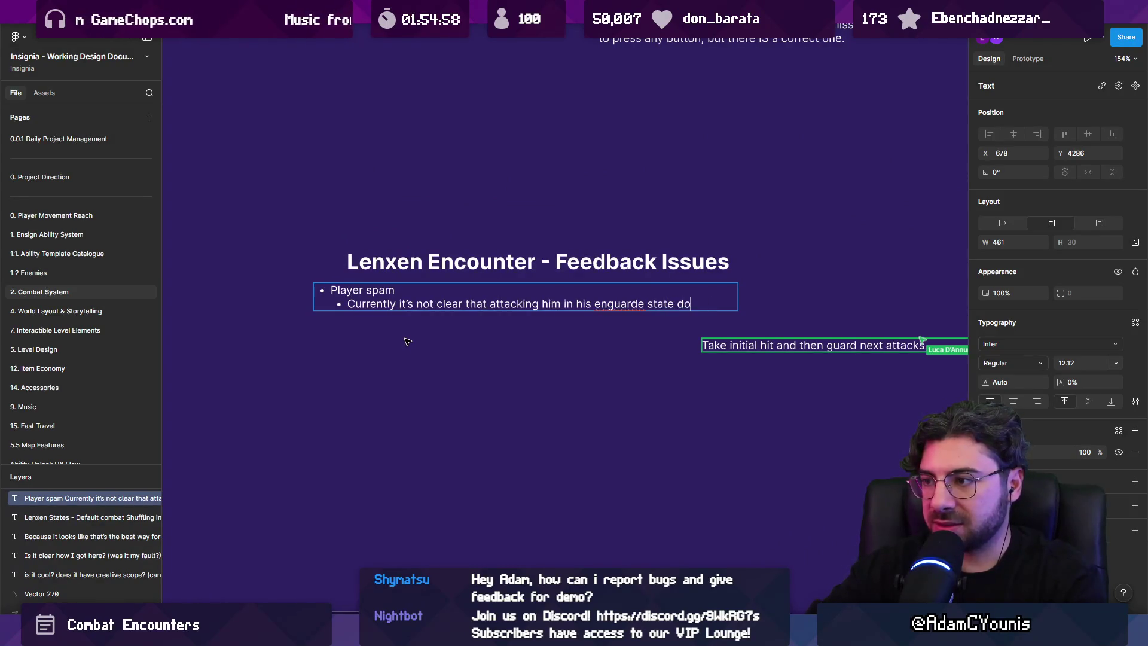
{"action": "type", "text": "s doing reduced damage "}
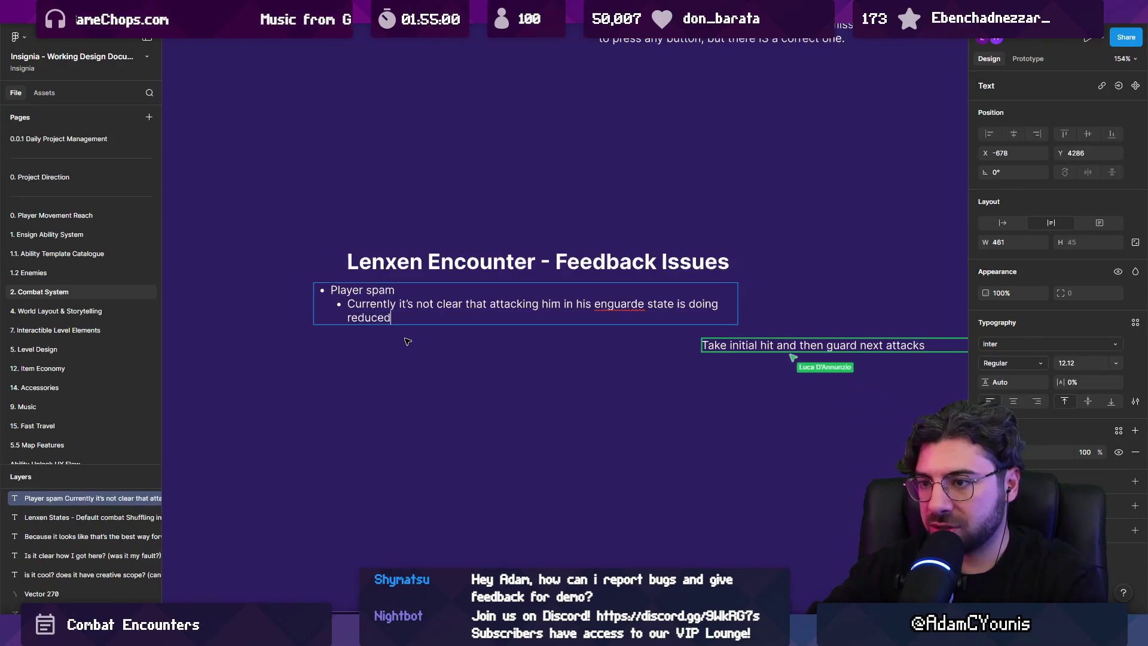
{"action": "type", "text": "or "}
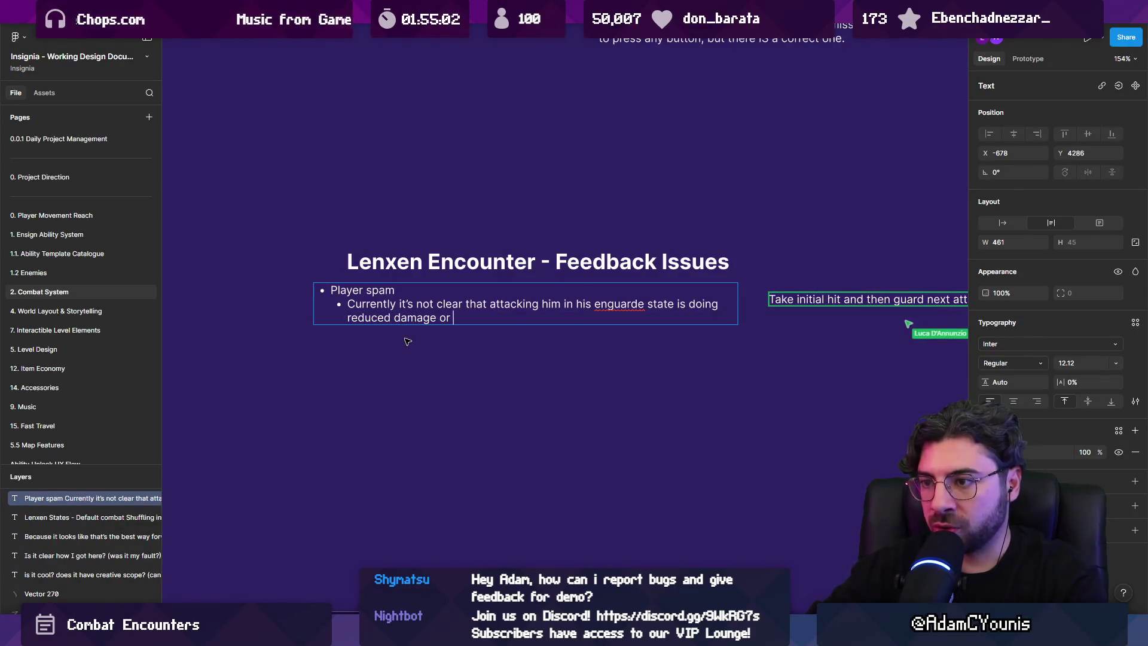
{"action": "type", "text": "provoking him into his reposte"}
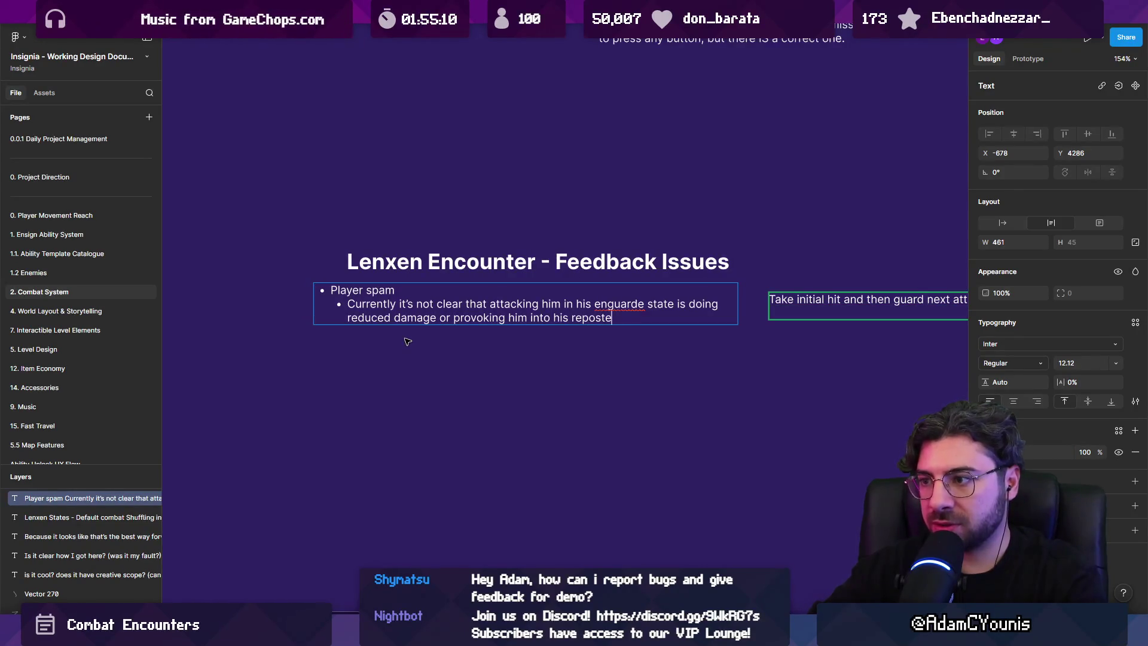
{"action": "type", "text": "i"}
Start a third bullet, then delete its unfinished text and leave the list
{"action": "key", "text": "Return"}
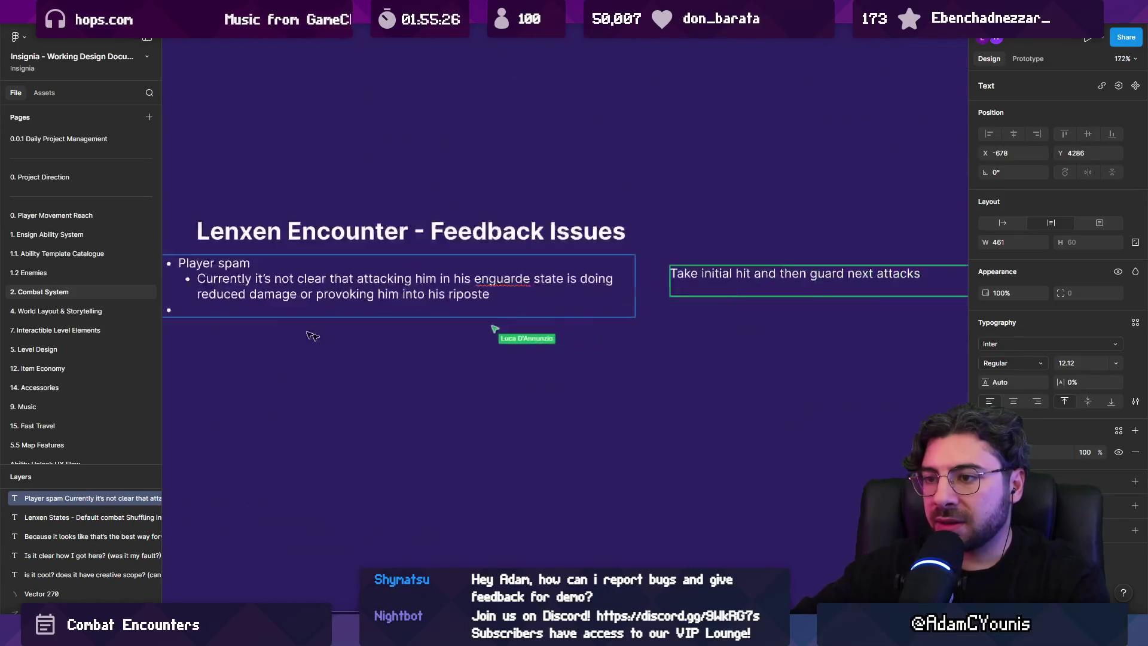
{"action": "type", "text": "Remove d"}
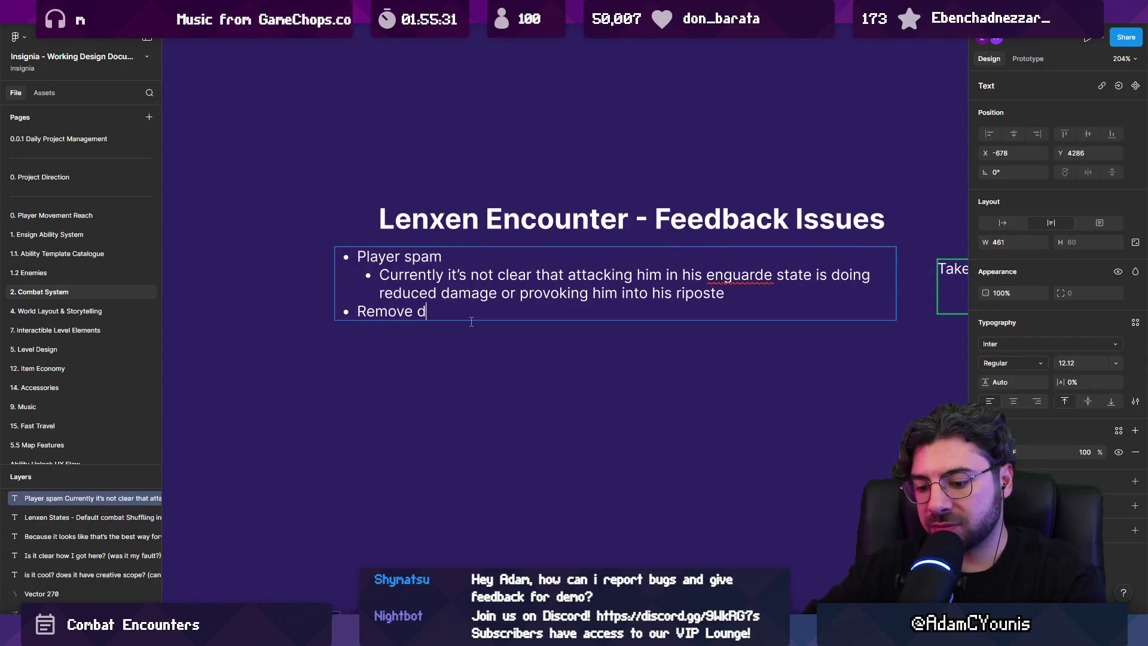
{"action": "type", "text": "irectional attack randomness by"}
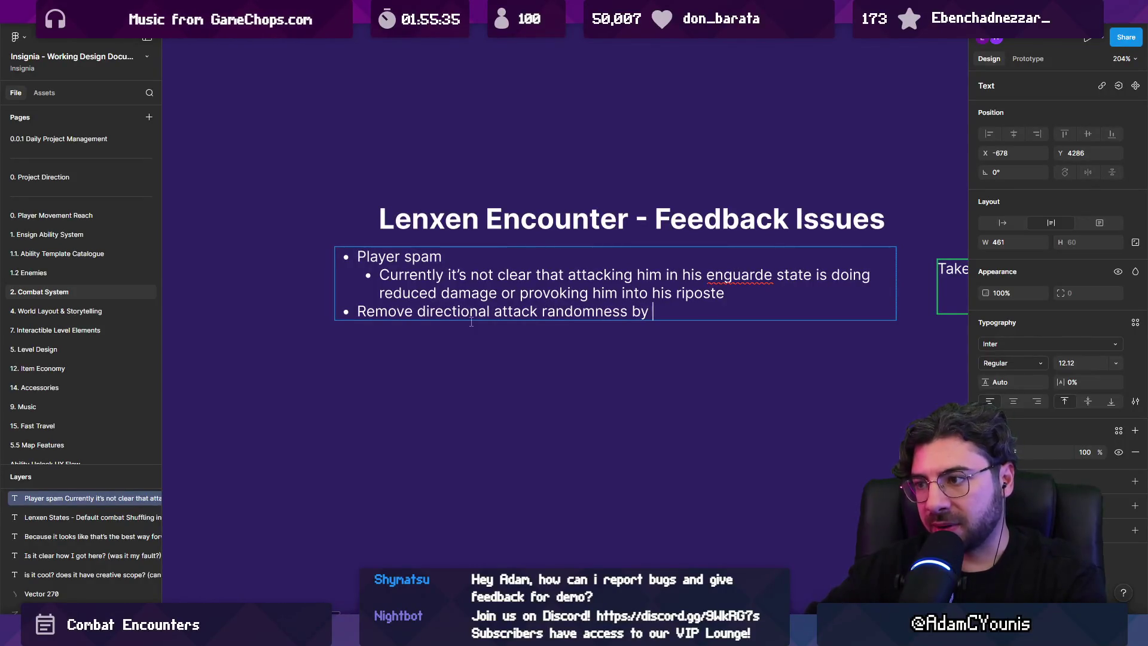
{"action": "type", "text": "ting"}
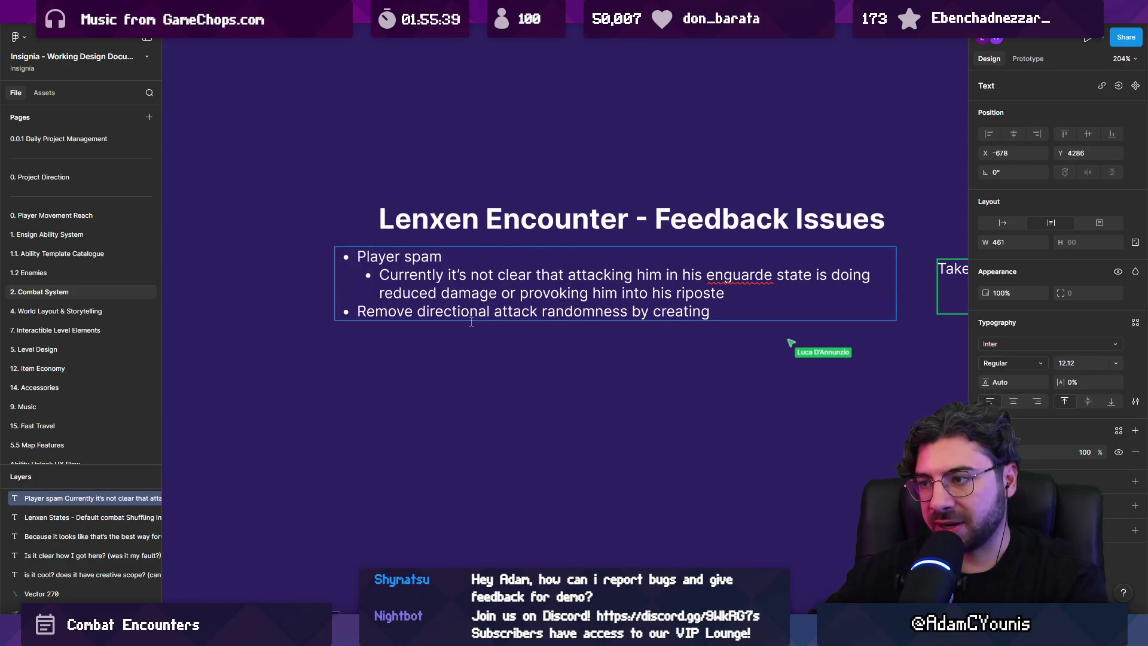
{"action": "scroll", "coordinate": [401, 323], "scroll_direction": "right", "scroll_amount": 7}
{"action": "scroll", "coordinate": [565, 251], "scroll_direction": "left", "scroll_amount": 6}
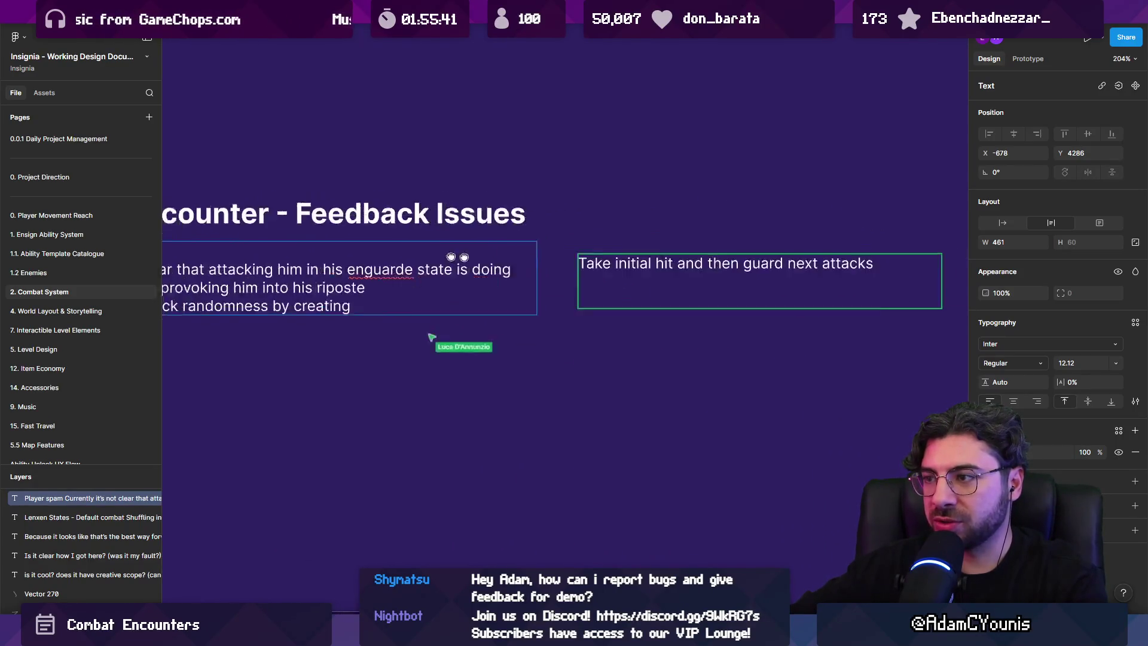
{"action": "key", "text": "ctrl+shift+Left"}
{"action": "key", "text": "ctrl+shift+Left"}
{"action": "key", "text": "ctrl+shift+Left"}
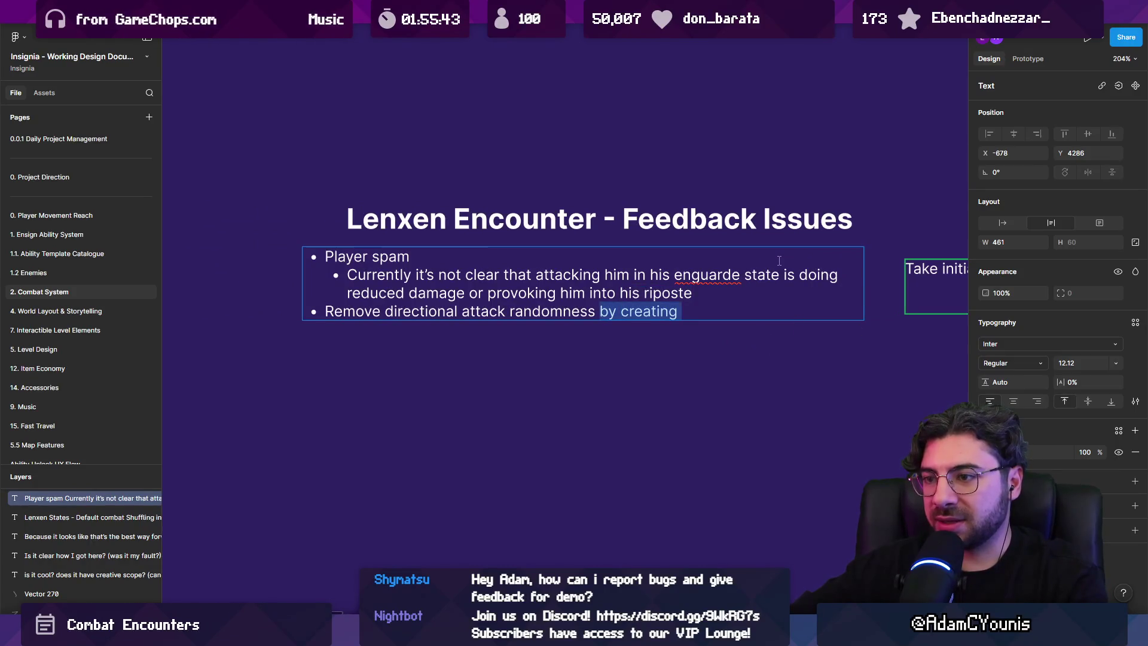
{"action": "key", "text": "BackSpace"}
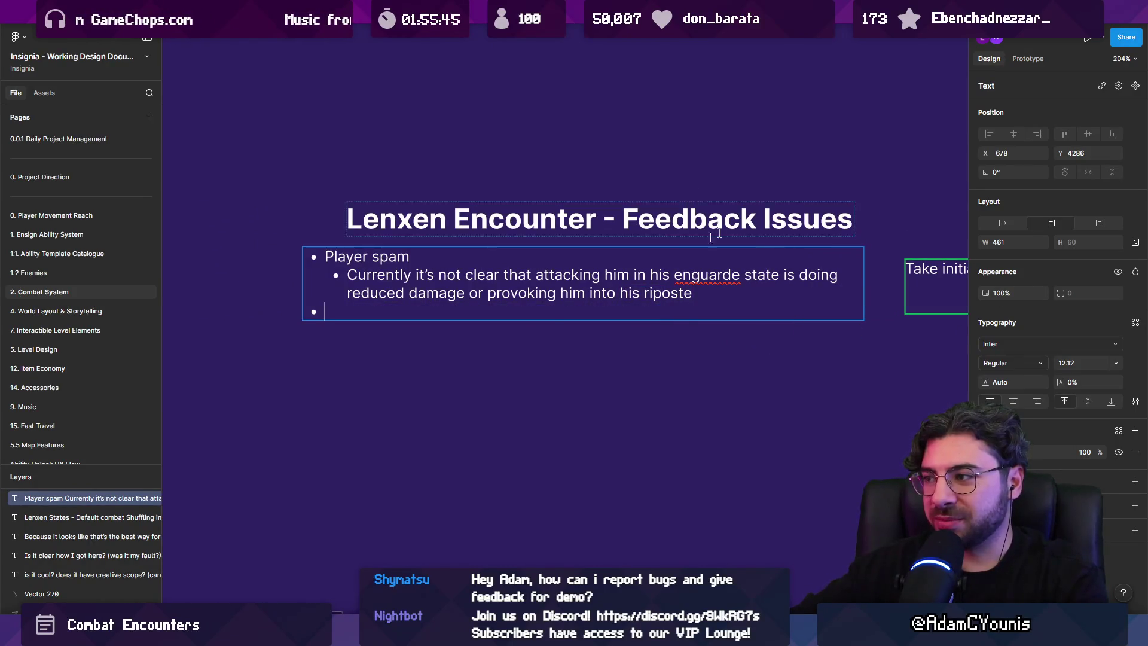
{"action": "scroll", "coordinate": [574, 200], "scroll_direction": "right", "scroll_amount": 1}
{"action": "key", "text": "Escape"}
{"action": "left_click", "coordinate": [523, 336]}
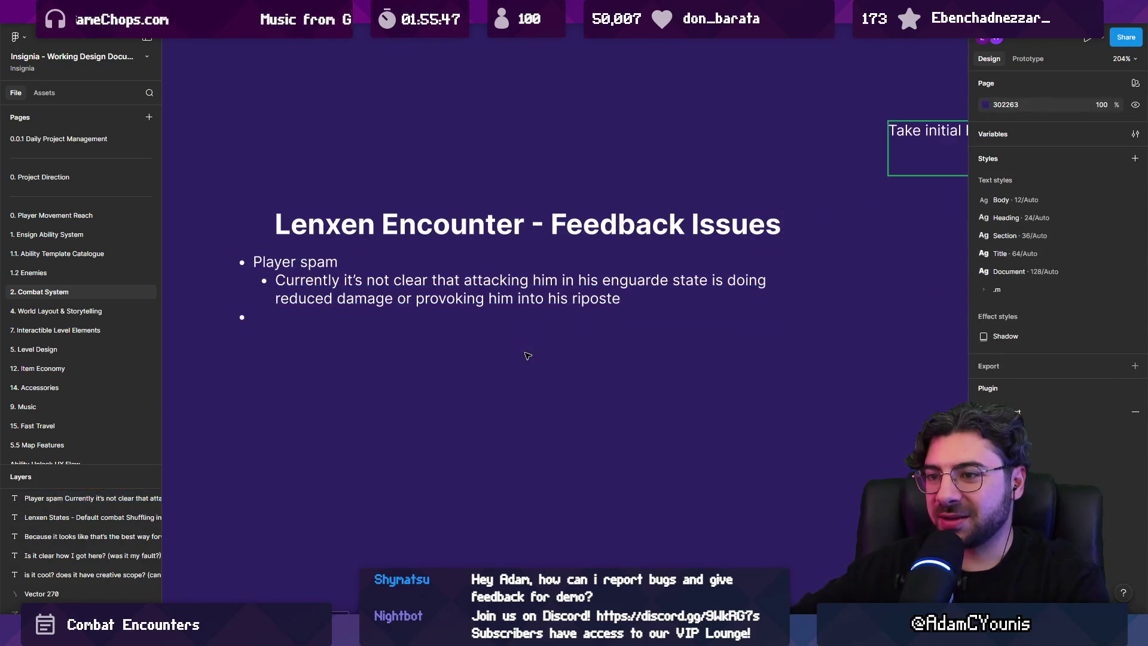
Reopen the list and restore the proposed fix about attack randomness
{"action": "left_click", "coordinate": [627, 310]}
{"action": "key", "text": "Return"}
{"action": "key", "text": "Escape"}
{"action": "key", "text": "Escape"}
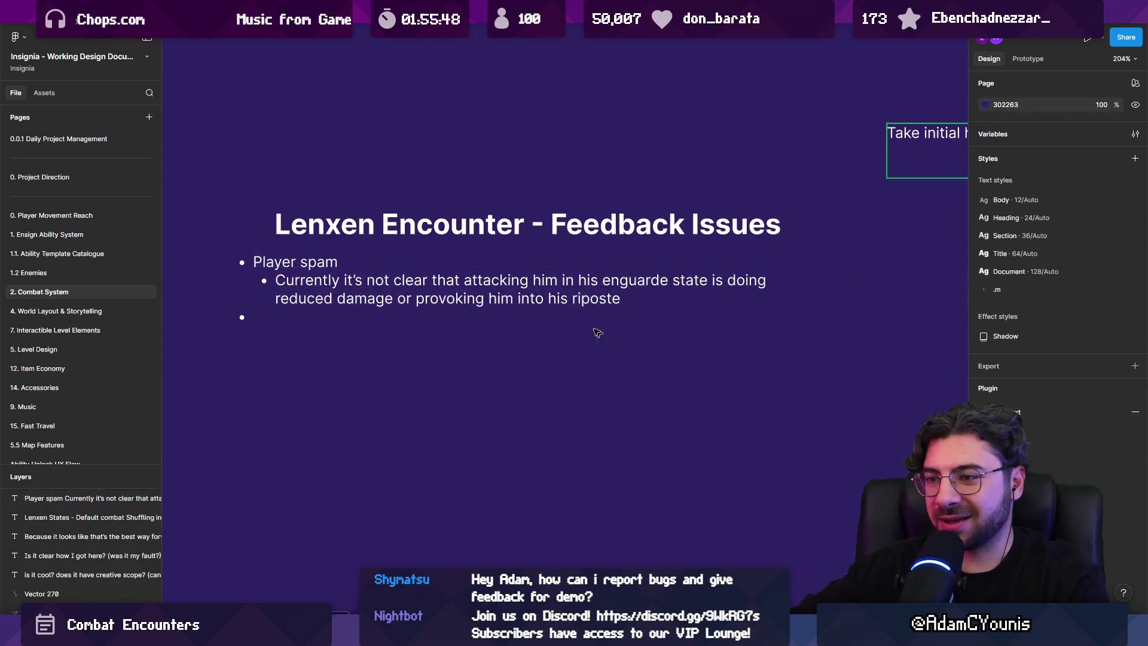
{"action": "left_click", "coordinate": [627, 309]}
{"action": "key", "text": "Return"}
{"action": "left_click", "coordinate": [627, 309]}
{"action": "key", "text": "Return"}
{"action": "key", "text": "ctrl+z"}
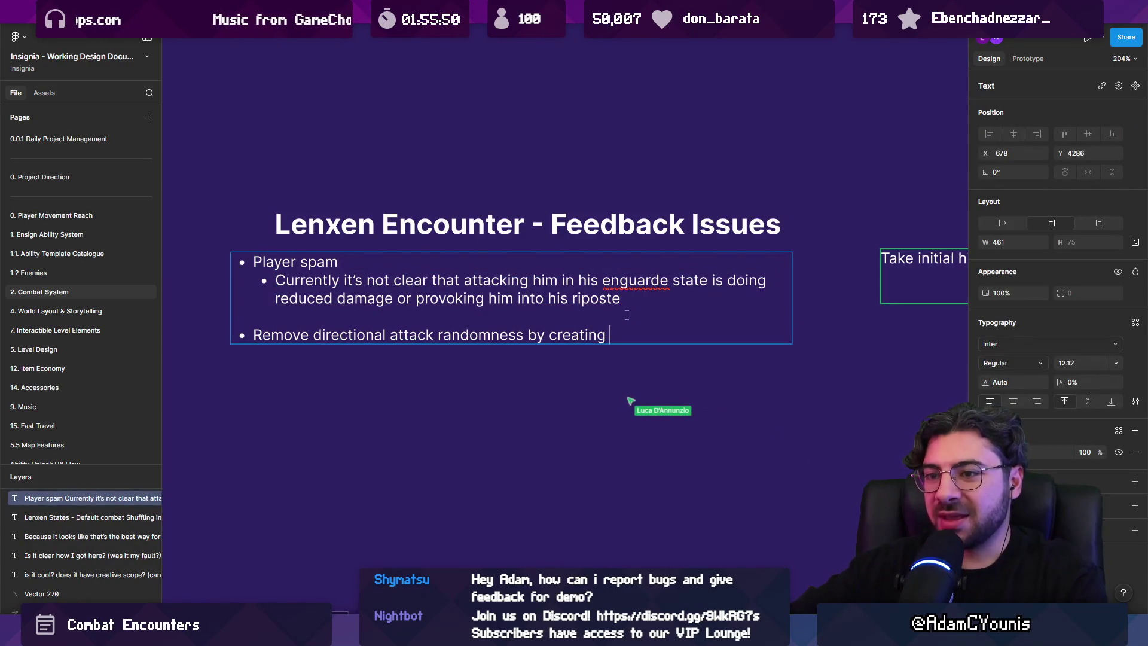
Add the issue of unclear attack-versus-defend timing, indenting the randomness fix beneath it
{"action": "key", "text": "Return"}
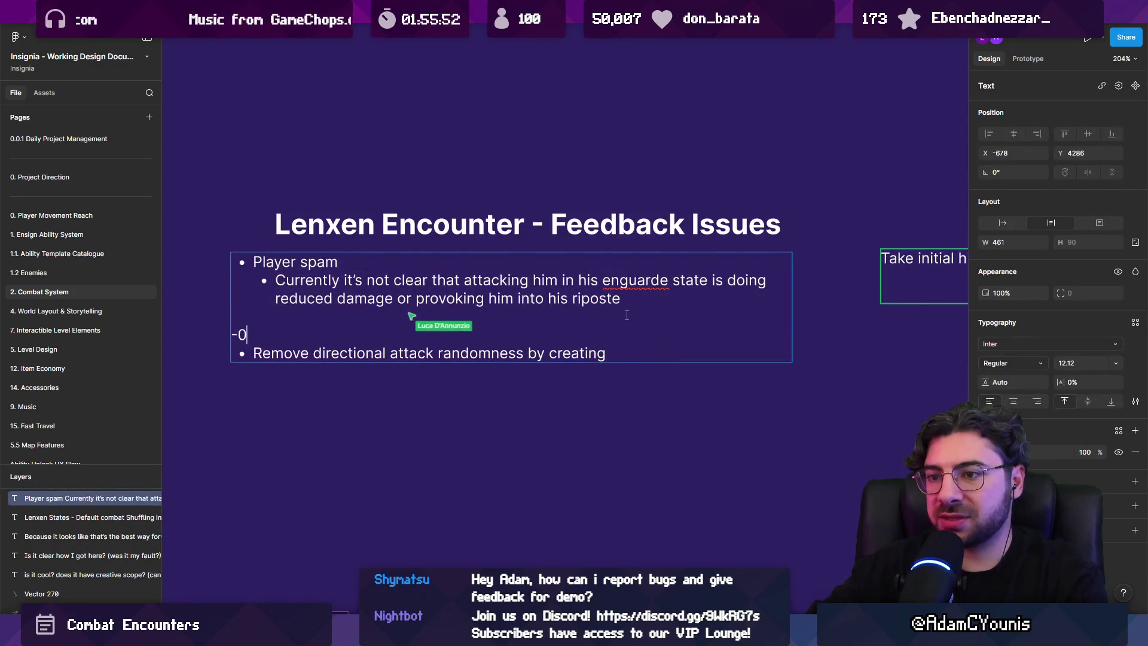
{"action": "key", "text": "BackSpace"}
{"action": "key", "text": "BackSpace"}
{"action": "key", "text": "BackSpace"}
{"action": "type", "text": "ntly it’s n"}
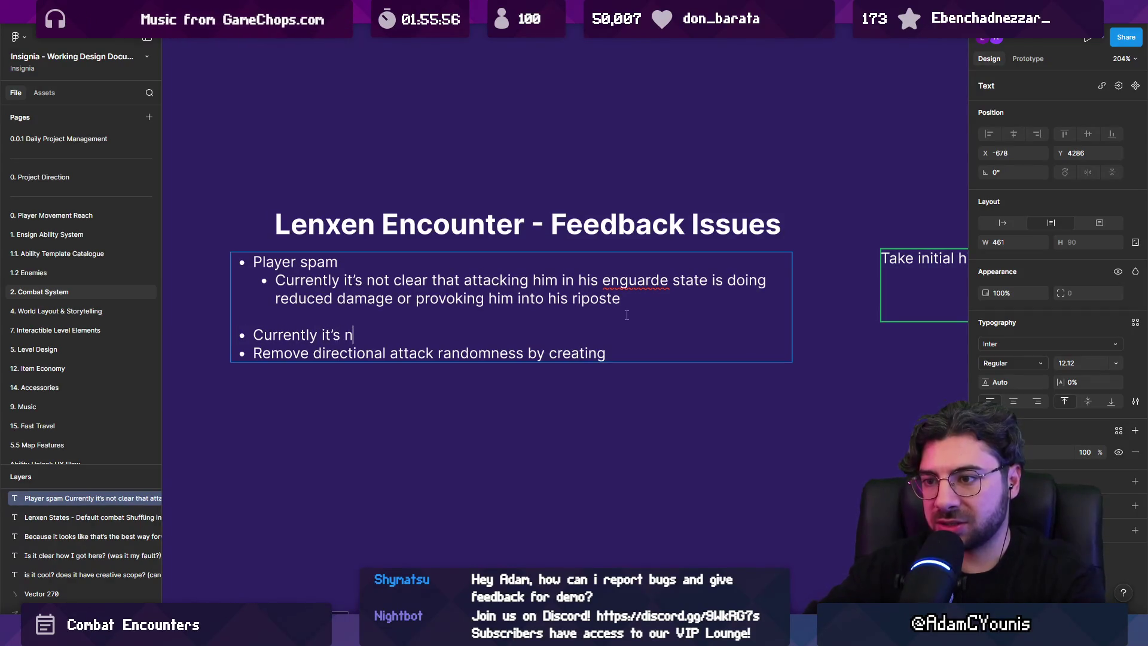
{"action": "type", "text": "ot clear when we should"}
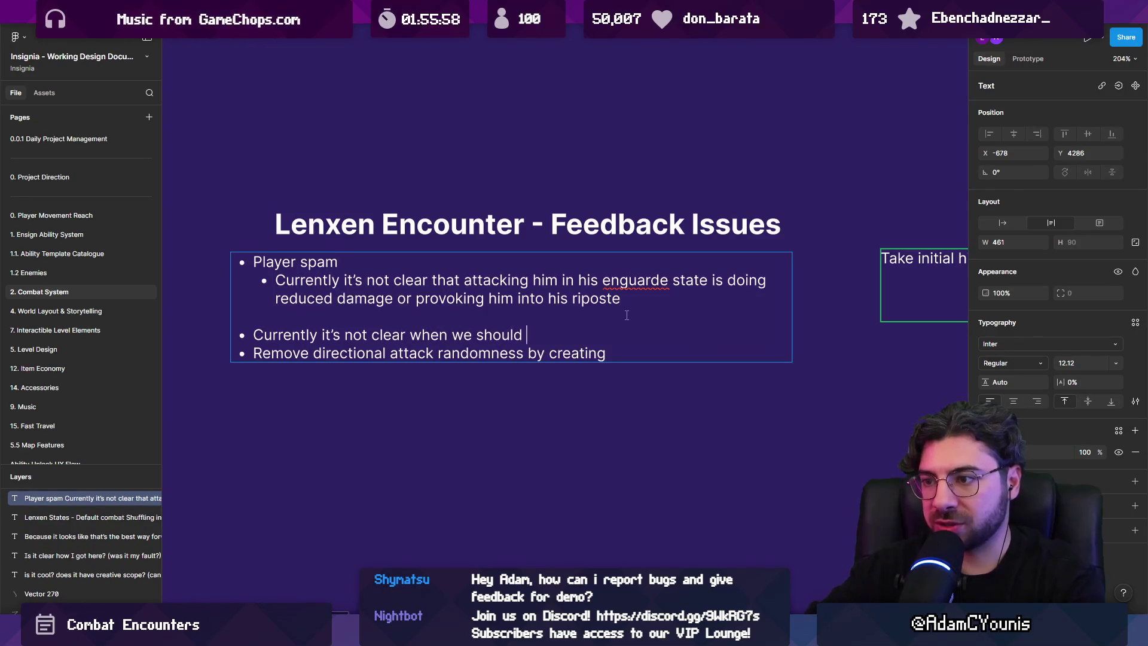
{"action": "key", "text": "BackSpace"}
{"action": "key", "text": "BackSpace"}
{"action": "type", "text": "e attacking"}
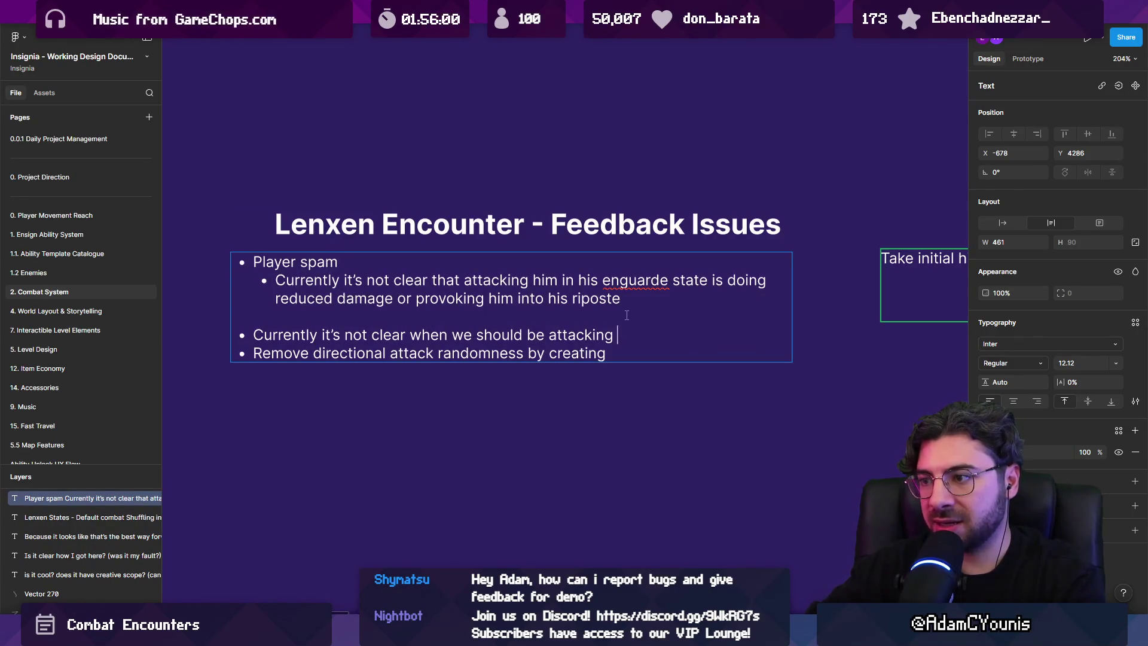
{"action": "type", "text": "and wh"}
{"action": "type", "text": "d"}
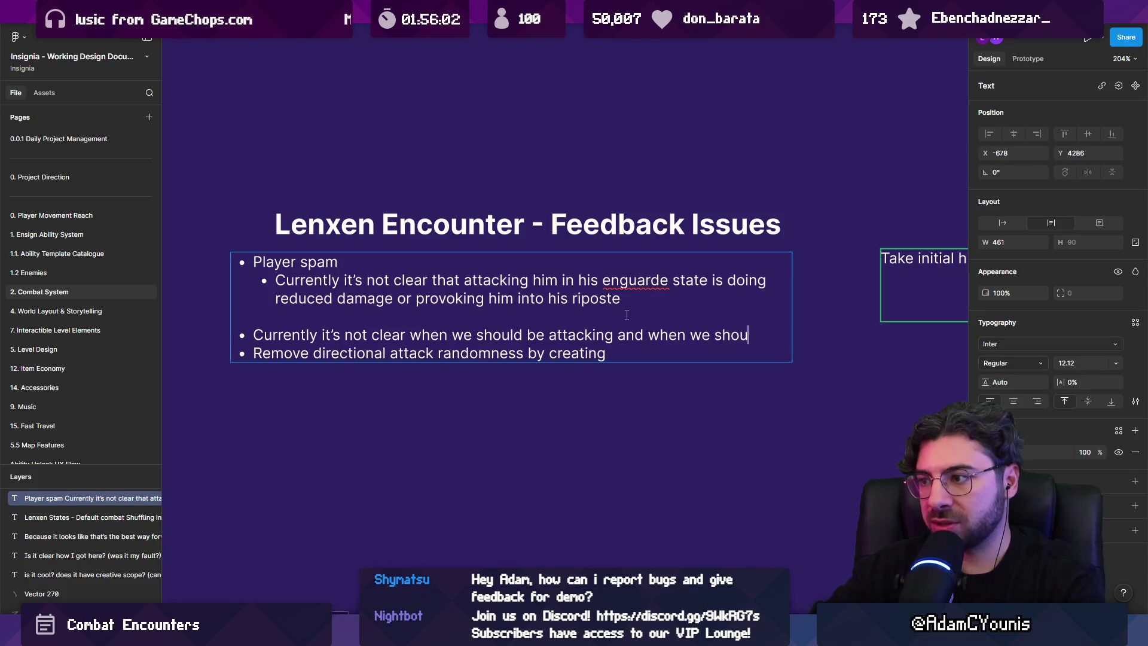
{"action": "type", "text": "ld vbe"}
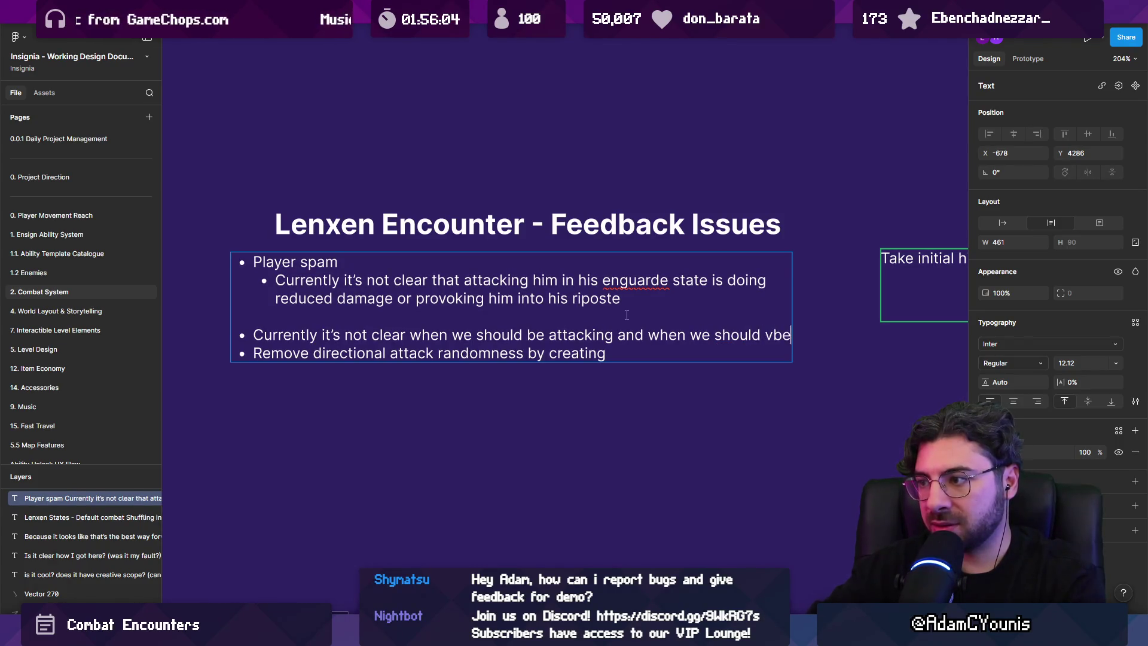
{"action": "type", "text": "e defending"}
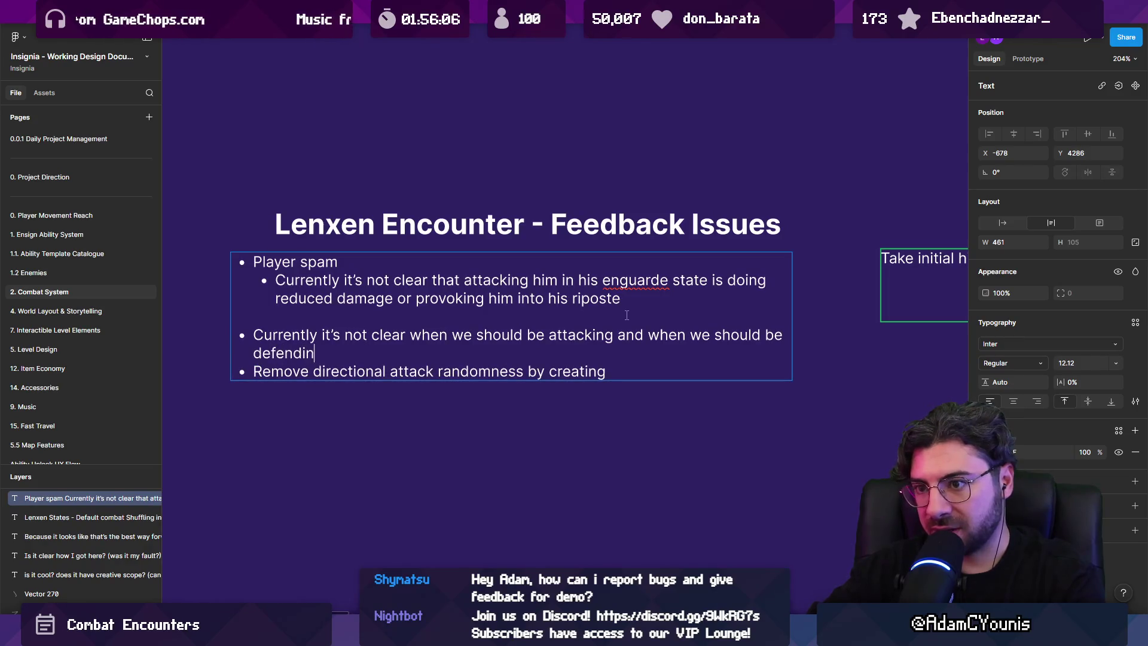
{"action": "key", "text": "Down"}
{"action": "key", "text": "Tab"}
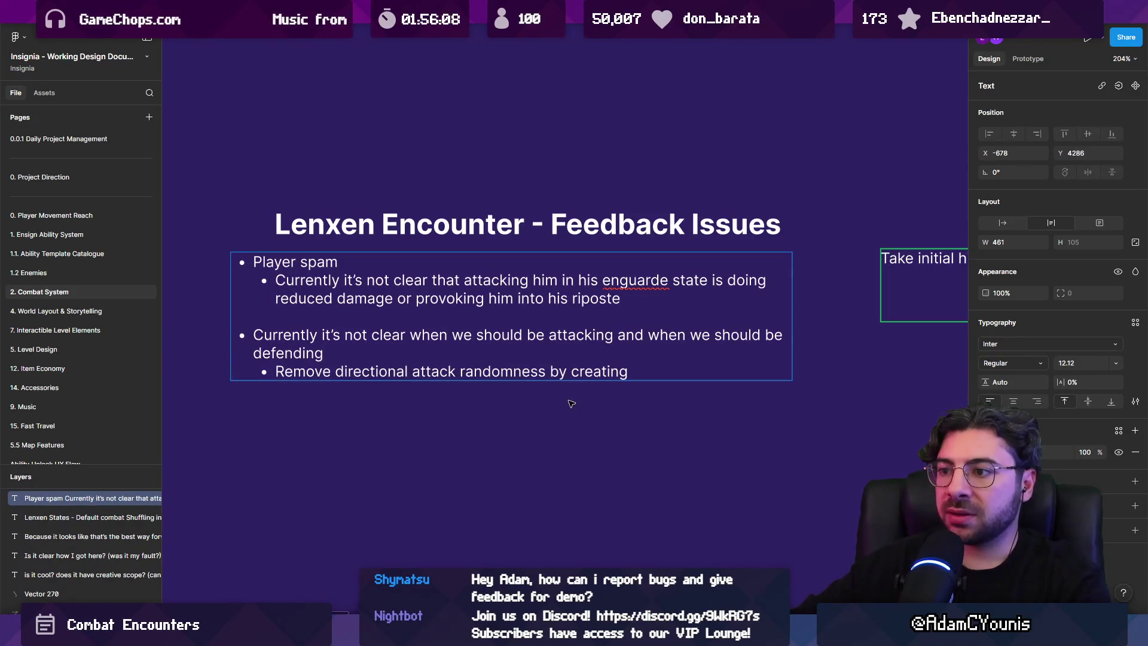
Add a sub-bullet proposing clearer distinction between aggressive and defensive "modes"
{"action": "left_click", "coordinate": [688, 367]}
{"action": "type", "text": "patterns"}
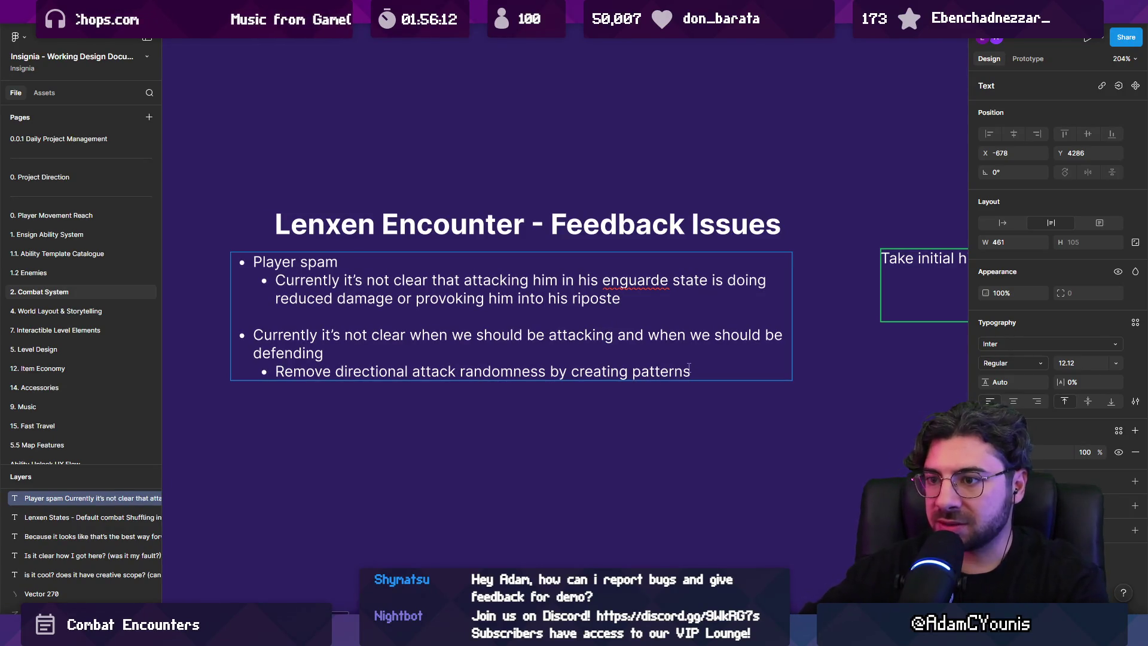
{"action": "key", "text": "Return"}
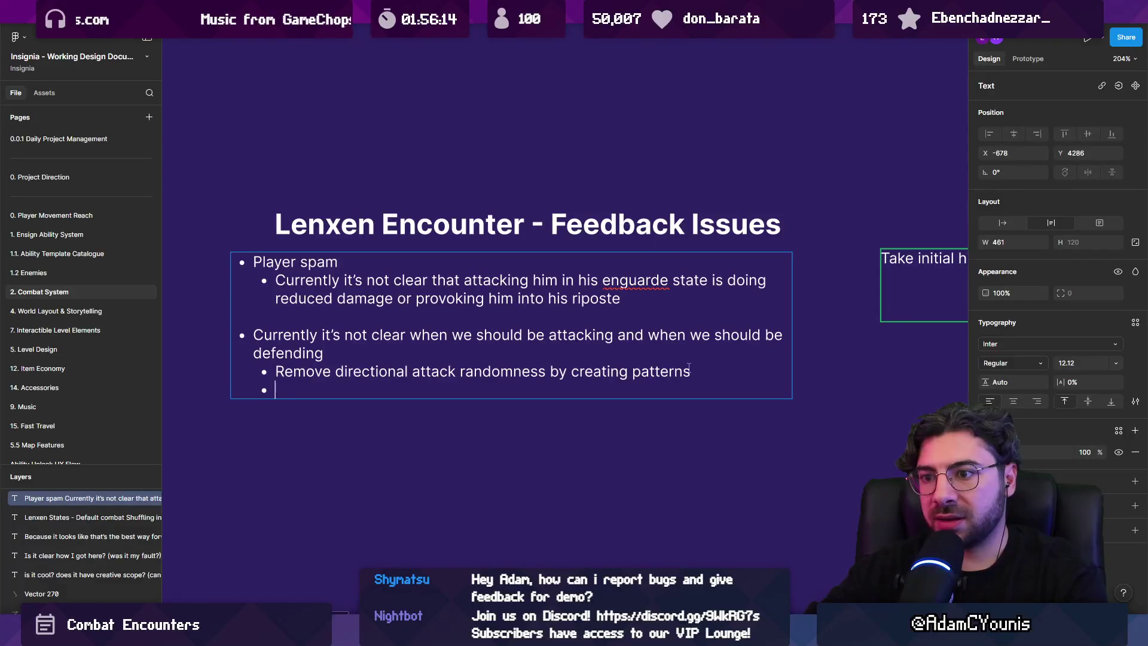
{"action": "type", "text": "tinction"}
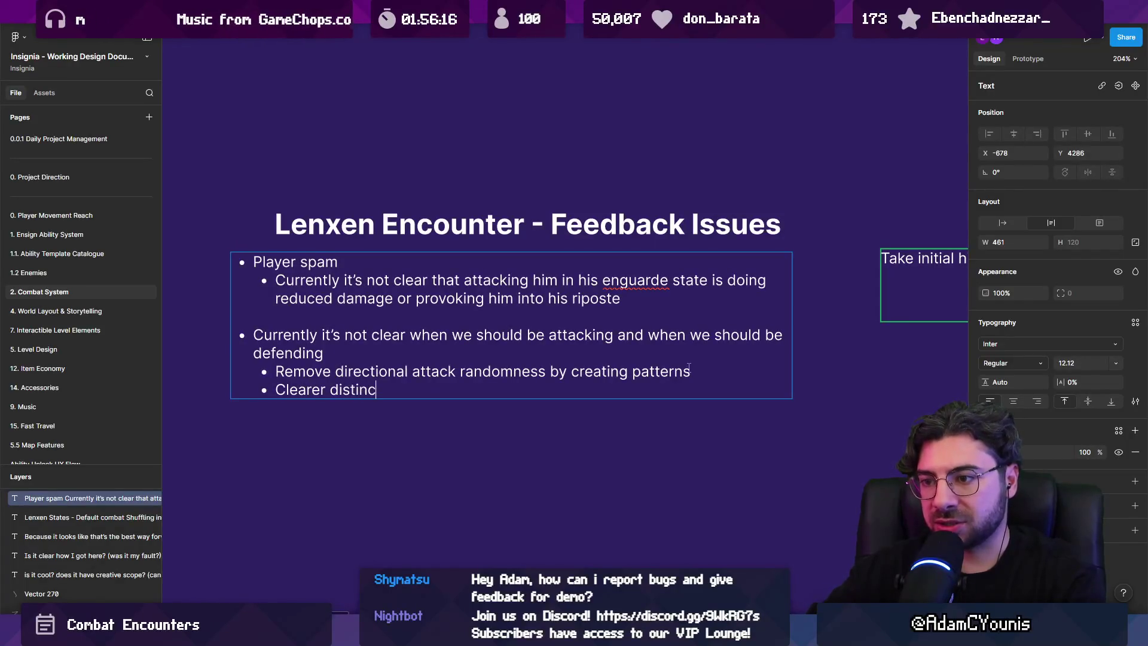
{"action": "key", "text": "BackSpace"}
{"action": "key", "text": "BackSpace"}
{"action": "type", "text": "tion between a"}
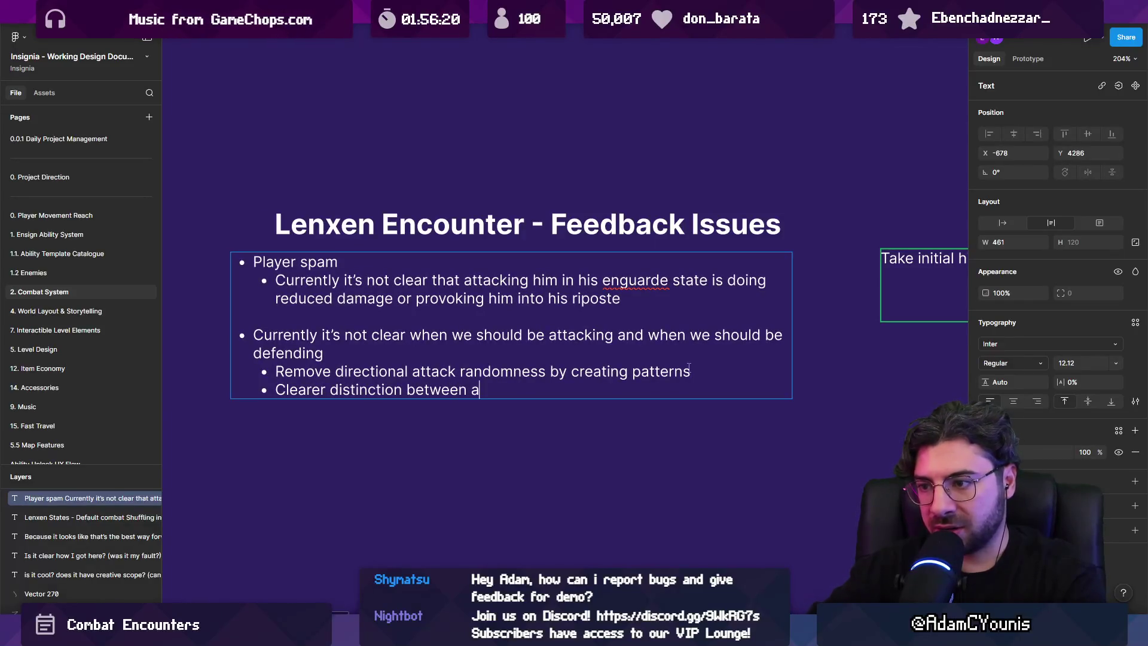
{"action": "type", "text": "ggressive and def"}
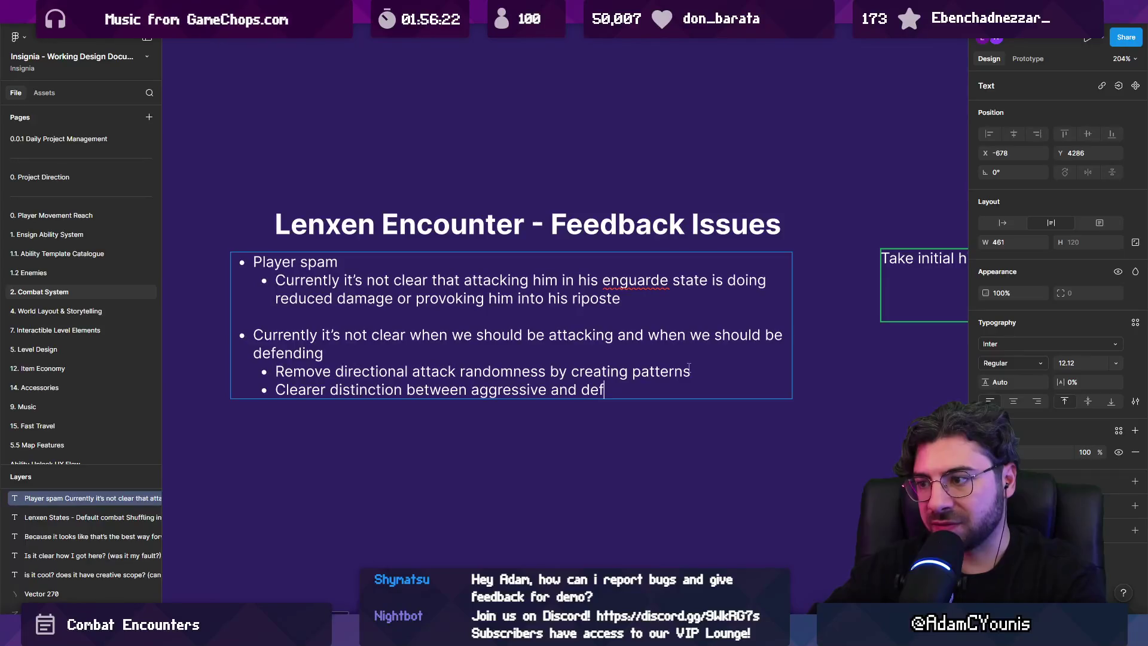
{"action": "type", "text": "ensive “mode"}
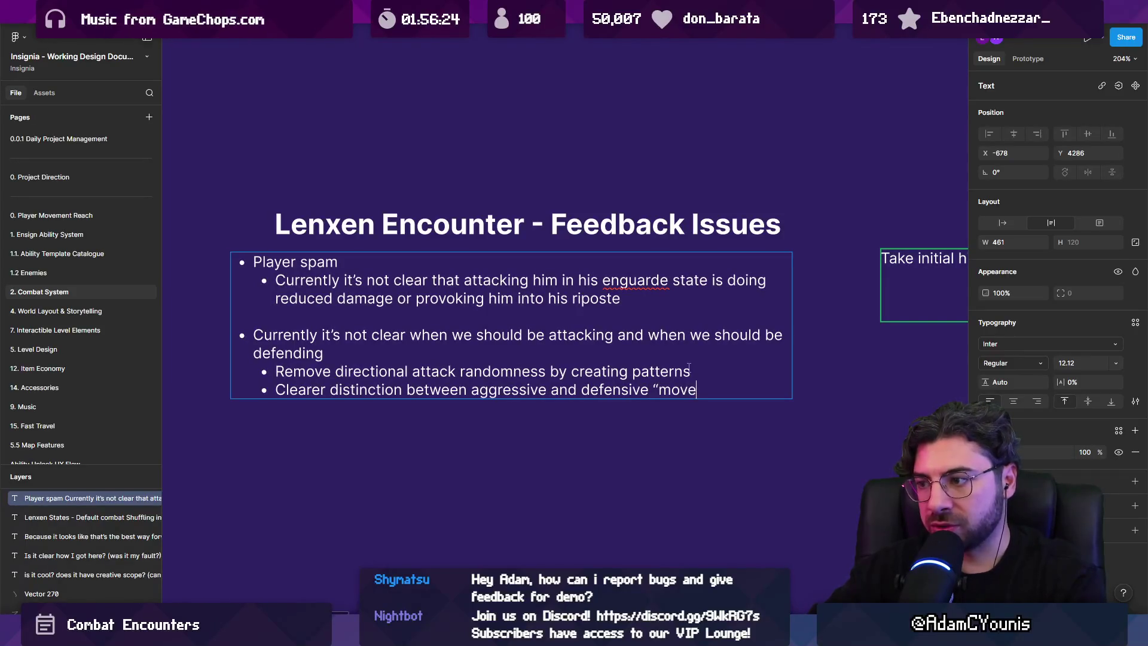
{"action": "type", "text": "s\" if there are a"}
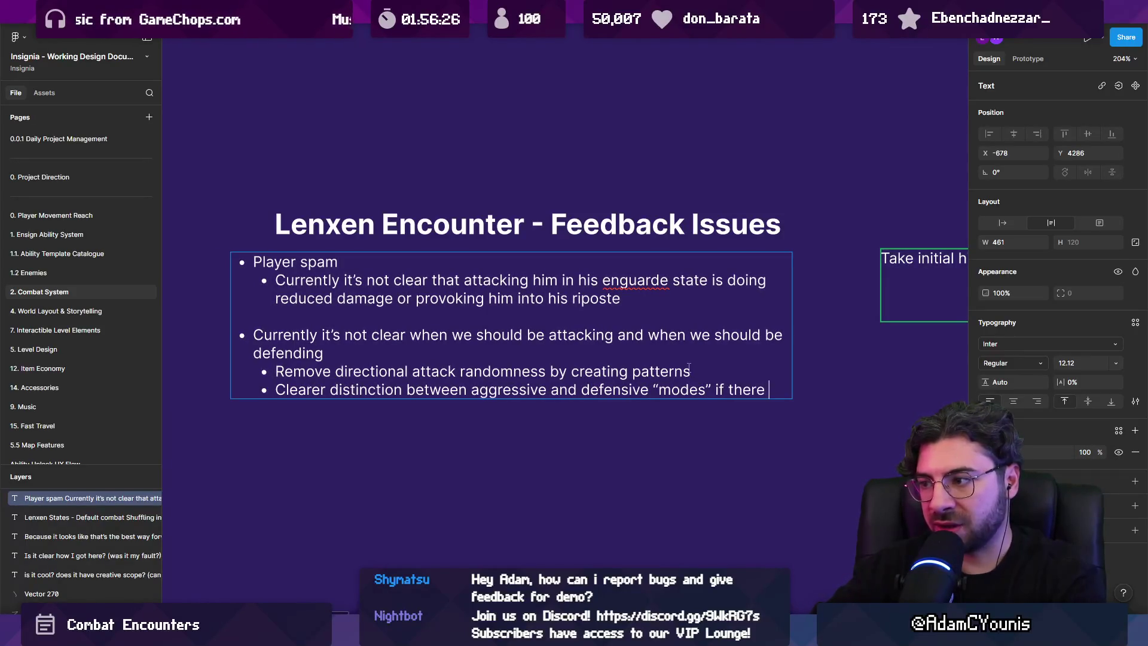
{"action": "type", "text": "ny."}
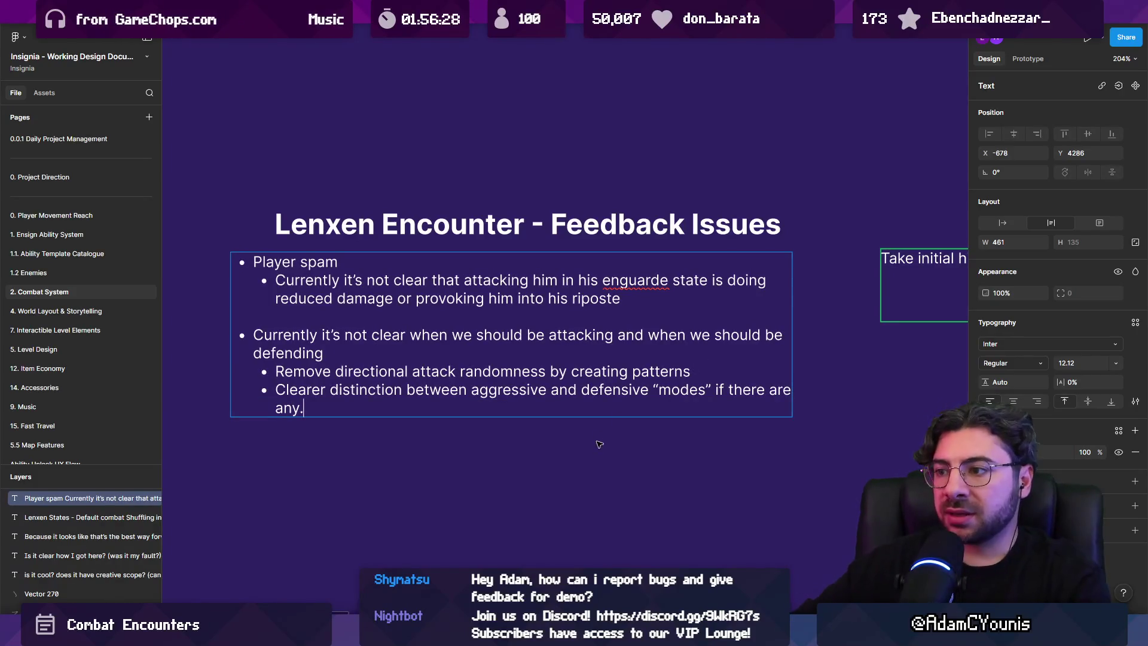
{"action": "left_click", "coordinate": [617, 455]}
{"action": "scroll", "coordinate": [617, 456], "scroll_direction": "right", "scroll_amount": 3}
{"action": "scroll", "coordinate": [617, 456], "scroll_direction": "down", "scroll_amount": 1}
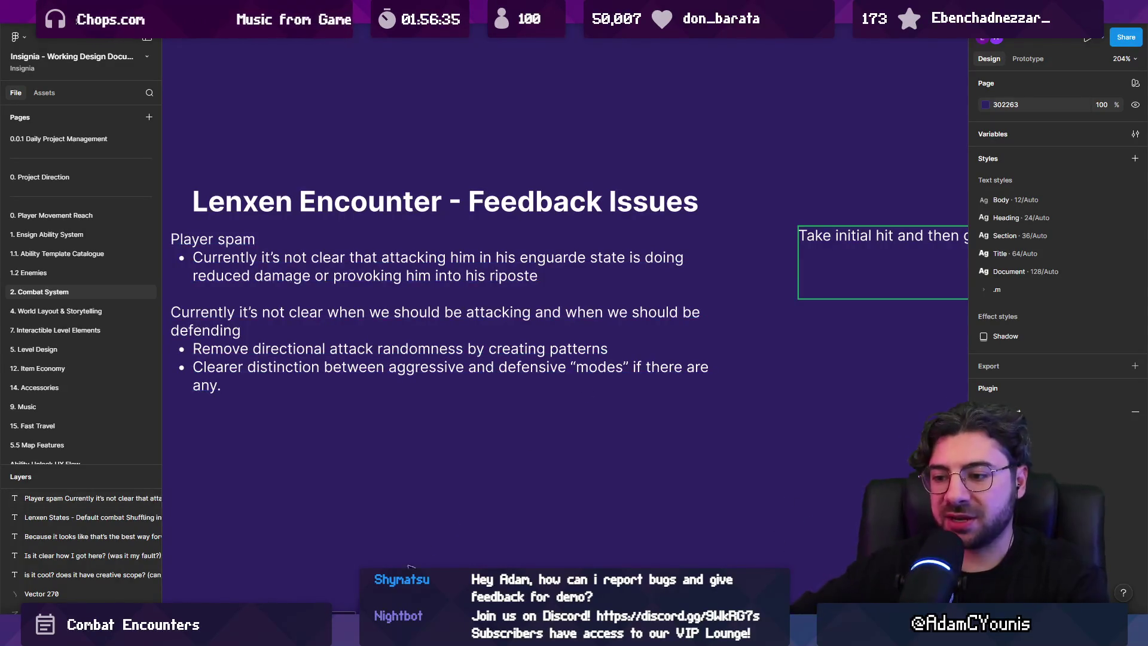
{"action": "key", "text": "alt+Tab"}
Frame the enemy in Scene view, stop the game, and open Demo Dungeon Exit from the SceneGraph
{"action": "left_click", "coordinate": [244, 50]}
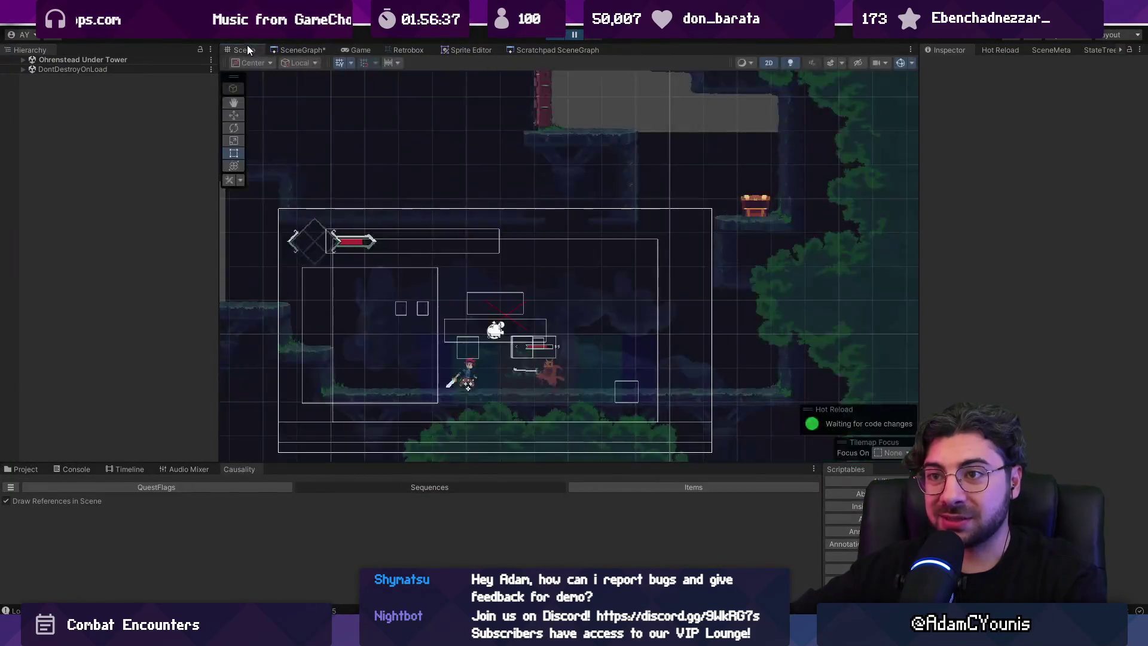
{"action": "key", "text": "f"}
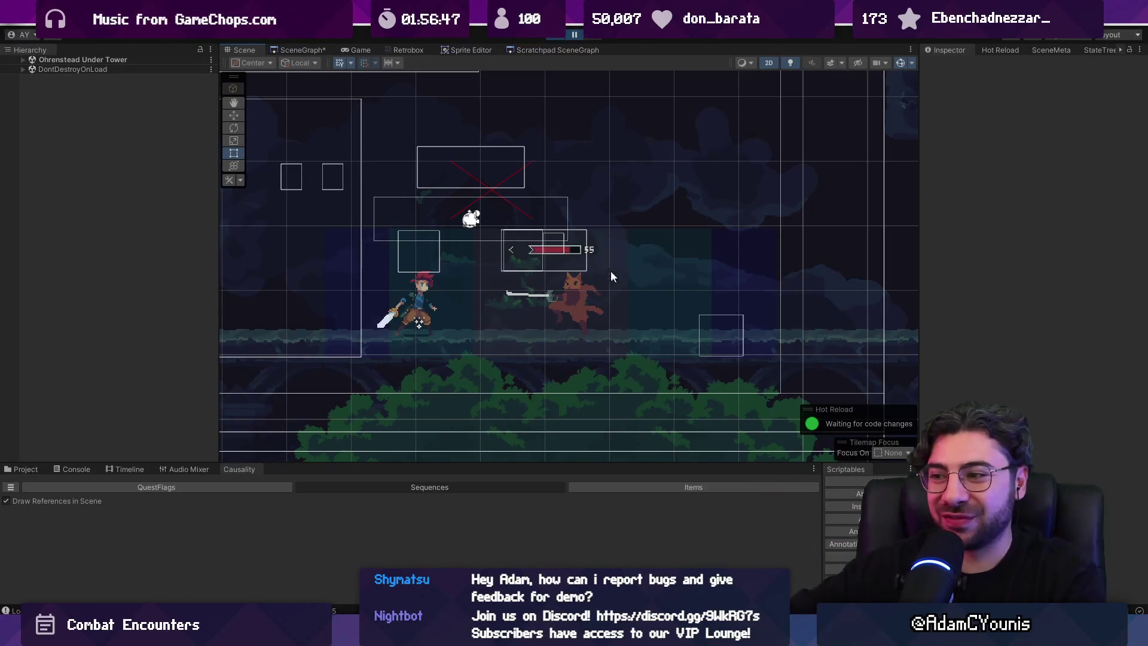
{"action": "left_click", "coordinate": [306, 49]}
{"action": "scroll", "coordinate": [423, 291], "scroll_direction": "down", "scroll_amount": 5}
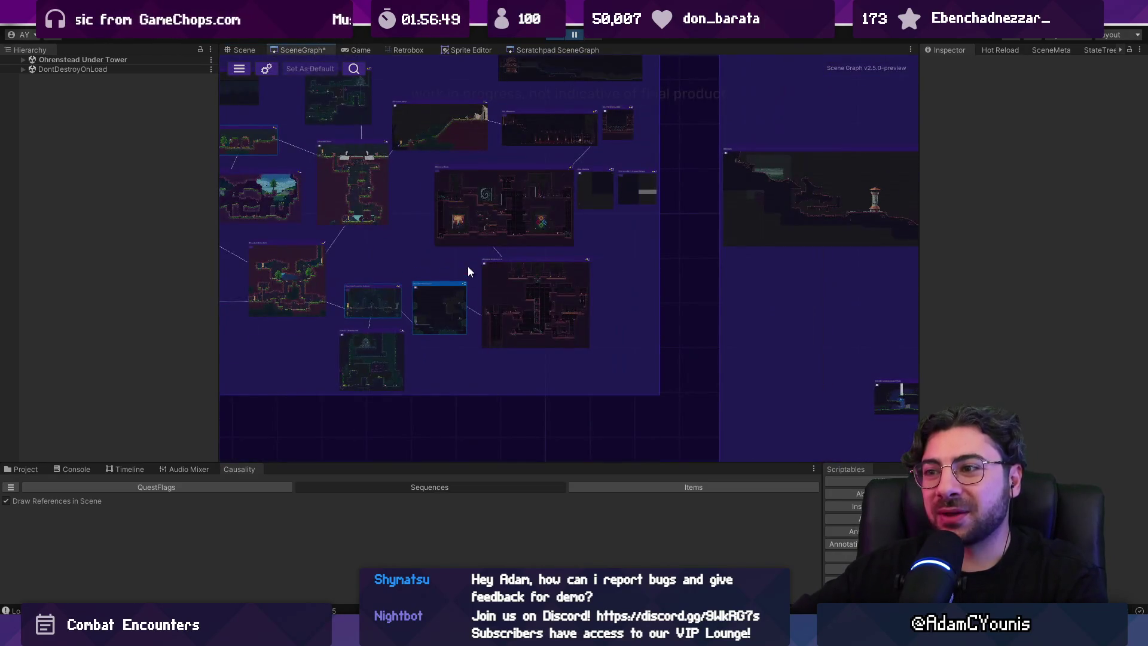
{"action": "left_click", "coordinate": [556, 34]}
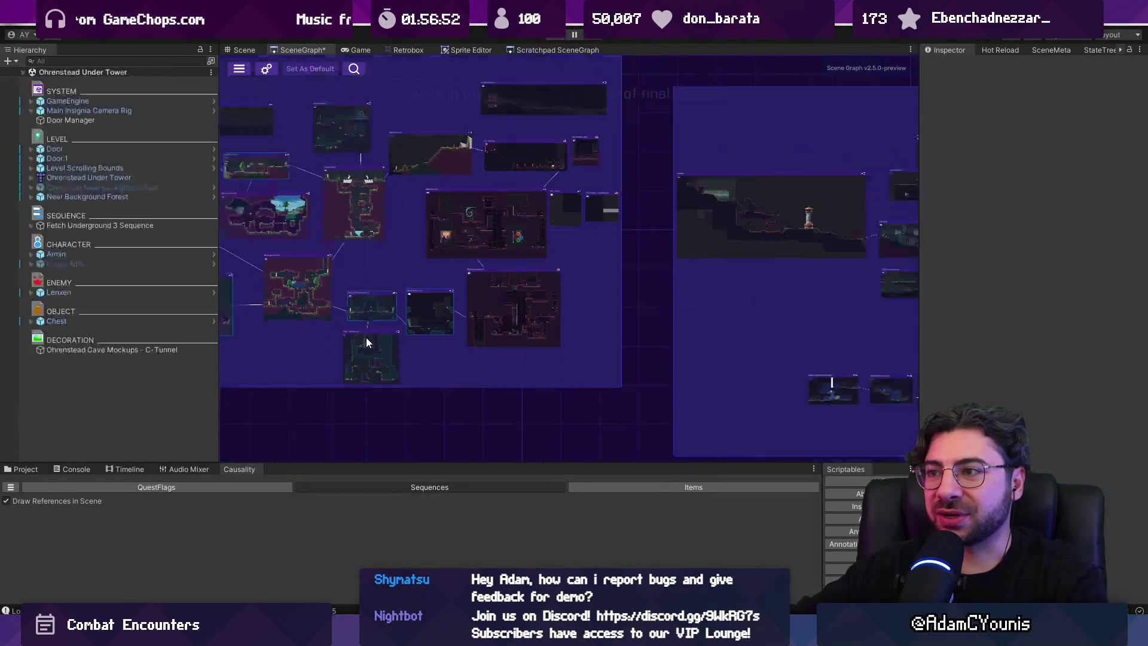
{"action": "scroll", "coordinate": [525, 194], "scroll_direction": "up", "scroll_amount": 10}
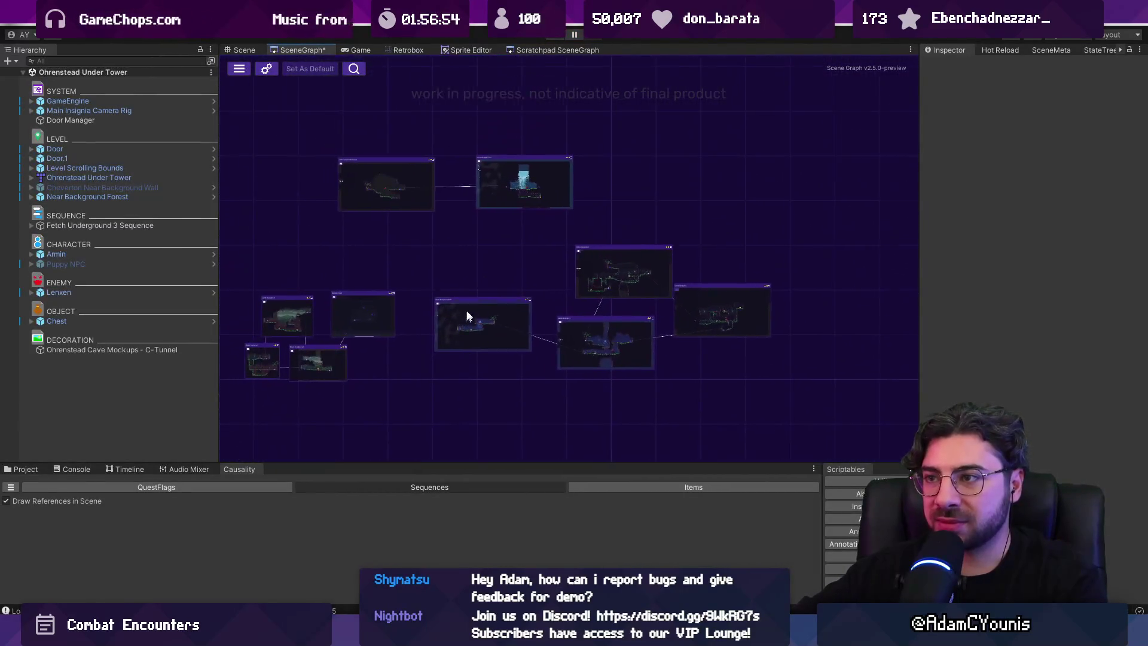
{"action": "double_click", "coordinate": [539, 146]}
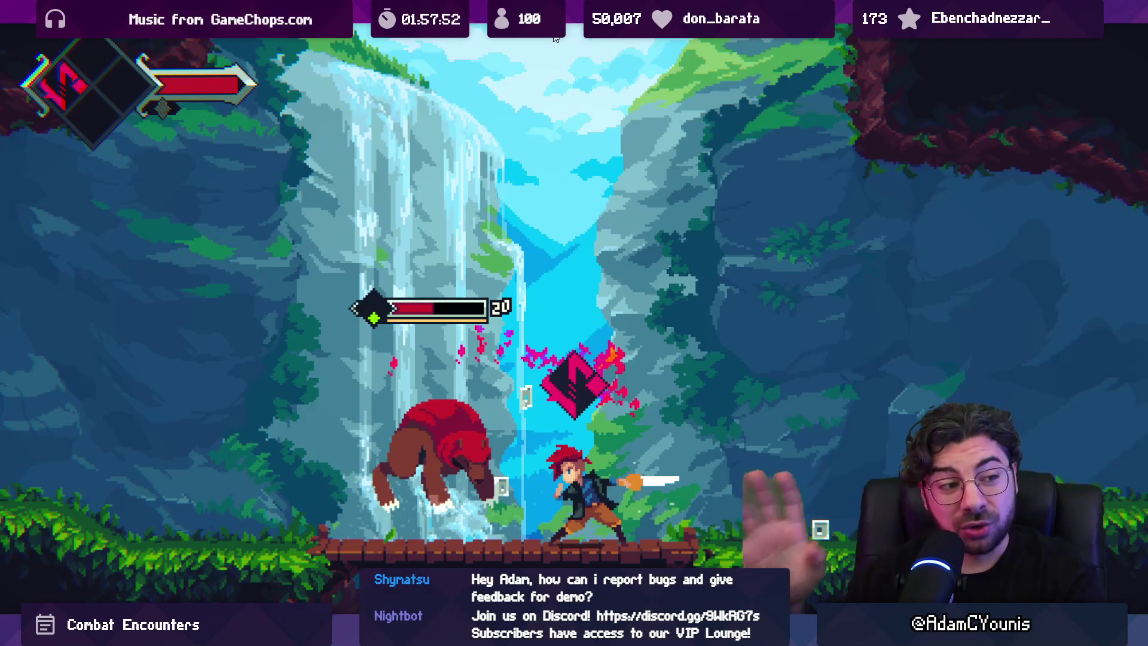
Exit the fullscreen game view, restart play, and return to the Figma feedback issues notes
{"action": "key", "text": "shift+space"}
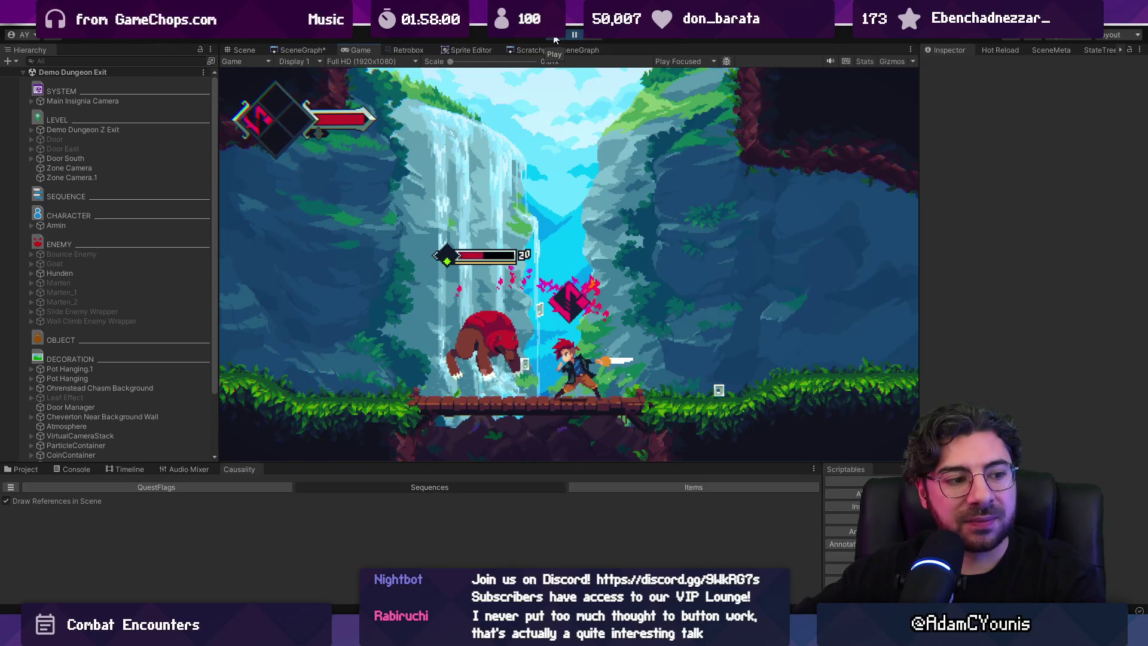
{"action": "left_click", "coordinate": [555, 40]}
{"action": "key", "text": "alt+Tab"}
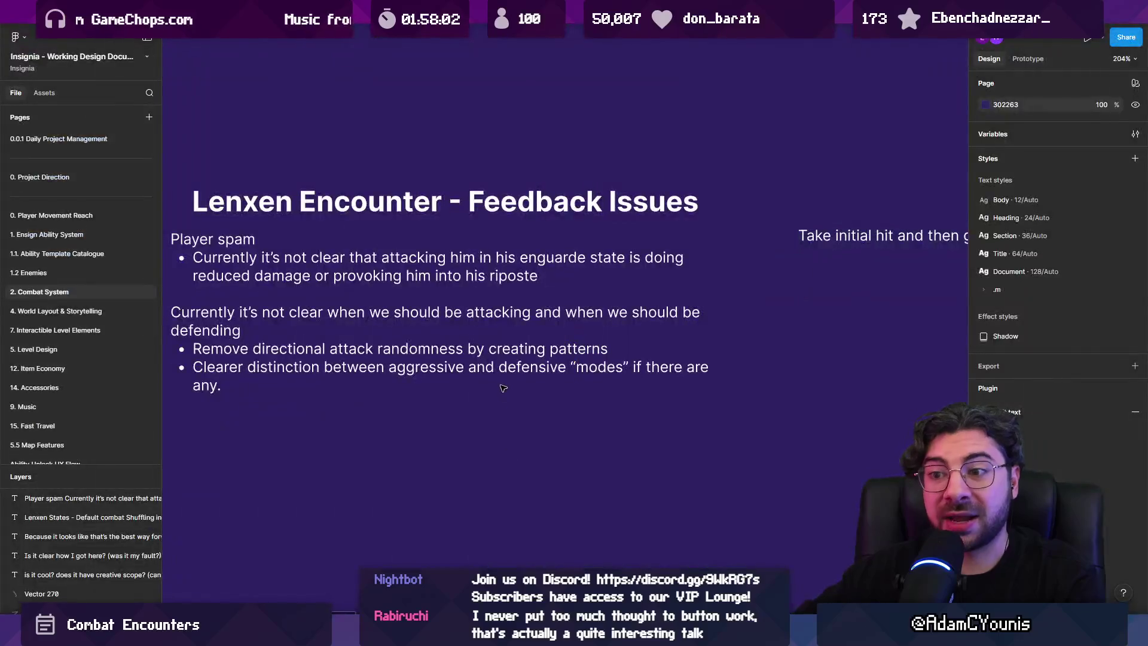
{"action": "scroll", "coordinate": [503, 388], "scroll_direction": "down", "scroll_amount": 3}
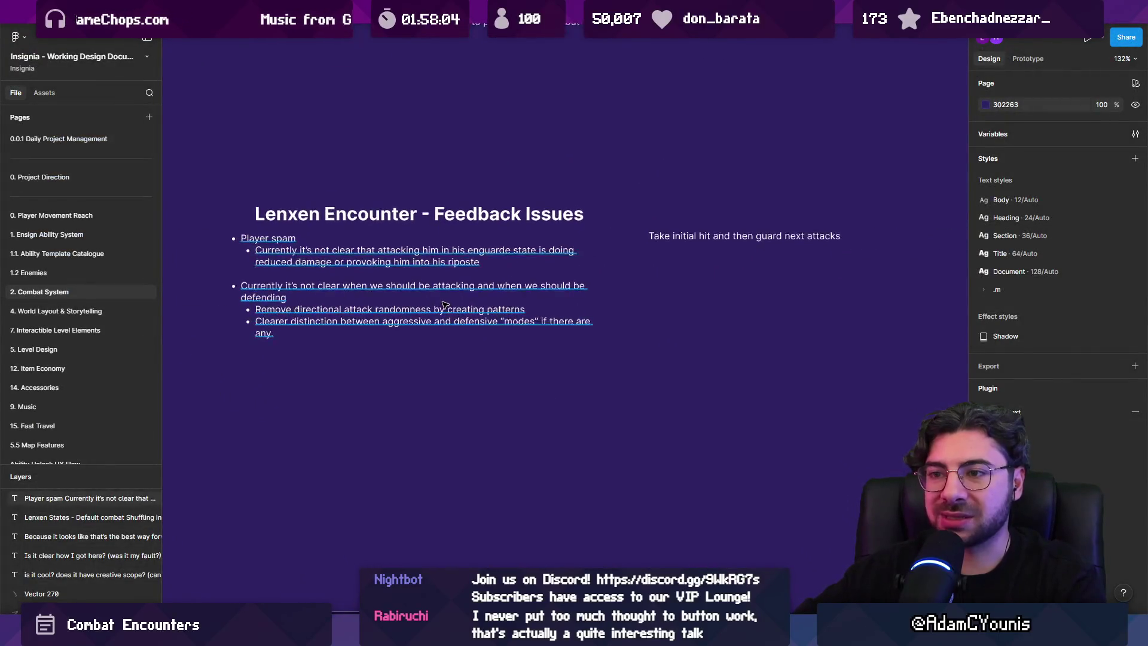
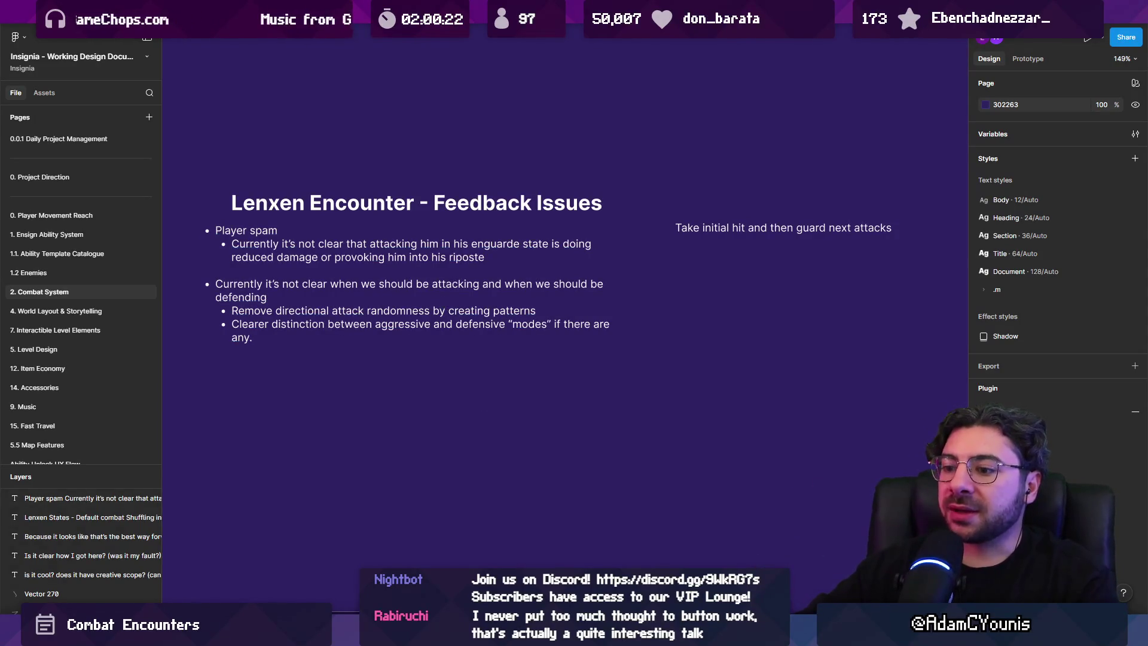
Enter the feedback notes text box and look over the Player spam to defending bullets
{"action": "left_click", "coordinate": [410, 312]}
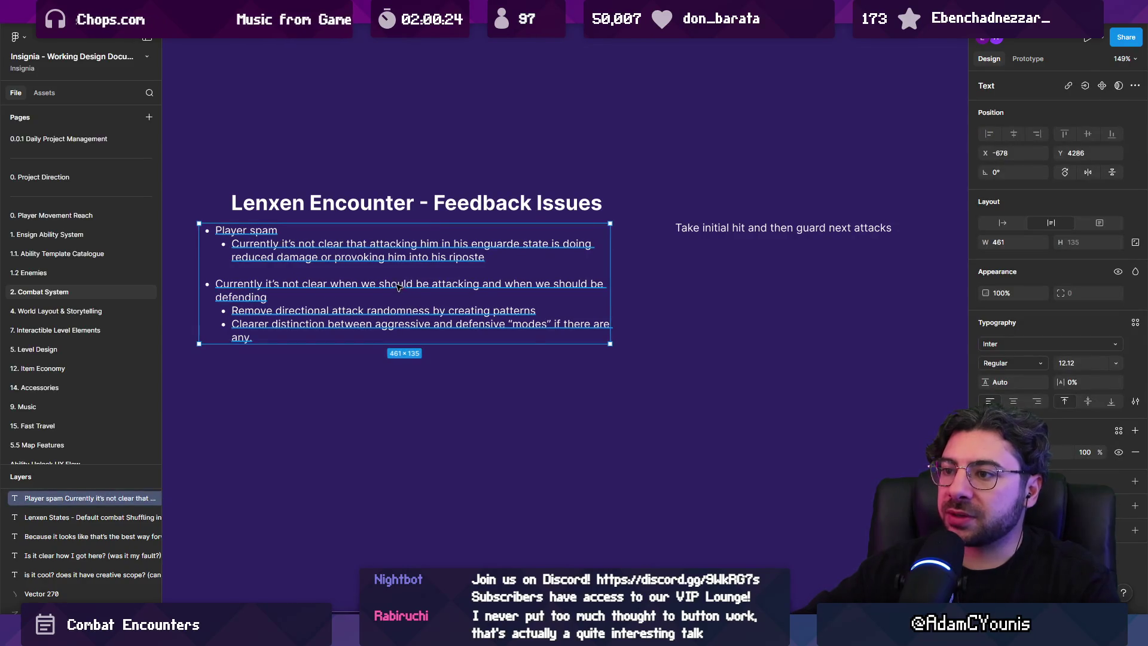
{"action": "double_click", "coordinate": [397, 288]}
{"action": "left_click", "coordinate": [357, 295]}
{"action": "triple_click", "coordinate": [357, 291]}
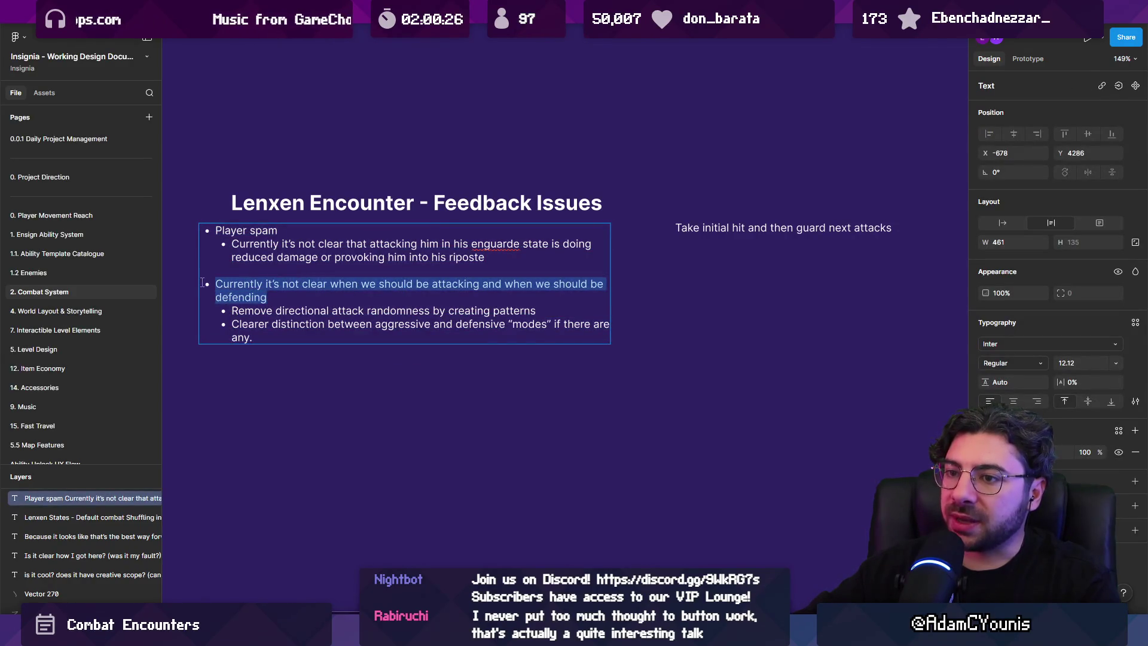
{"action": "triple_click", "coordinate": [245, 232]}
{"action": "left_click_drag", "start_coordinate": [240, 245], "coordinate": [313, 297]}
{"action": "left_click", "coordinate": [314, 296]}
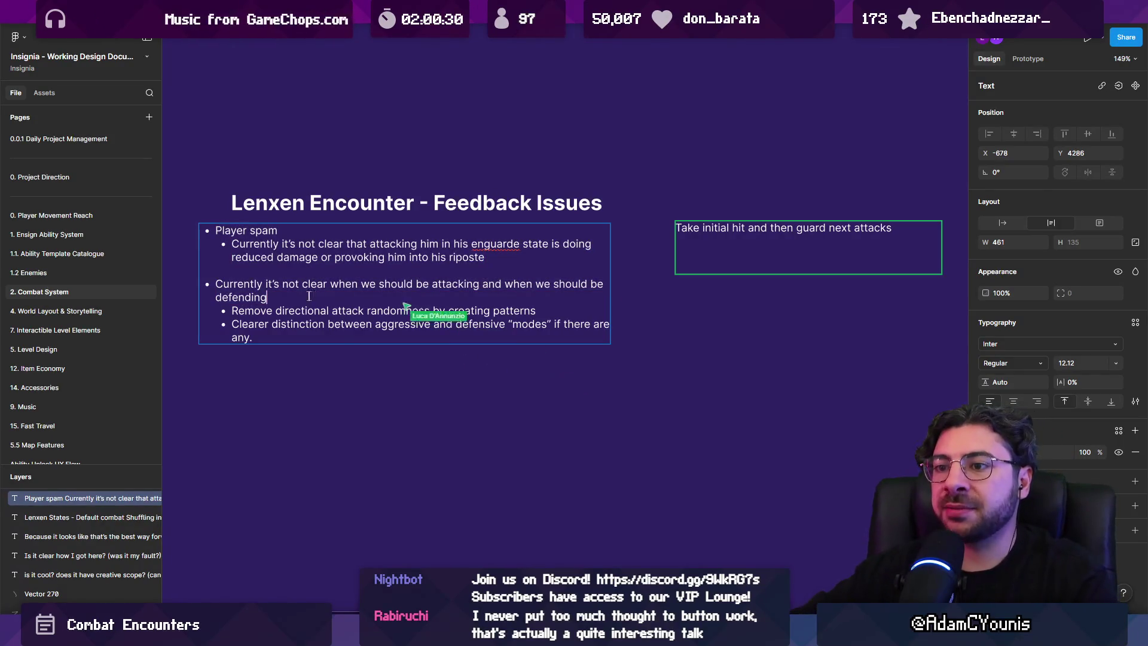
Add a bullet: directional attacks leave the player controlling pace after one reflex, enemy enters hurt state
{"action": "left_click", "coordinate": [307, 341]}
{"action": "key", "text": "Return"}
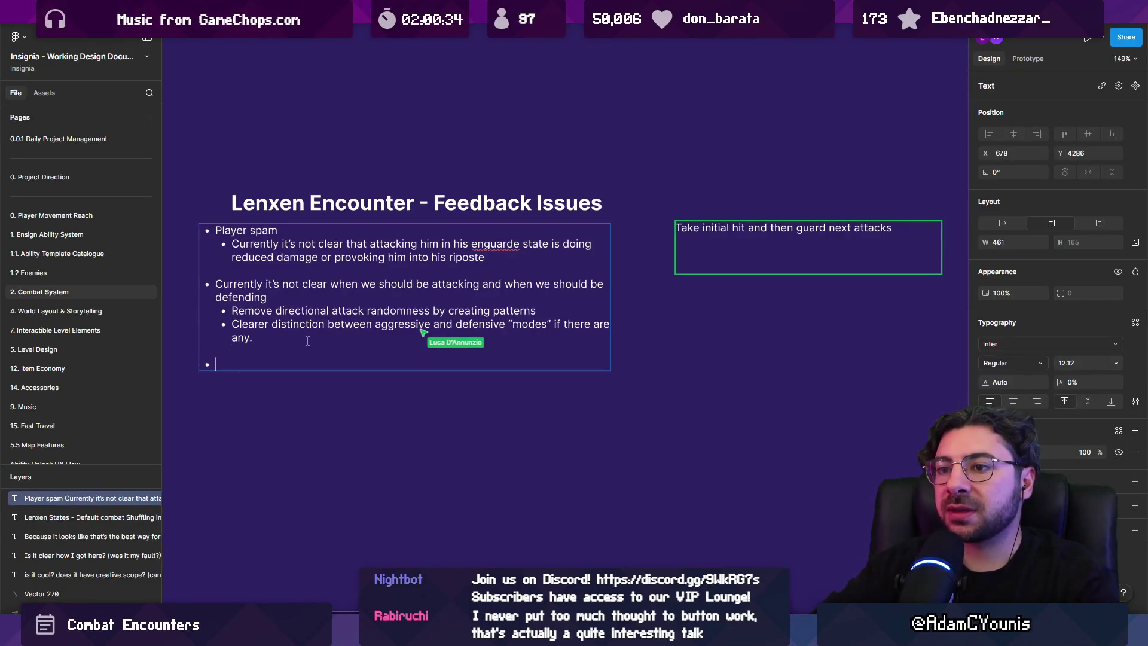
{"action": "type", "text": "Because of the way th"}
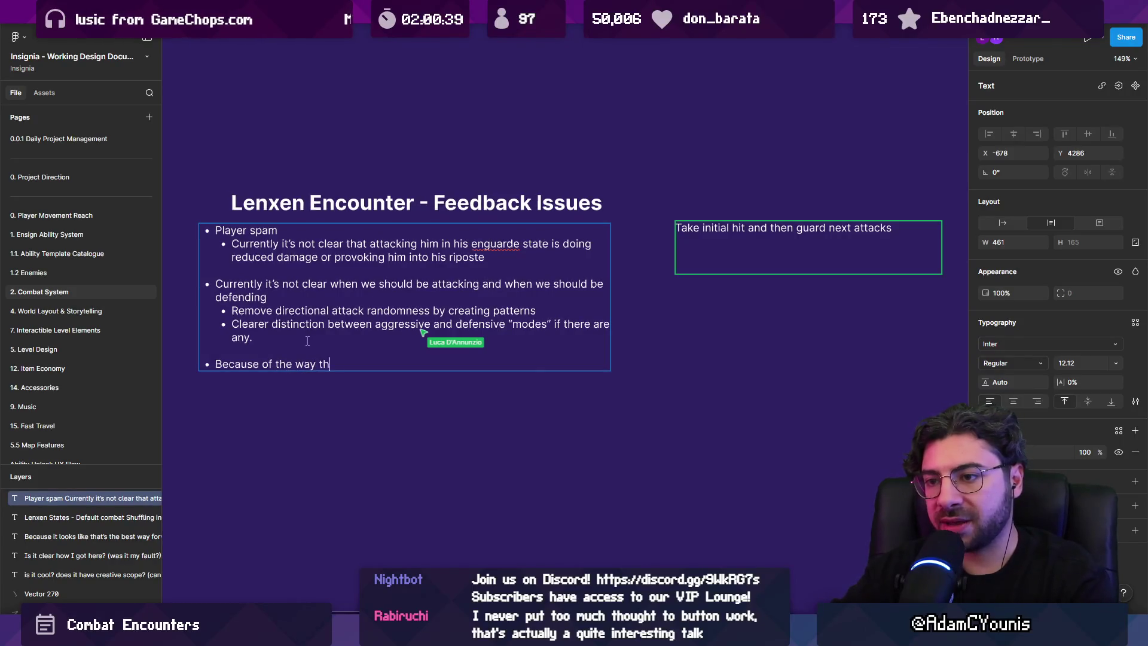
{"action": "type", "text": "at parries work"}
{"action": "key", "text": "ctrl+shift+Left"}
{"action": "type", "text": "dire"}
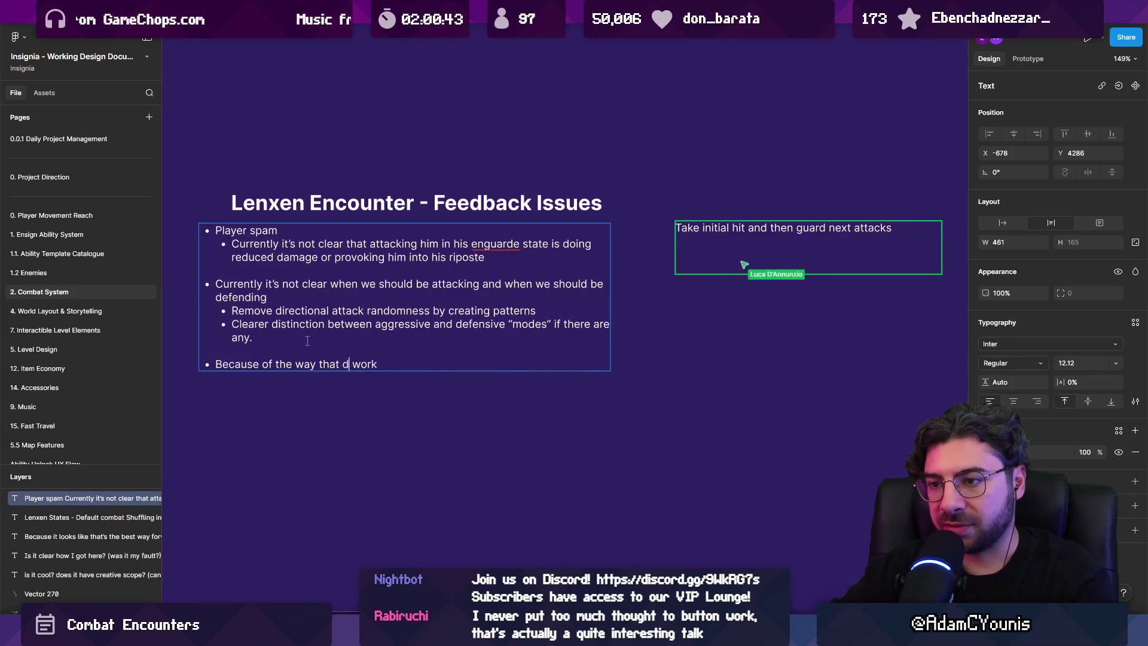
{"action": "type", "text": "ctional attacks"}
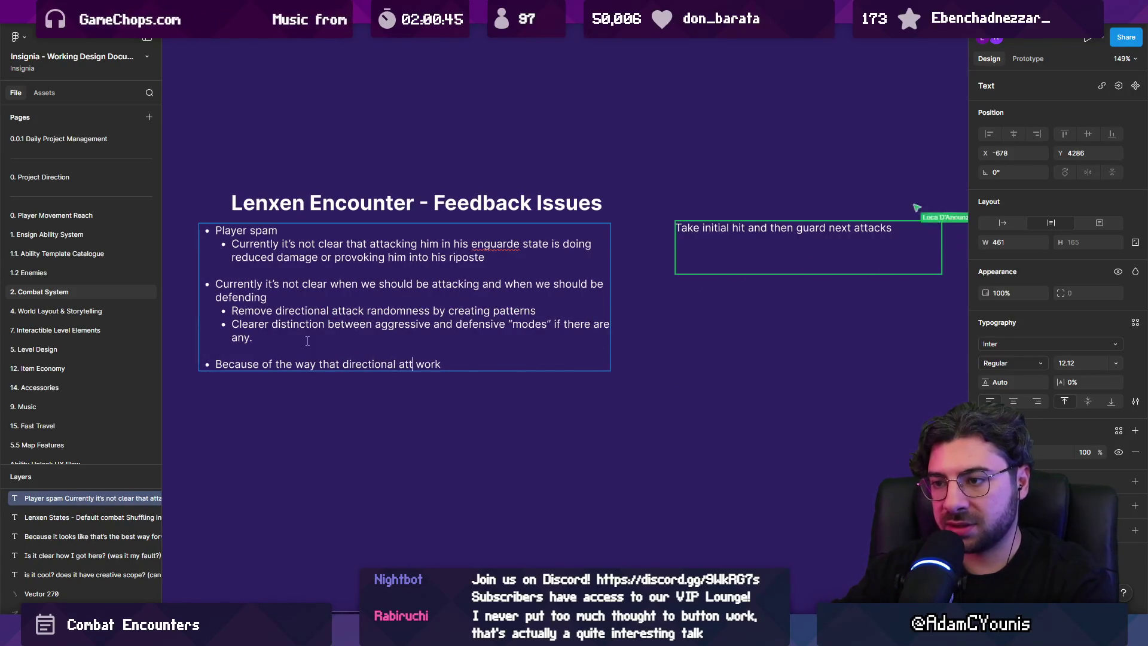
{"action": "type", "text": " work, the player"}
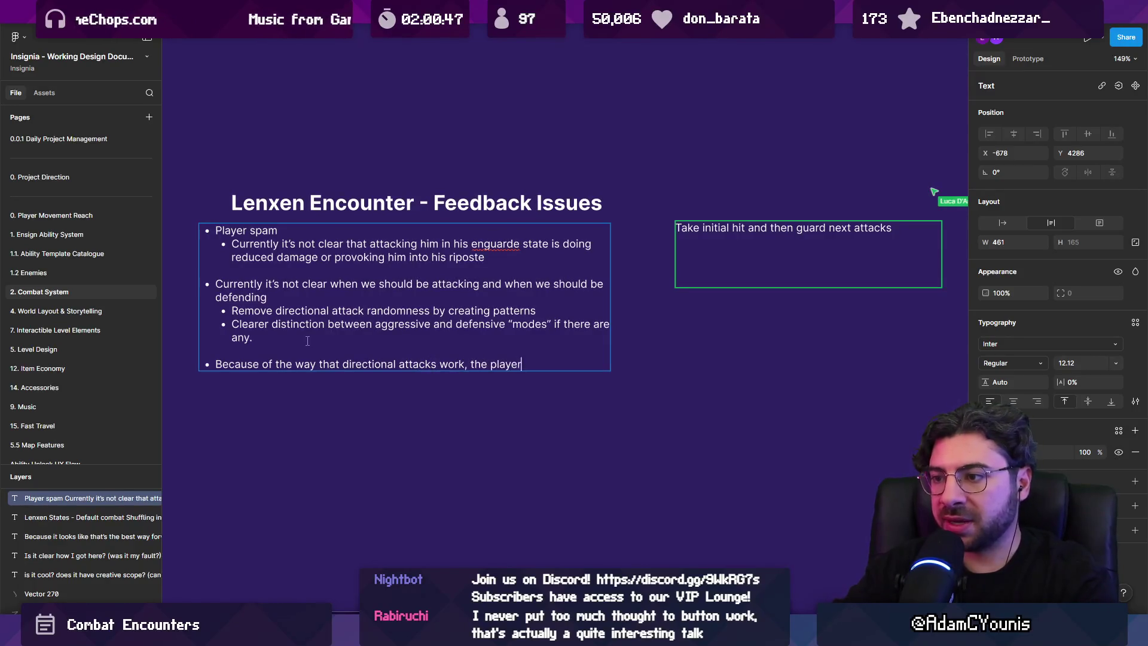
{"action": "type", "text": " ALWAYS ends up at "}
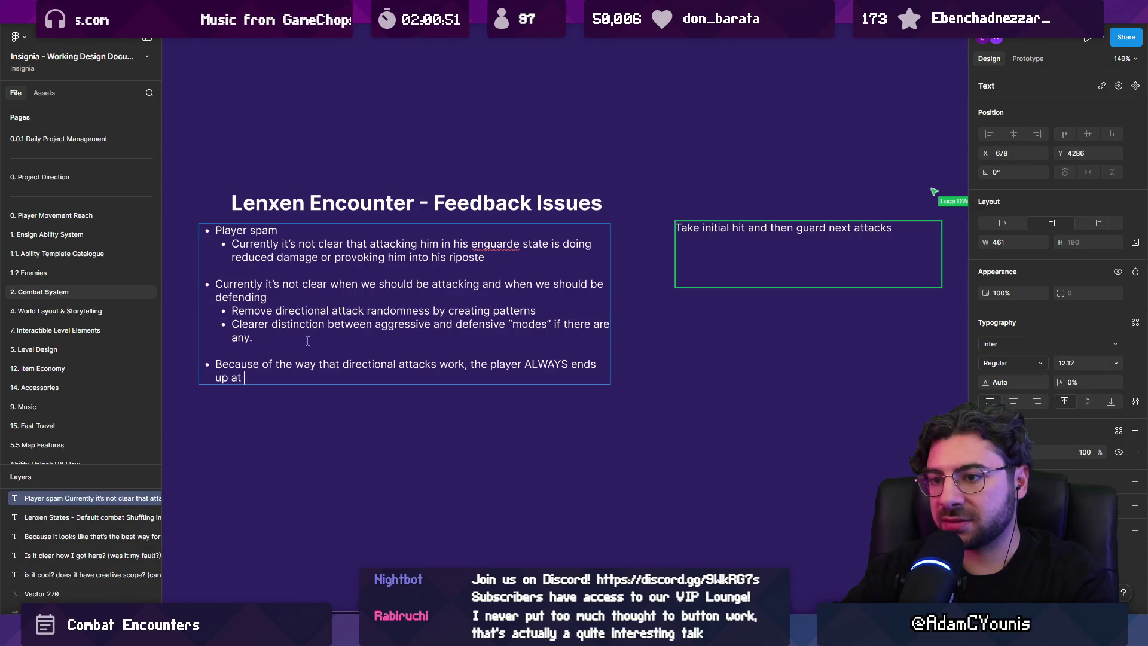
{"action": "key", "text": "BackSpace"}
{"action": "key", "text": "BackSpace"}
{"action": "key", "text": "BackSpace"}
{"action": "type", "text": "in control of the pace"}
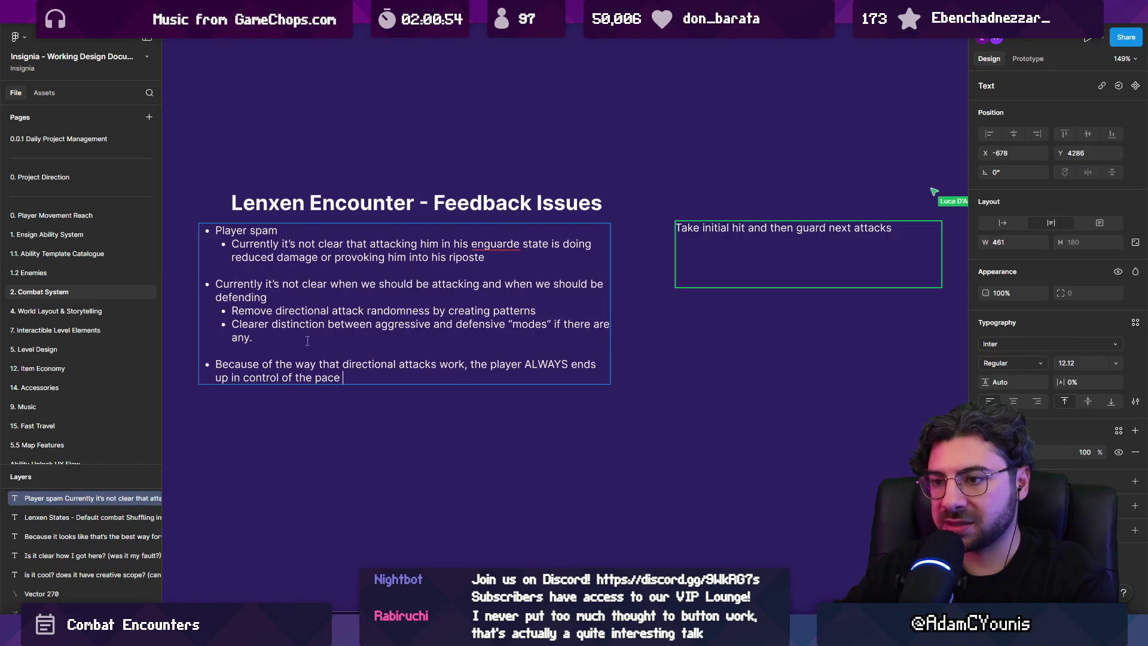
{"action": "type", "text": " after one successful directional"}
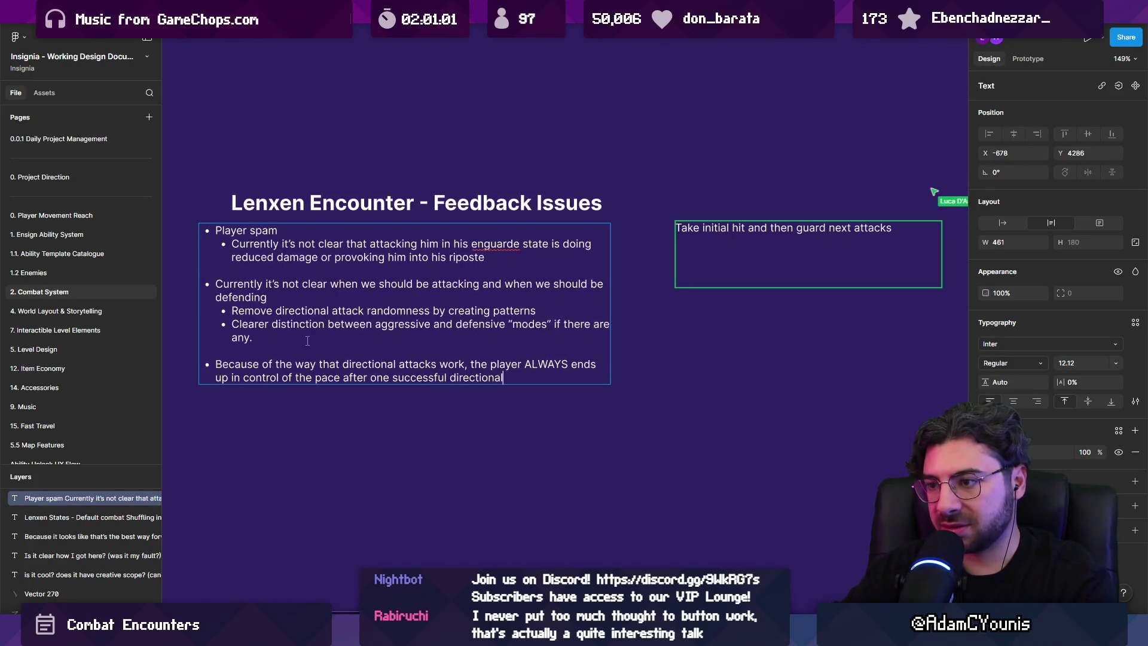
{"action": "key", "text": "ctrl+shift+Left"}
{"action": "type", "text": "re"}
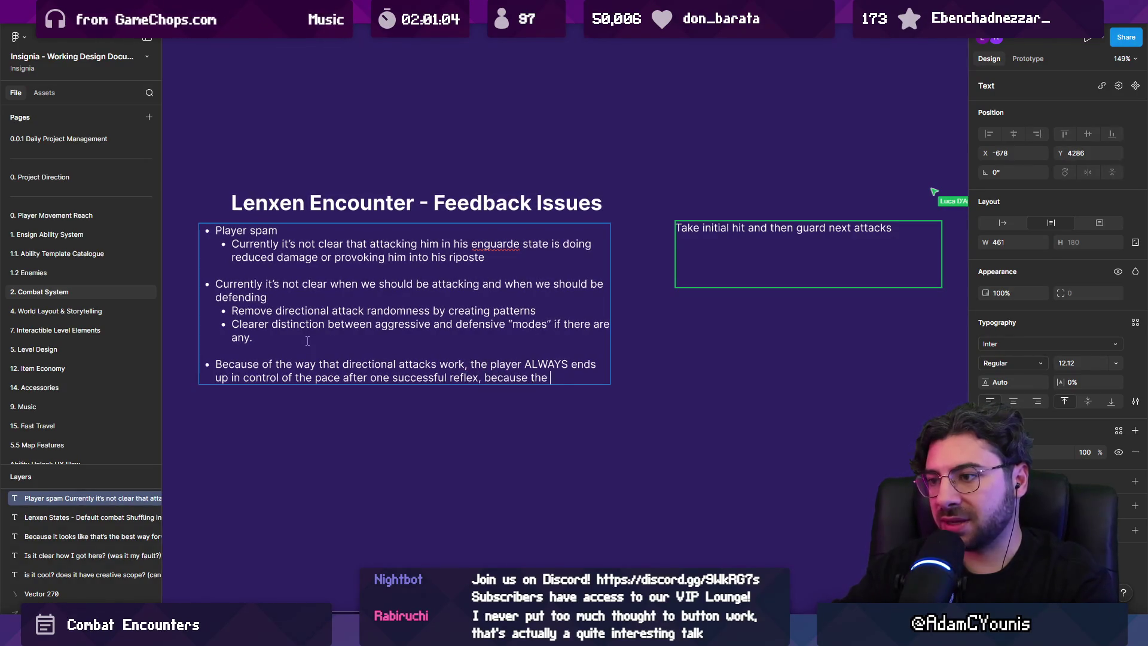
{"action": "type", "text": "s into hurt"}
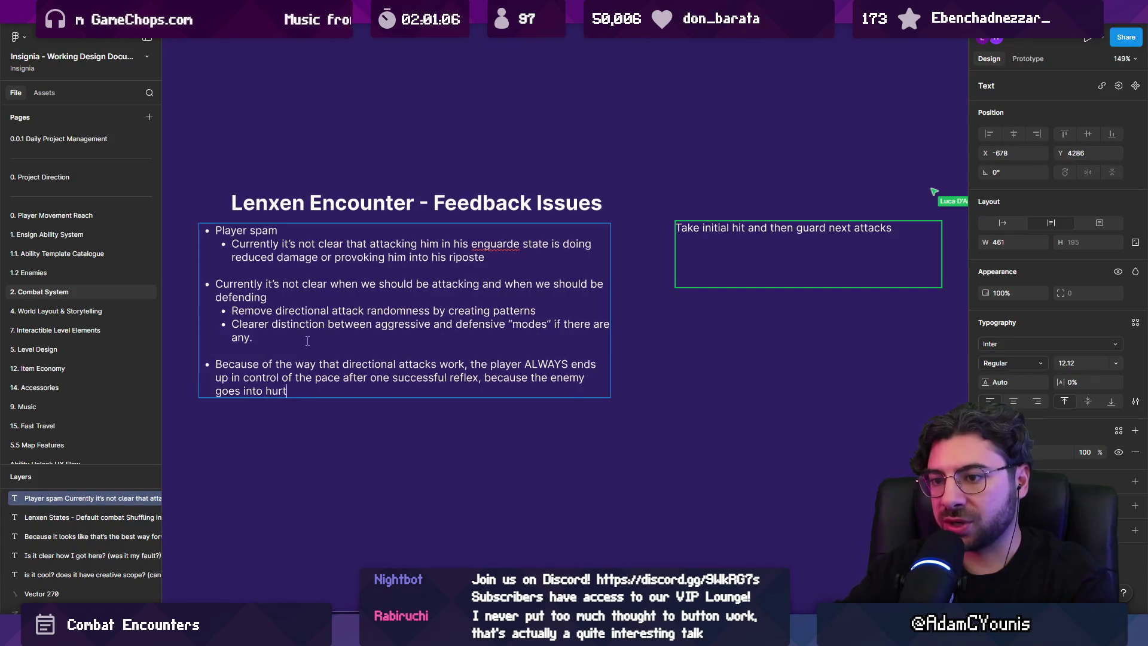
{"action": "scroll", "coordinate": [331, 378], "scroll_direction": "up", "scroll_amount": 1}
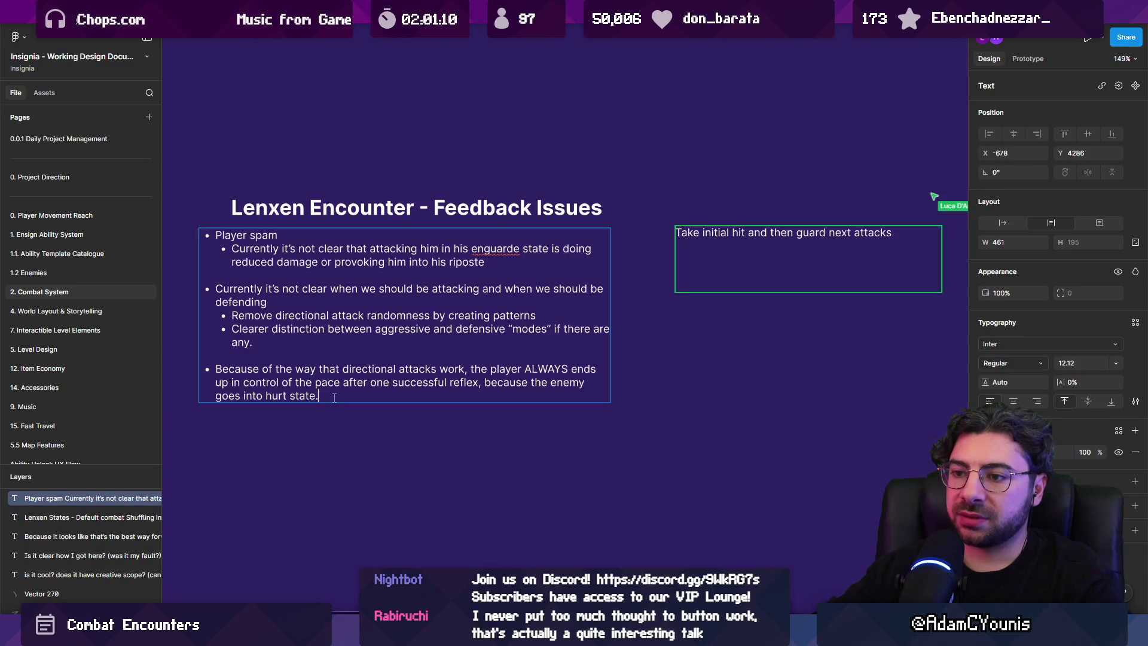
{"action": "left_click_drag", "start_coordinate": [334, 399], "coordinate": [248, 372]}
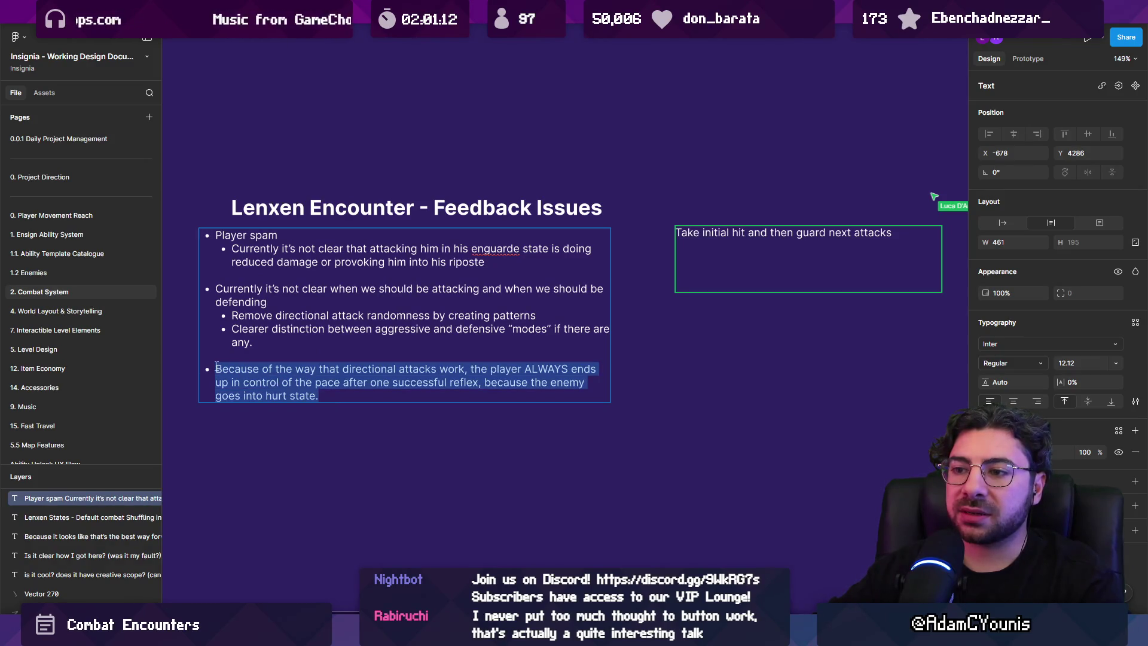
{"action": "key", "text": "Escape"}
{"action": "key", "text": "Escape"}
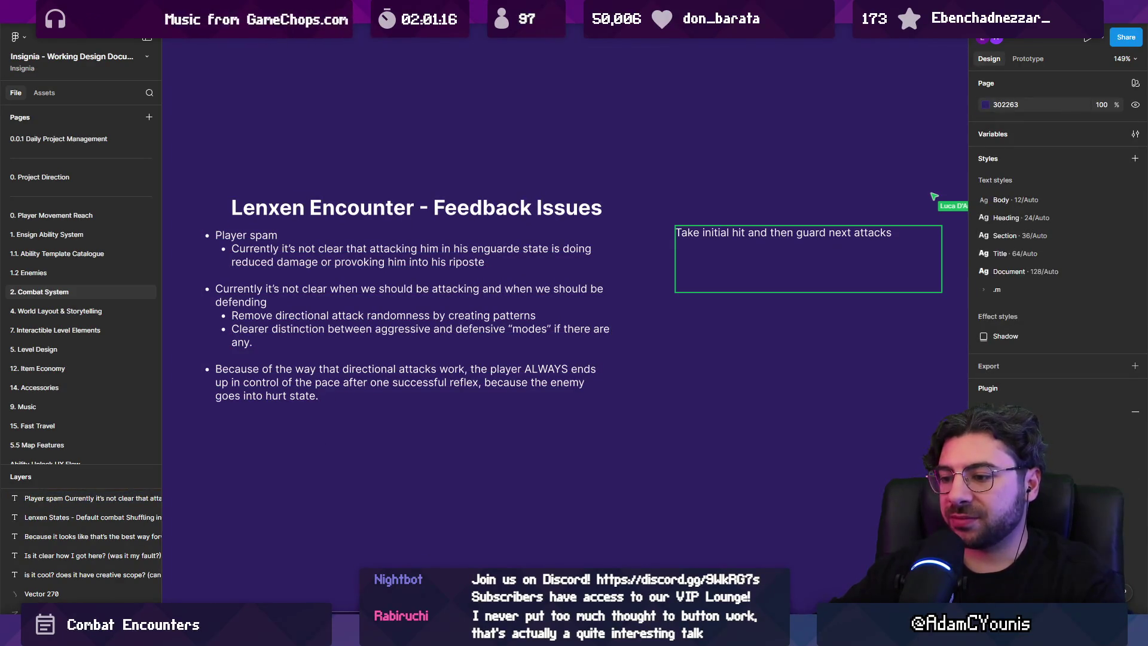
{"action": "left_click", "coordinate": [369, 380]}
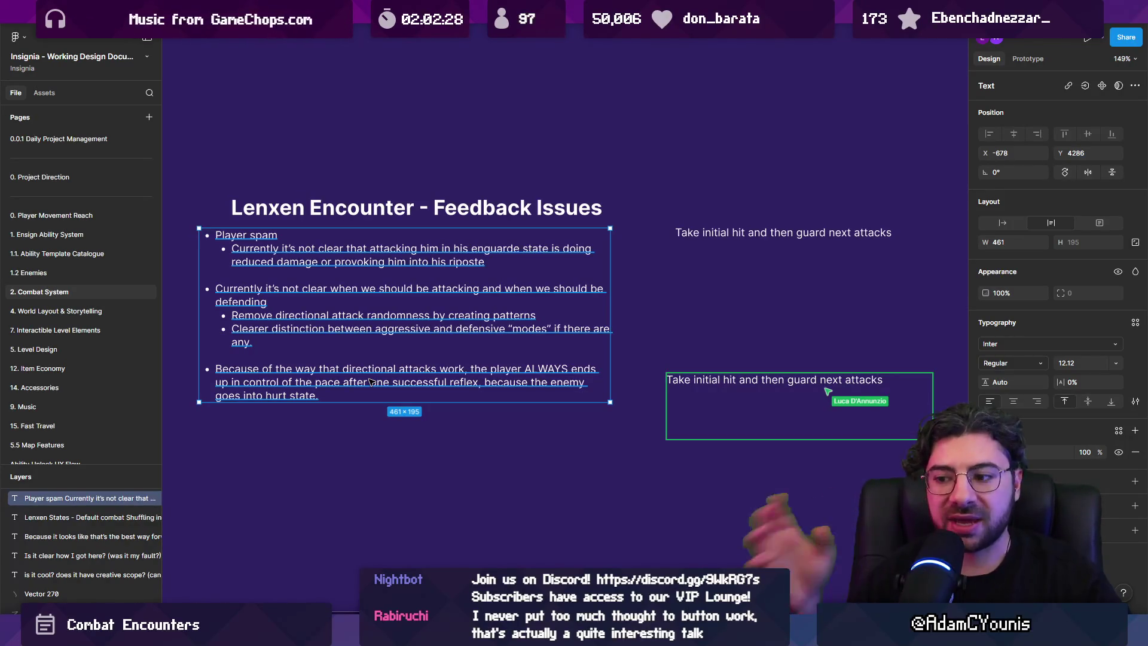
Switch from the Figma doc to the Unity editor running the game
{"action": "key", "text": "alt+Tab"}
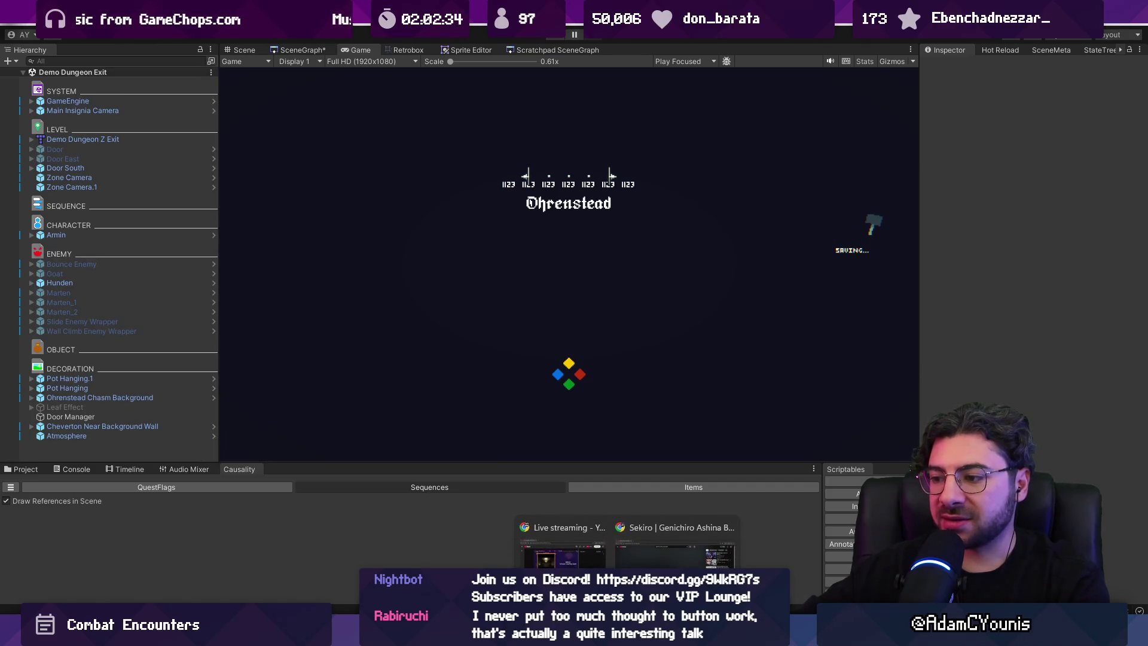
Go back to the sword-fight YouTube clip, then seek it to 1:02 and pause it
{"action": "left_click", "coordinate": [674, 541]}
{"action": "key", "text": "alt+Left"}
{"action": "key", "text": "alt+Left"}
{"action": "key", "text": "alt+Left"}
{"action": "key", "text": "alt+Left"}
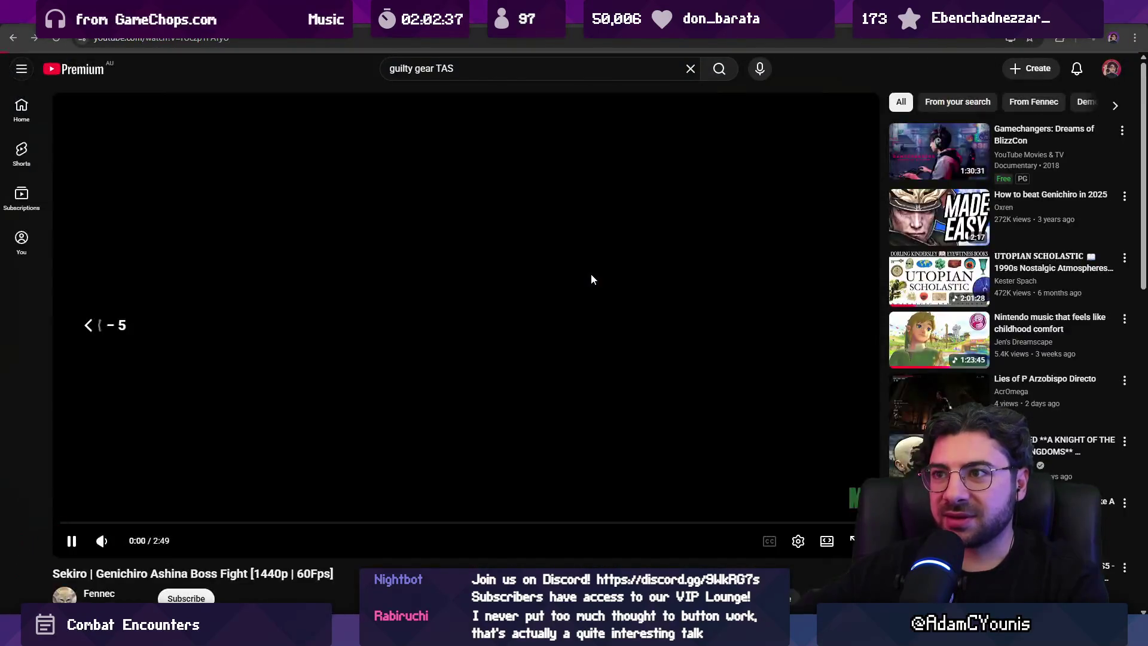
{"action": "key", "text": "alt+Left"}
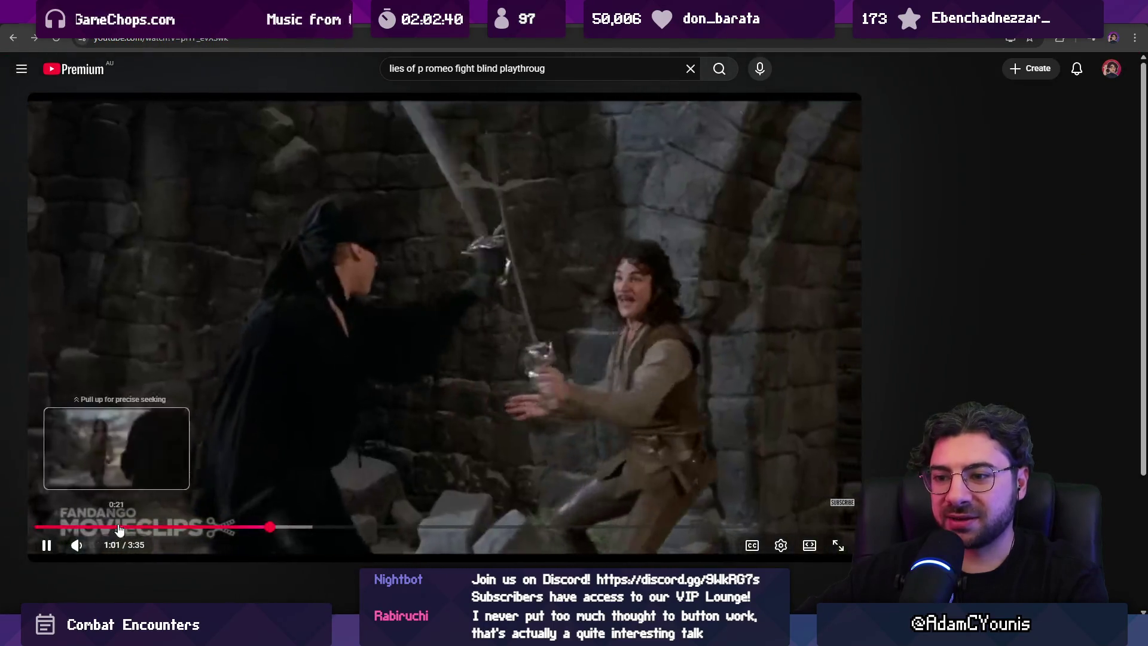
{"action": "left_click", "coordinate": [513, 270]}
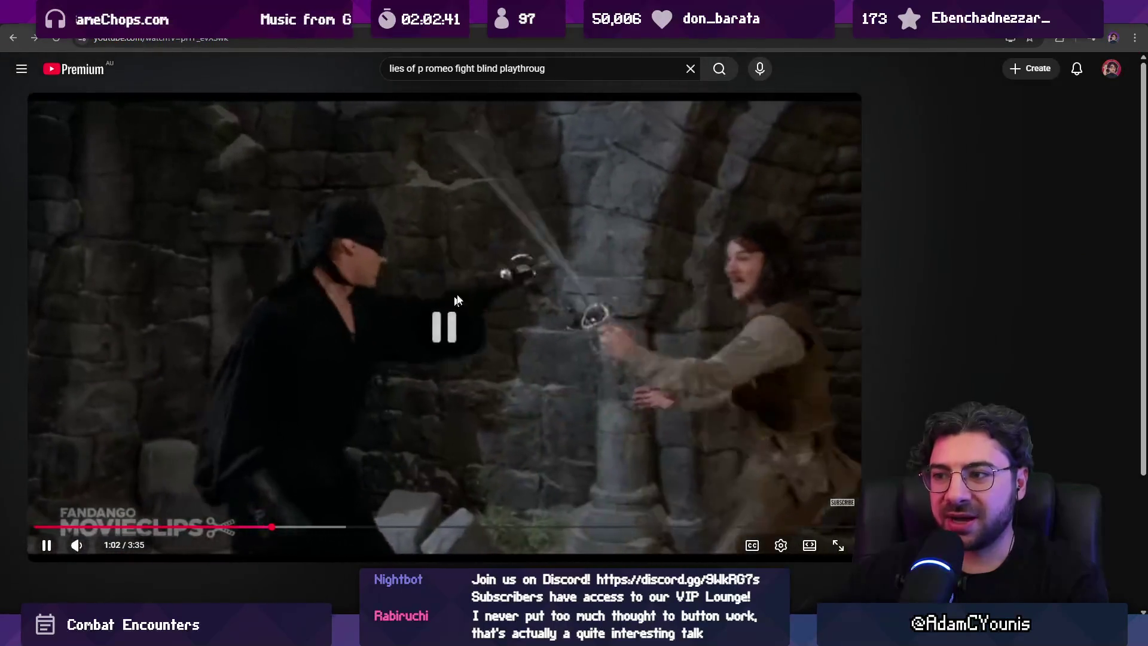
{"action": "left_click", "coordinate": [523, 264]}
{"action": "left_click", "coordinate": [518, 322]}
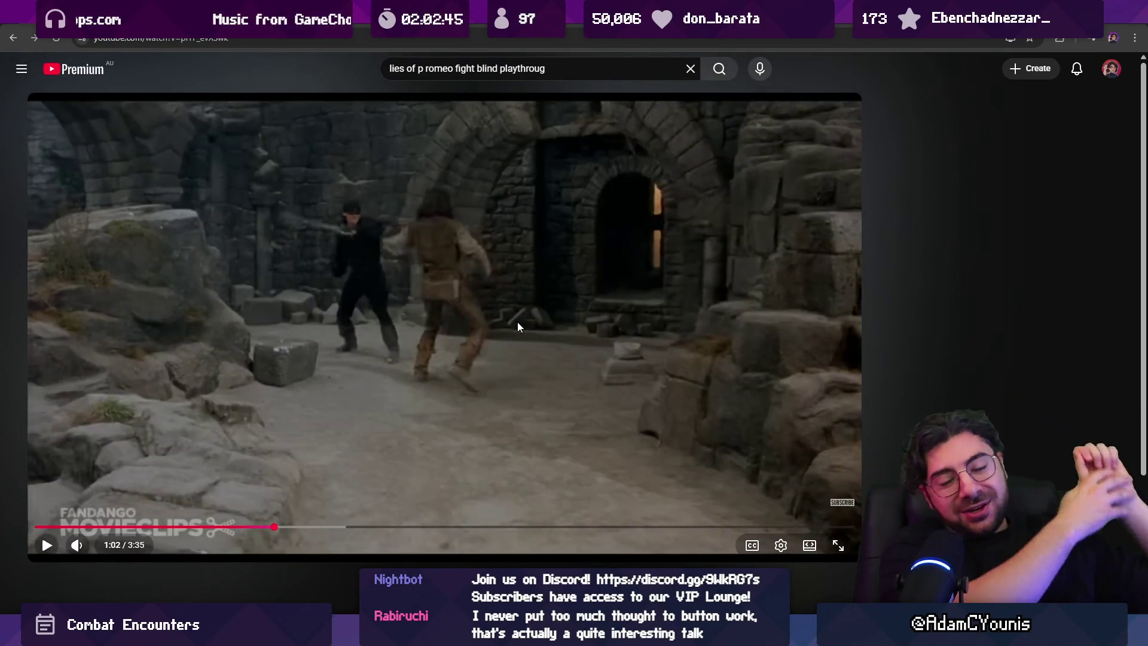
{"action": "key", "text": "alt+Tab"}
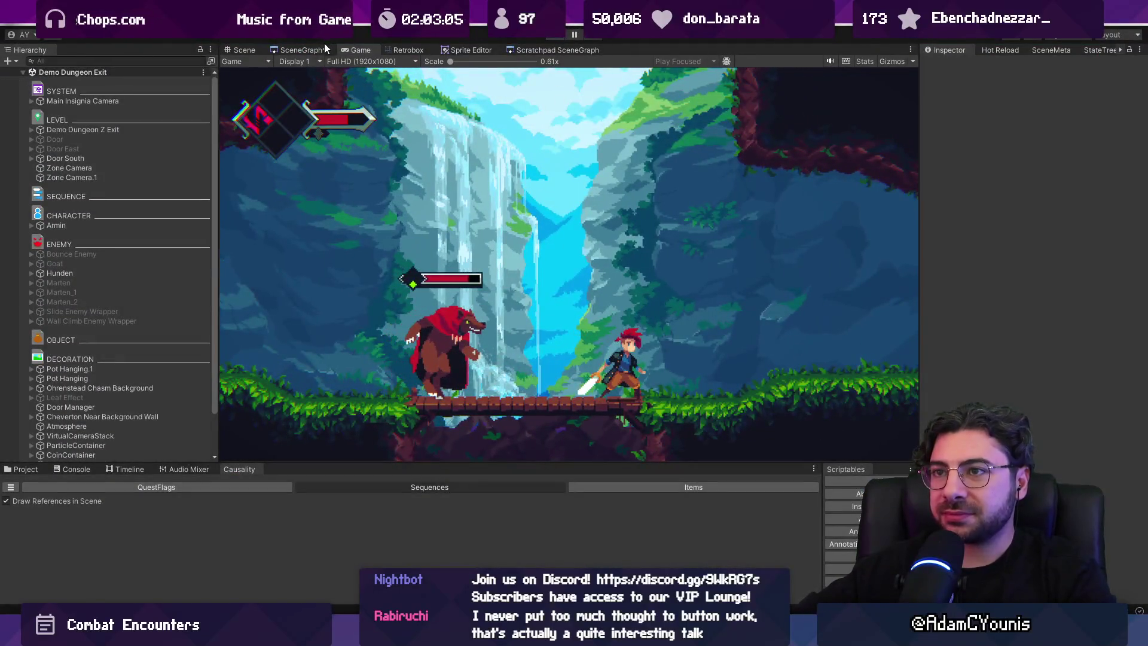
Load the Ohrenstead Under Tower room from the SceneGraph and start play mode
{"action": "left_click", "coordinate": [301, 50]}
{"action": "scroll", "coordinate": [541, 196], "scroll_direction": "down", "scroll_amount": 8}
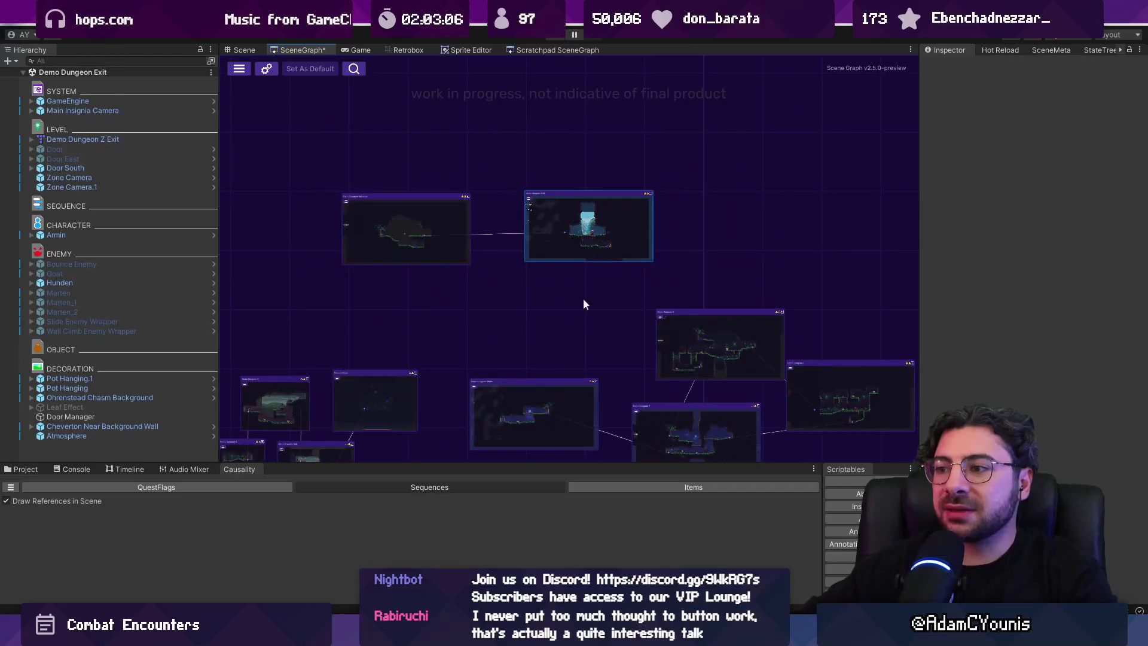
{"action": "scroll", "coordinate": [681, 252], "scroll_direction": "up", "scroll_amount": 3}
{"action": "scroll", "coordinate": [682, 252], "scroll_direction": "up", "scroll_amount": 5}
{"action": "double_click", "coordinate": [593, 228]}
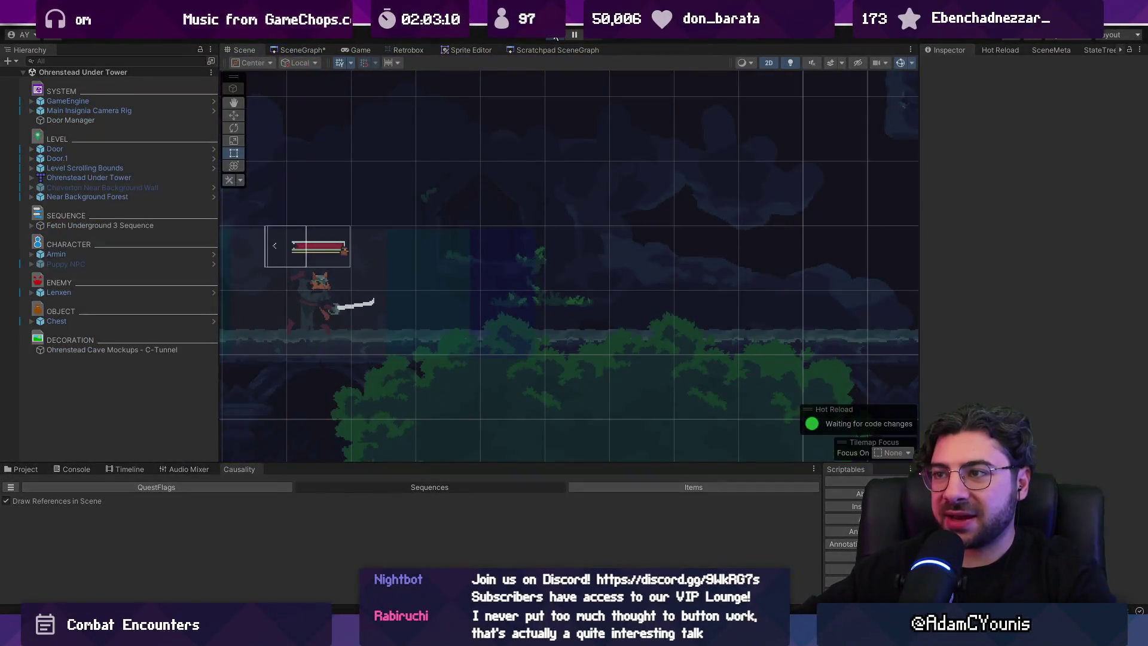
{"action": "left_click", "coordinate": [555, 36]}
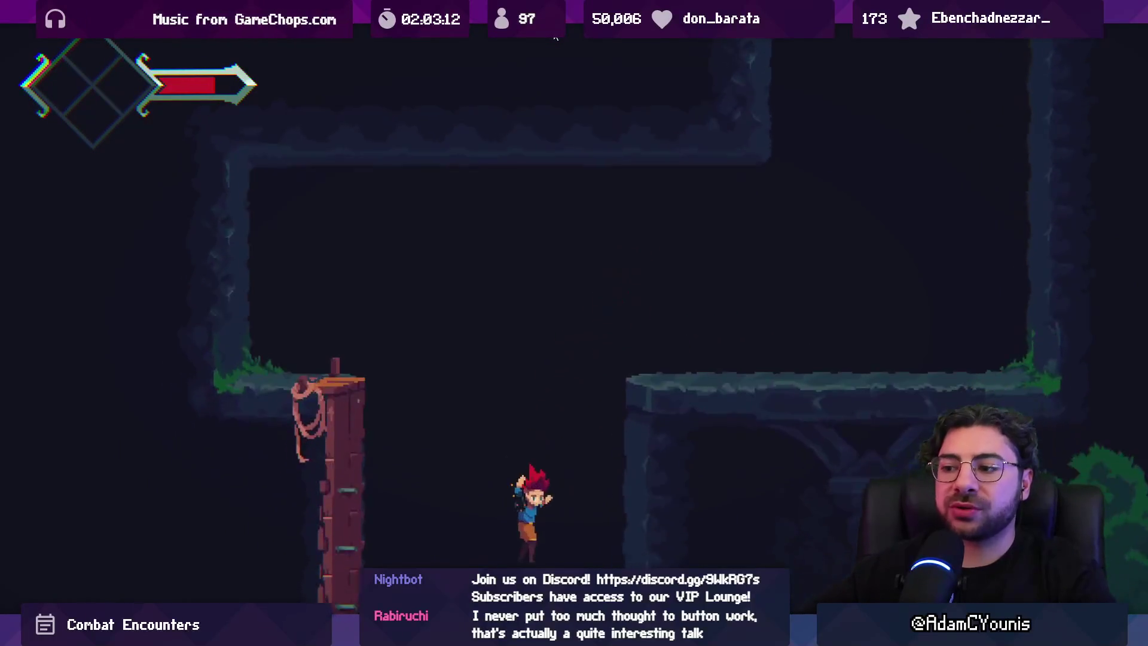
Run through the cave and fight the sword-wielding Lenxen with repeated slashes, then leave maximized Game view
{"action": "key", "text": "Right"}
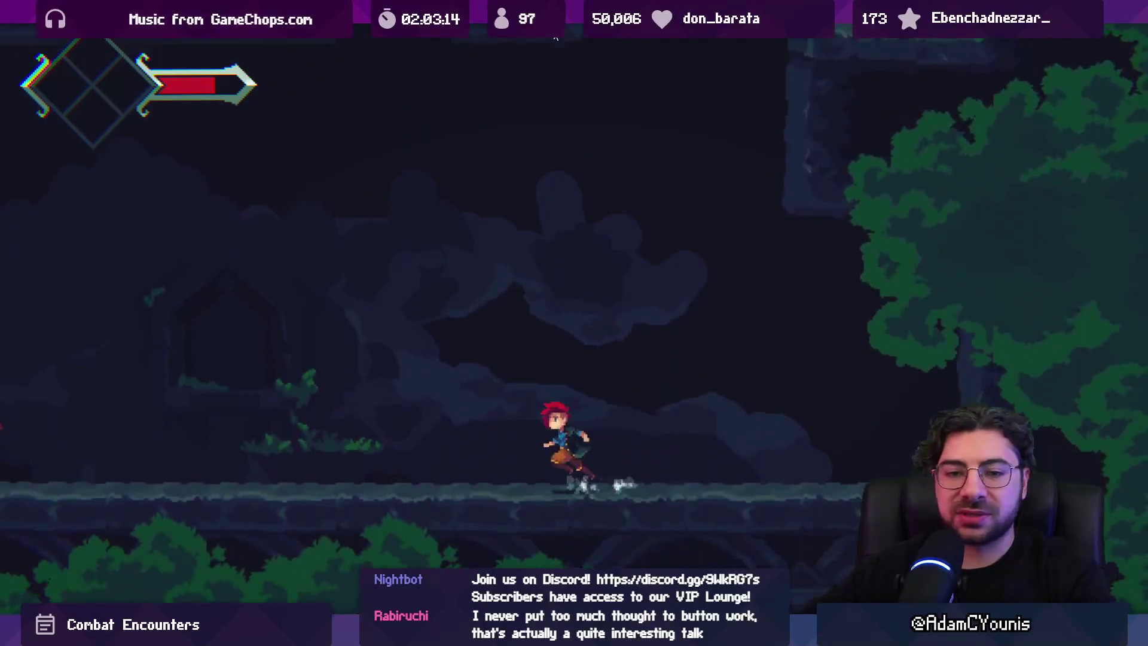
{"action": "key", "text": "Left"}
{"action": "key", "text": "x"}
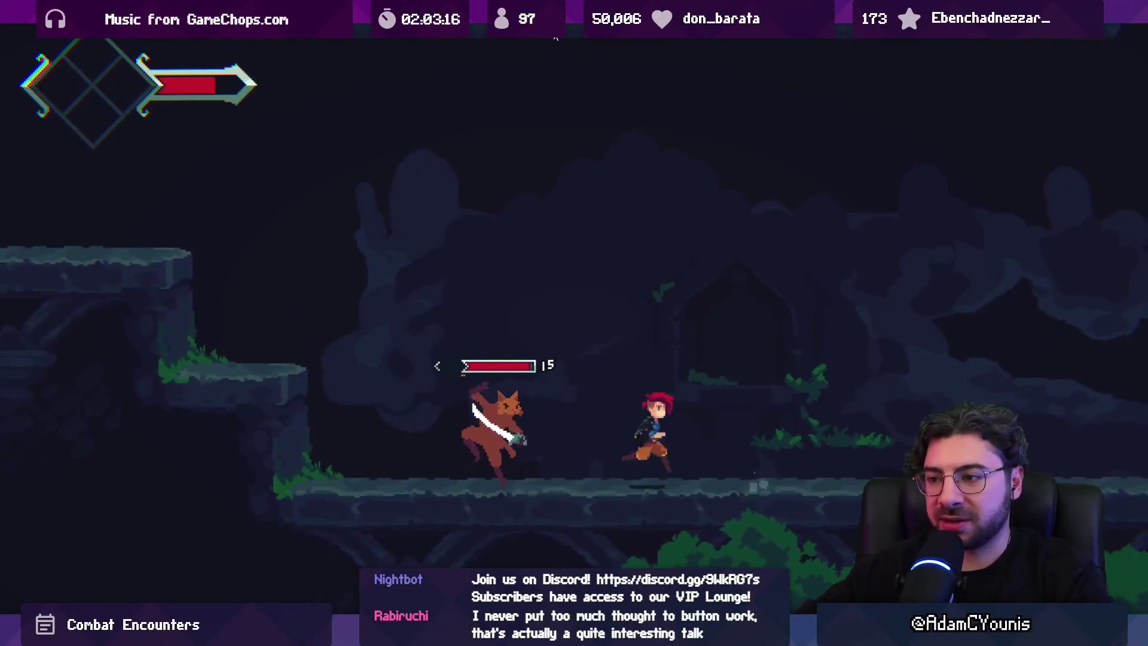
{"action": "key", "text": "x"}
{"action": "key", "text": "x"}
{"action": "key", "text": "x"}
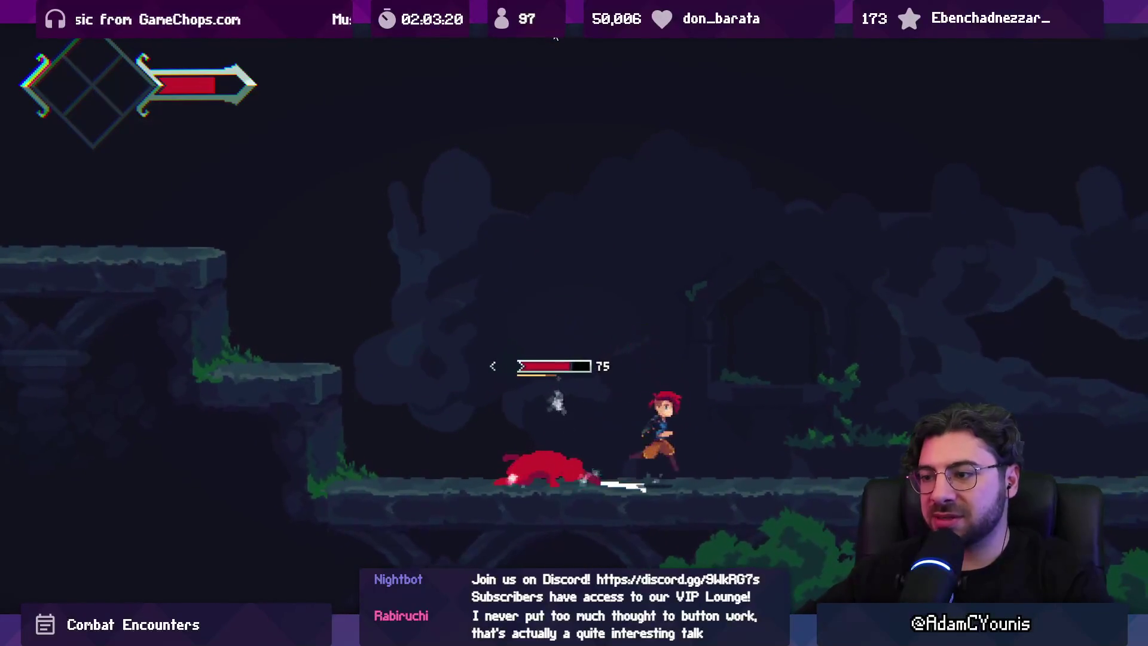
{"action": "key", "text": "x"}
{"action": "key", "text": "x"}
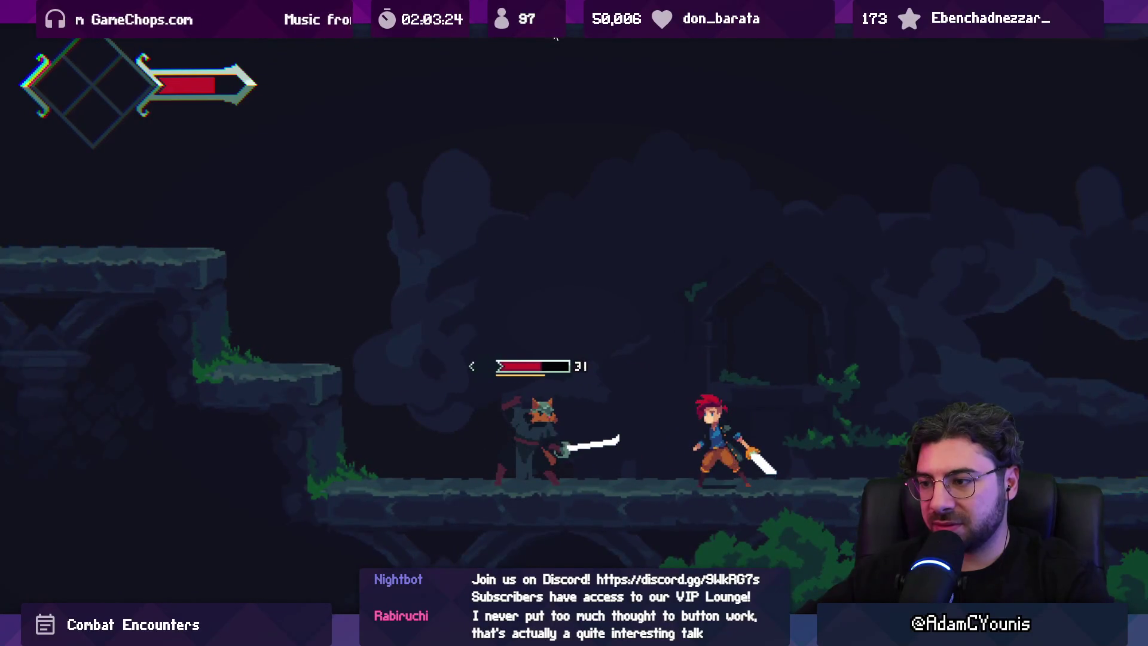
{"action": "key", "text": "x"}
{"action": "key", "text": "x"}
{"action": "key", "text": "Right"}
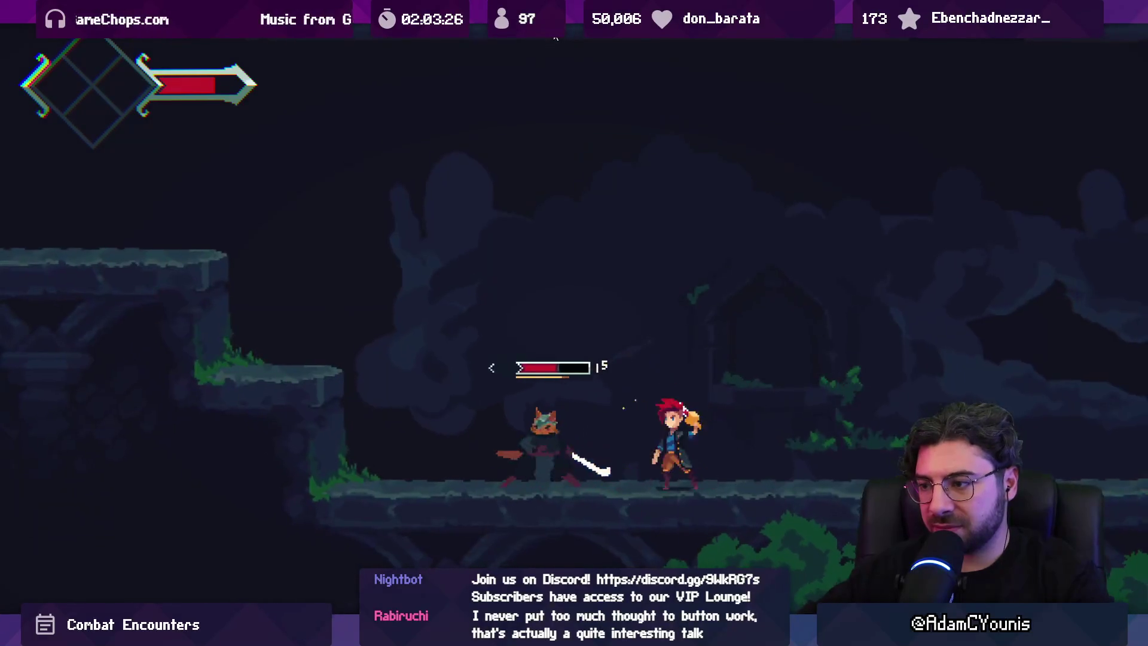
{"action": "key", "text": "Right"}
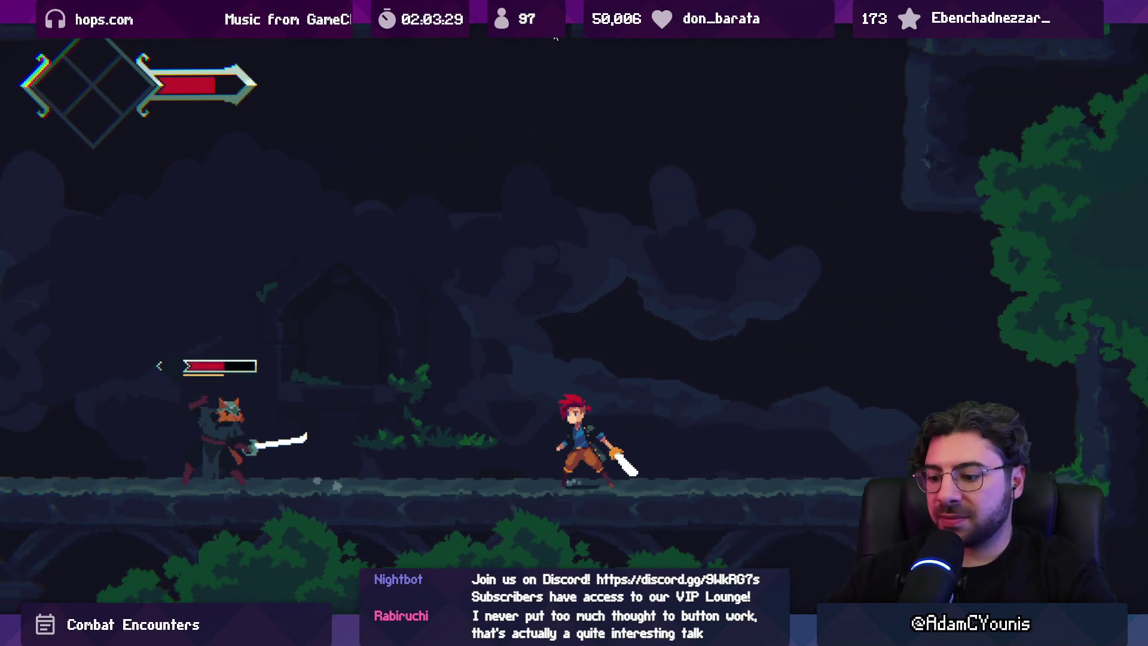
{"action": "key", "text": "shift+space"}
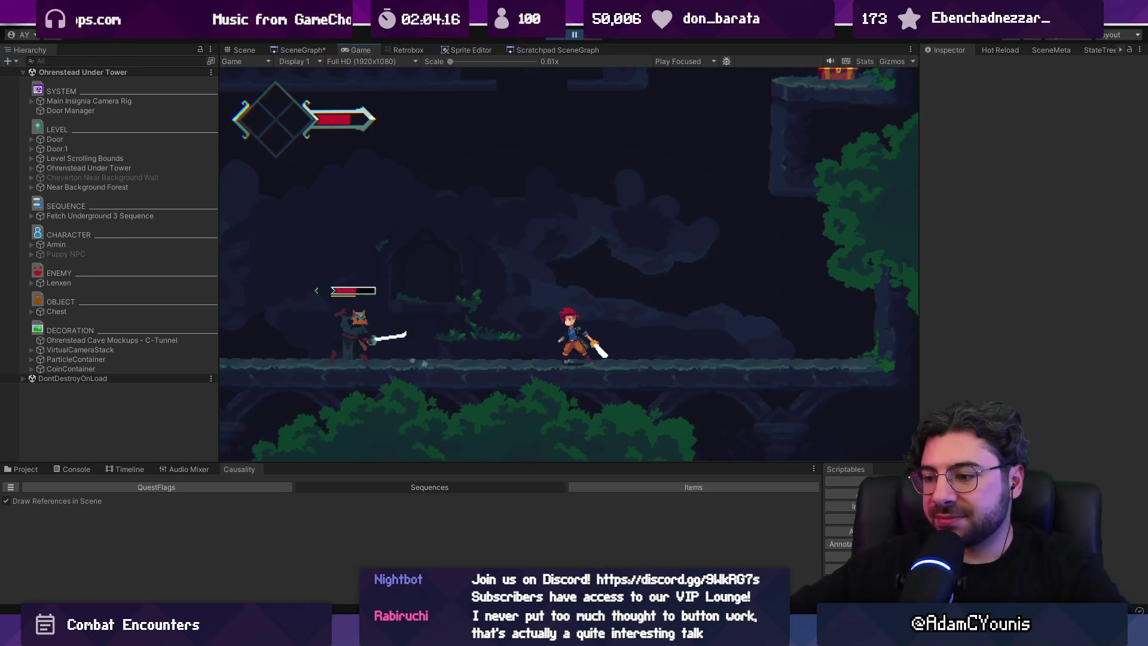
Under the hurt-state bullet, add indented sub-bullets: introduce a 'guard' on L1, and some other kind of glancing defense?
{"action": "key", "text": "alt+Tab"}
{"action": "double_click", "coordinate": [305, 369]}
{"action": "left_click", "coordinate": [345, 395]}
{"action": "key", "text": "Return"}
{"action": "key", "text": "Tab"}
{"action": "type", "text": "Introduce a "}
{"action": "type", "text": "\"guard\" on L"}
{"action": "type", "text": "e"}
{"action": "key", "text": "Return"}
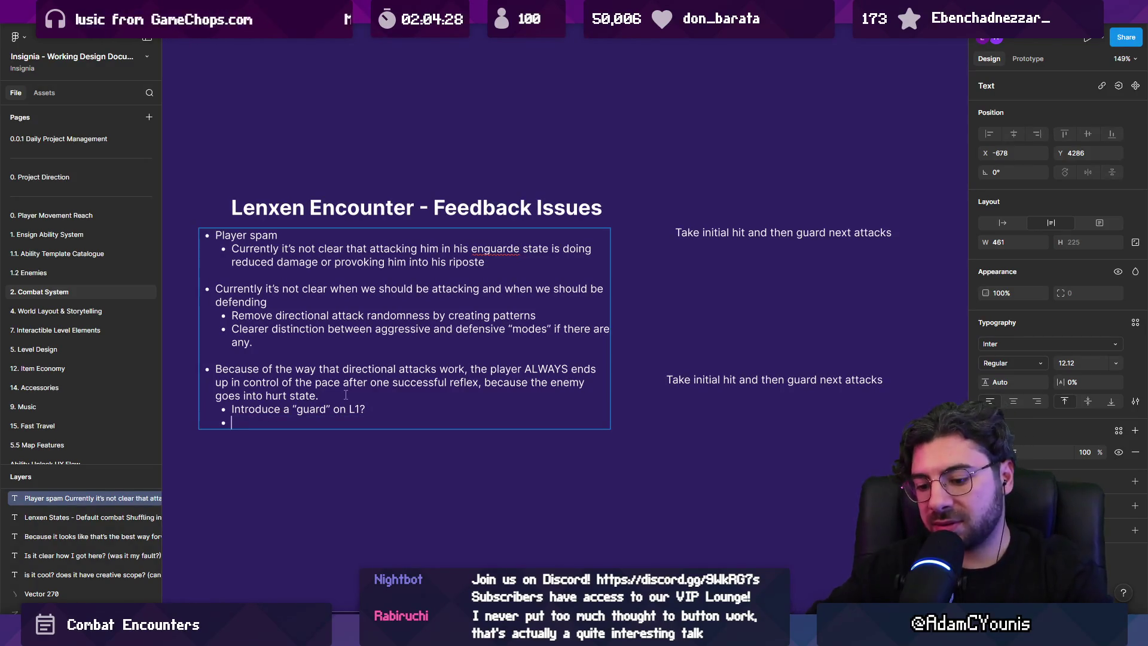
{"action": "type", "text": "some other "}
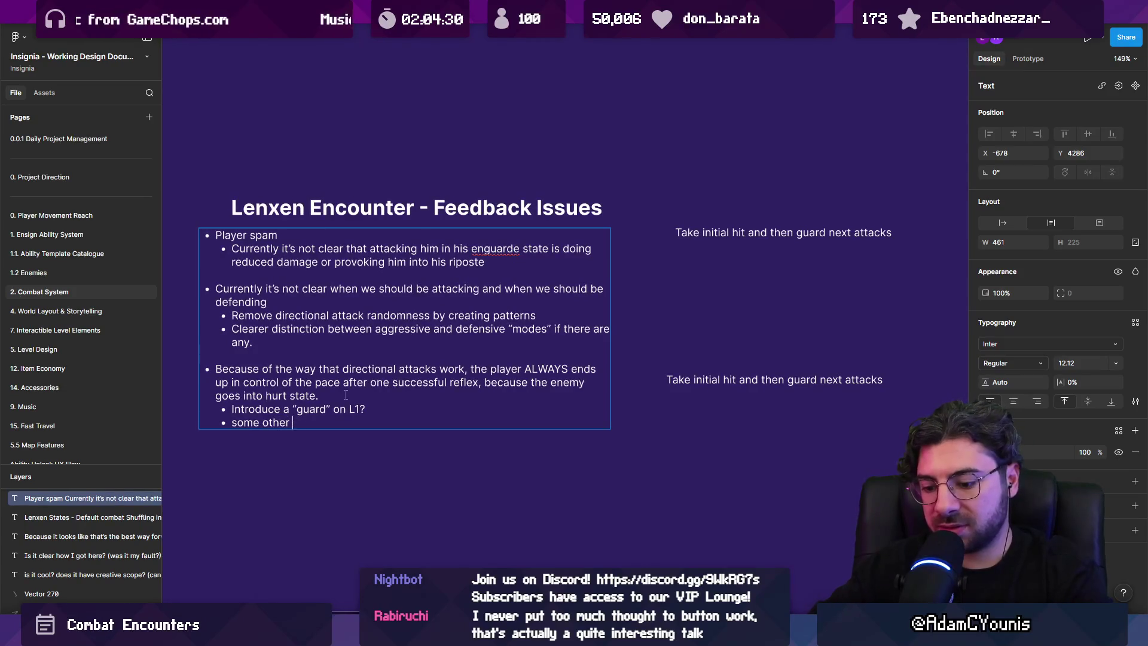
{"action": "type", "text": "kind of gla"}
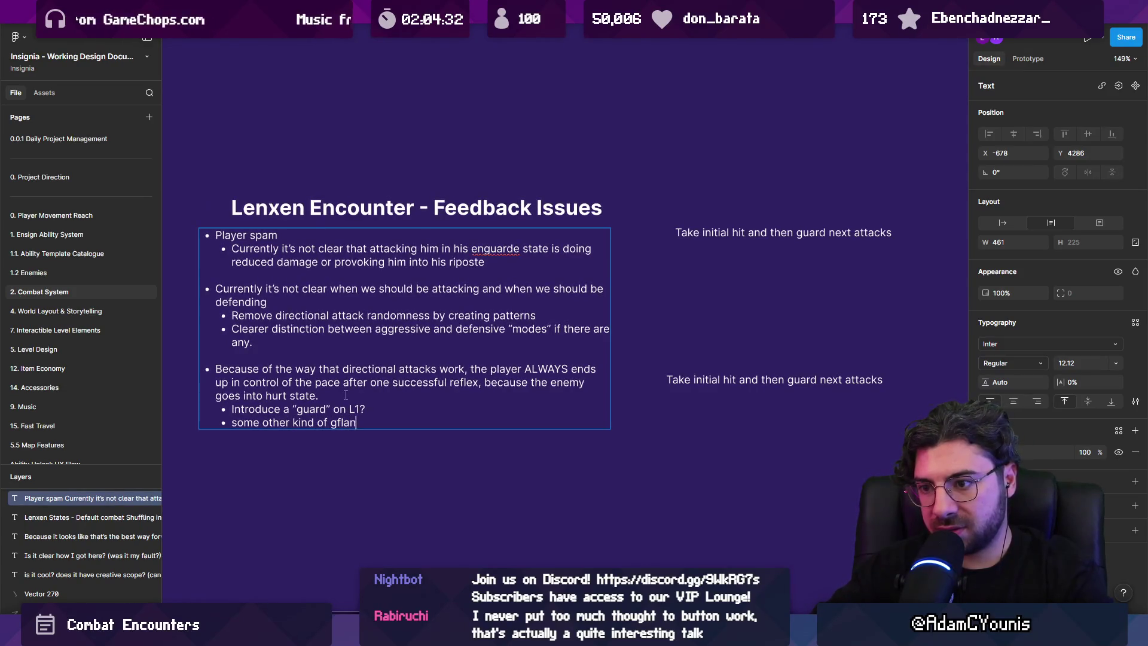
{"action": "type", "text": "ncing defense?>"}
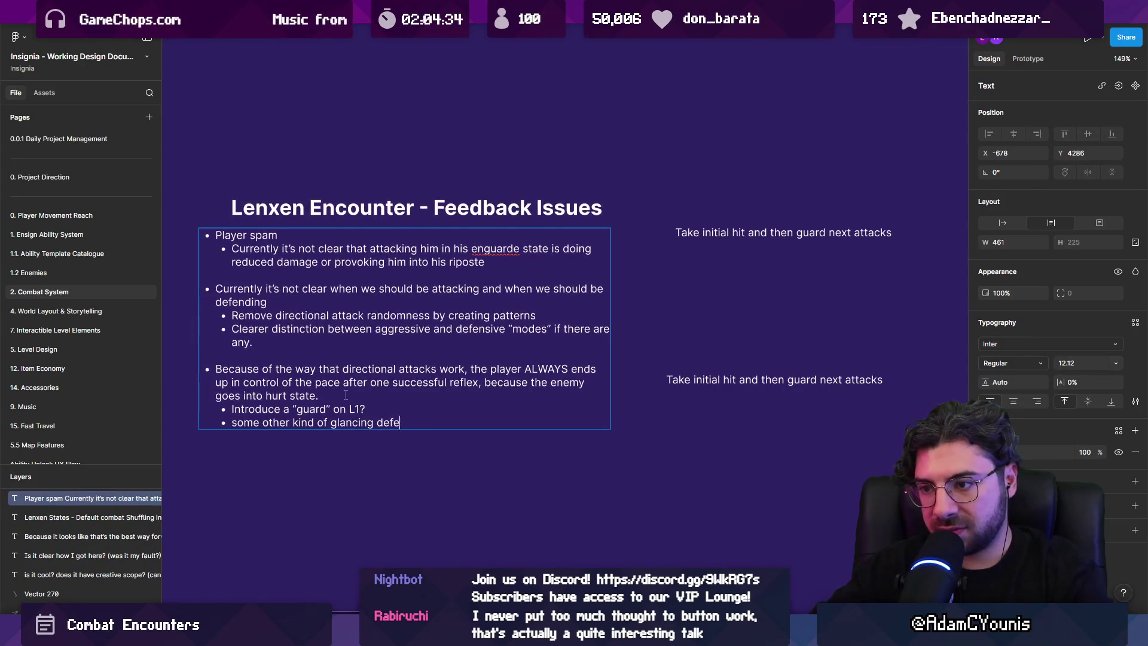
{"action": "key", "text": "BackSpace"}
{"action": "key", "text": "Escape"}
{"action": "key", "text": "Escape"}
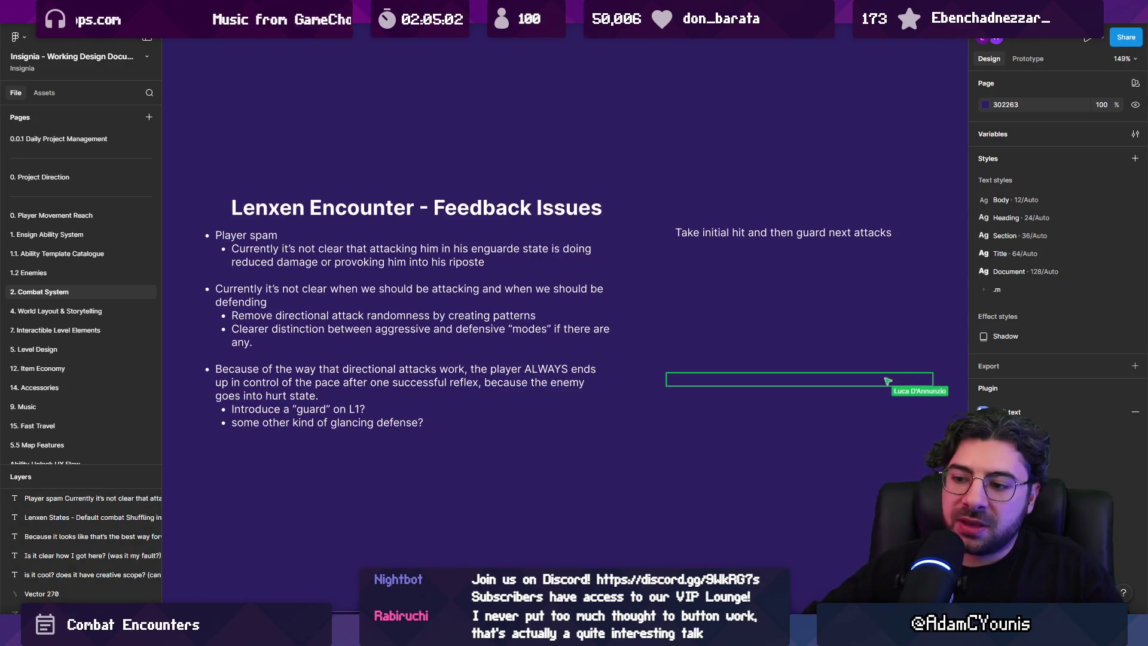
Back in Unity, narrow the Hierarchy panel so the Game view shifts left
{"action": "key", "text": "alt+Tab"}
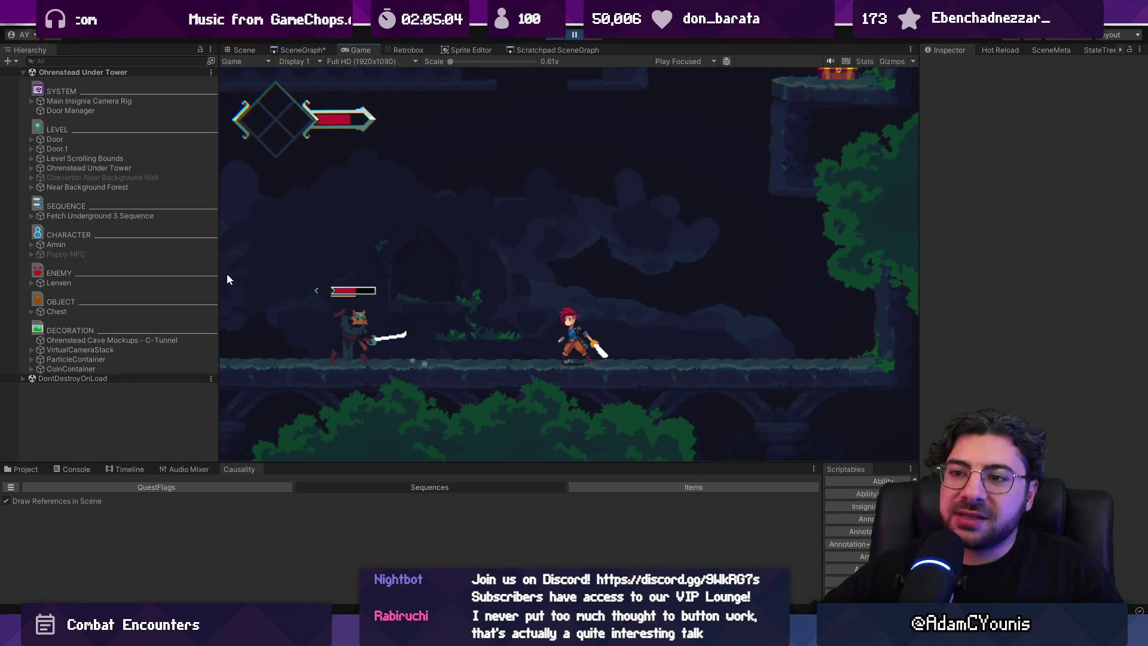
{"action": "left_click_drag", "start_coordinate": [221, 264], "coordinate": [193, 264]}
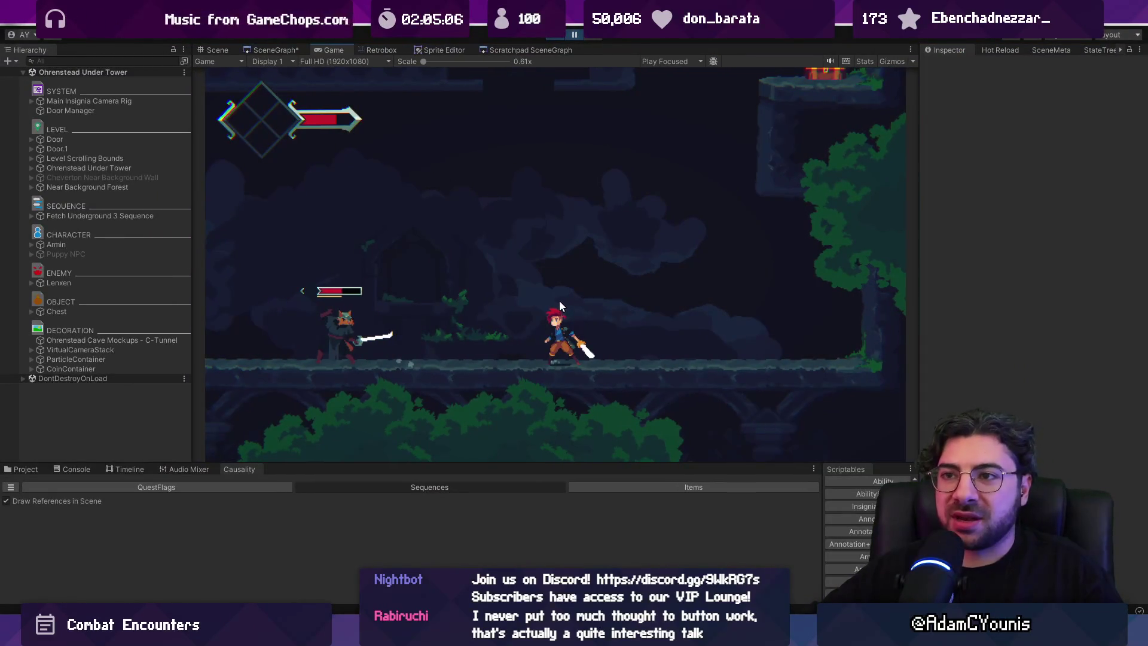